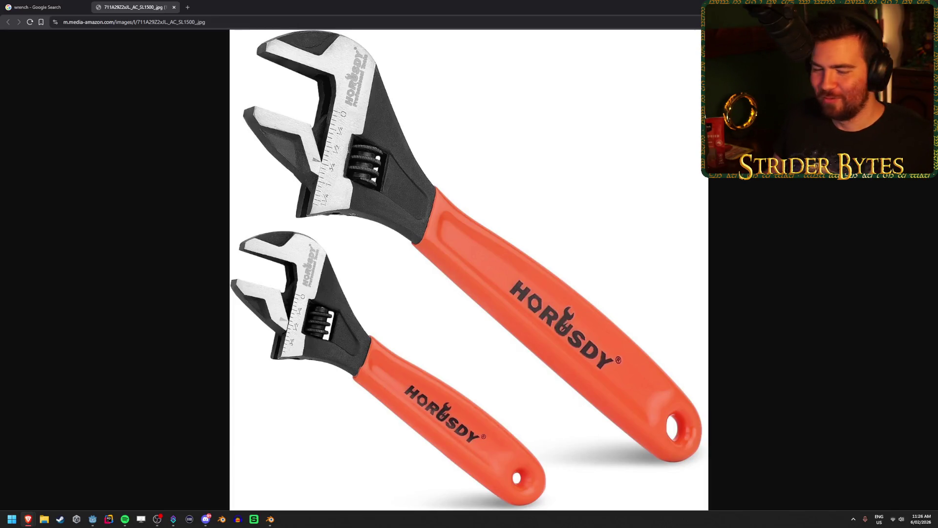
# - Compare the wrench mesh against the old reference photo in see-through and solid views
pyautogui.hotkey('alt', 'Tab')
pyautogui.click(311, 183)
pyautogui.press('h')
pyautogui.hotkey('alt', 'h')
pyautogui.scroll(-5, 417, 253)
pyautogui.hotkey('alt', 'z')
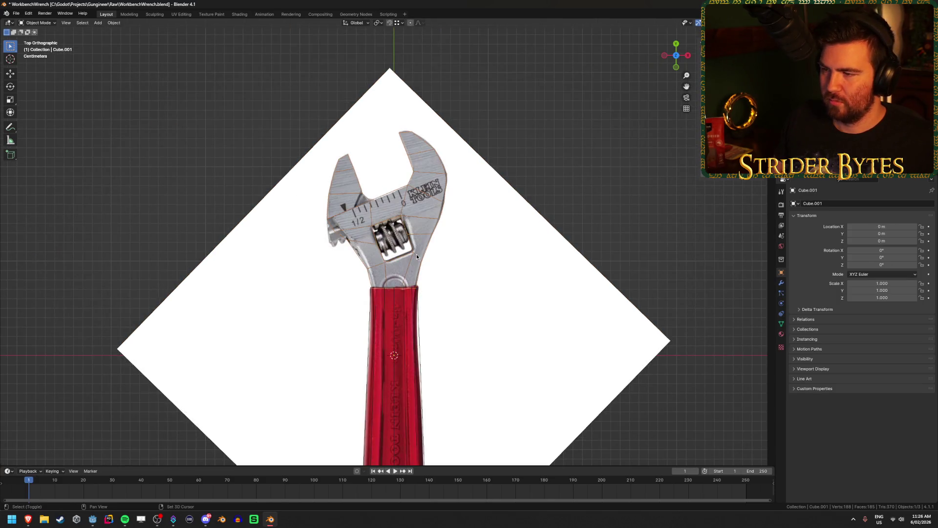
pyautogui.scroll(3, 383, 99)
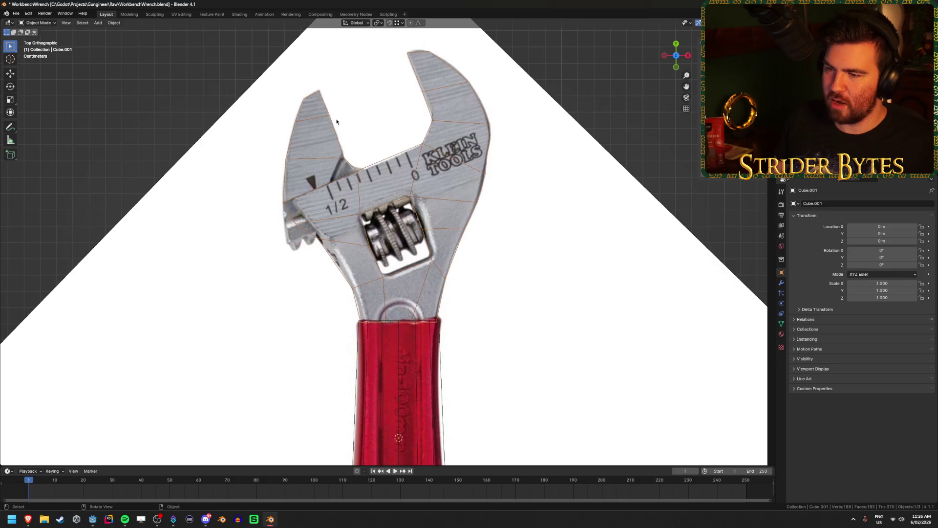
pyautogui.scroll(2, 489, 192)
pyautogui.keyDown('shift'); pyautogui.moveTo(362, 186); pyautogui.dragTo(385, 264, button='middle'); pyautogui.keyUp('shift')
pyautogui.hotkey('alt', 'z')
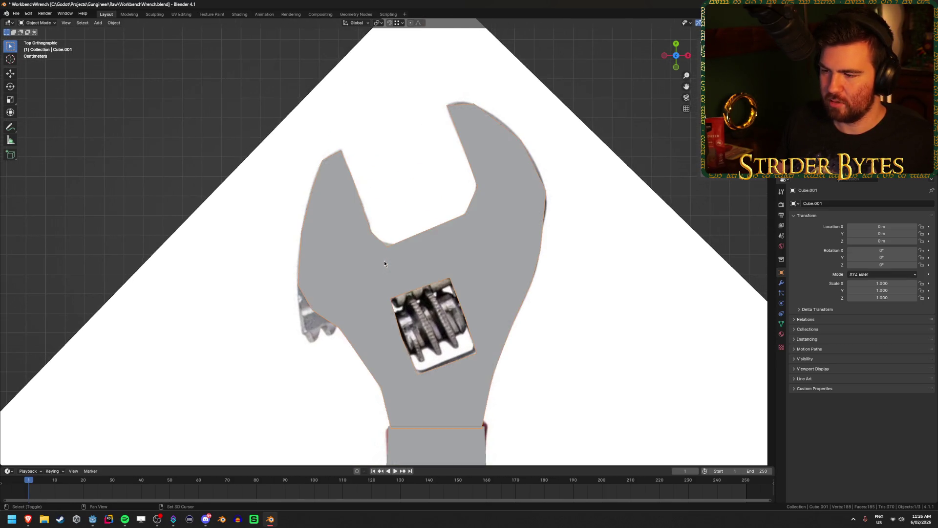
pyautogui.hotkey('alt', 'z')
pyautogui.hotkey('alt', 'z')
pyautogui.hotkey('alt', 'z')
# - Briefly enter Edit Mode on the wrench, then return to Object Mode in solid view
pyautogui.press('Tab')
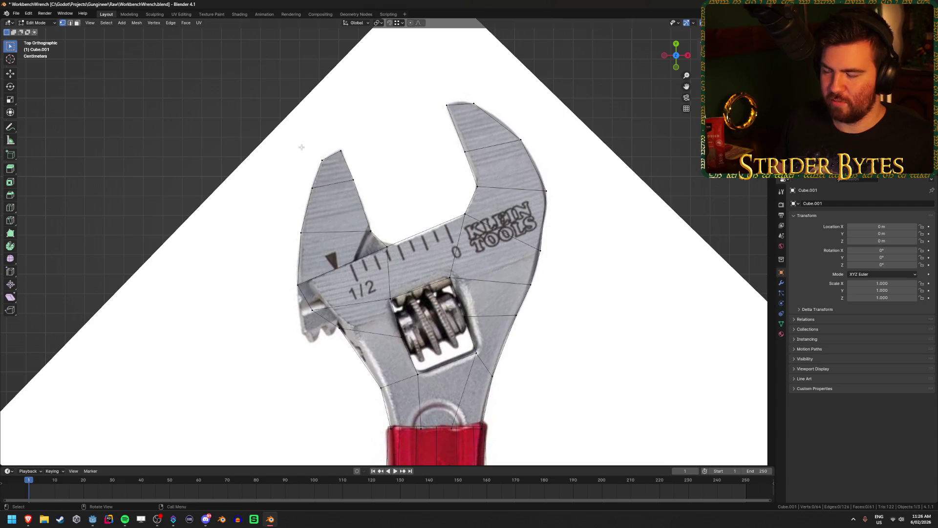
pyautogui.hotkey('alt', 'z')
pyautogui.press('Tab')
pyautogui.scroll(-5, 263, 217)
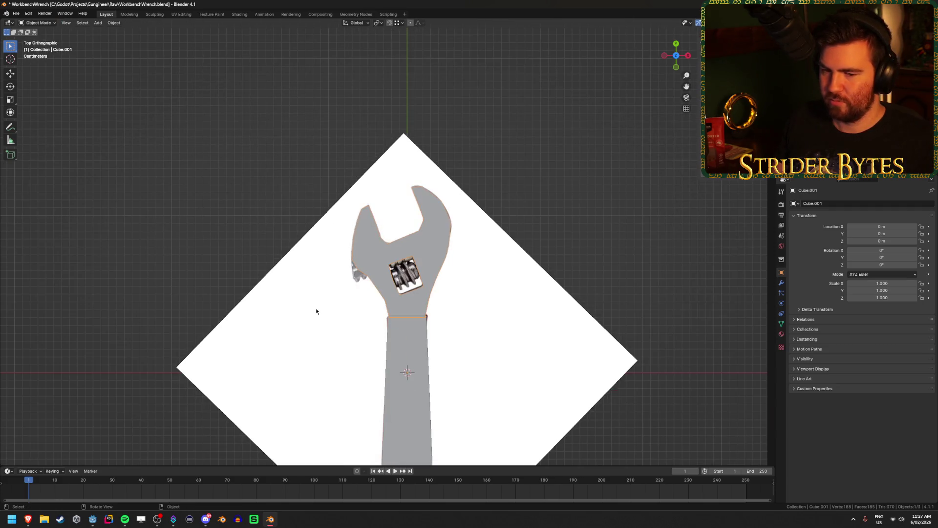
# - Delete the old red-handled wrench reference image
pyautogui.click(316, 308)
pyautogui.press('x')
pyautogui.click(269, 302)
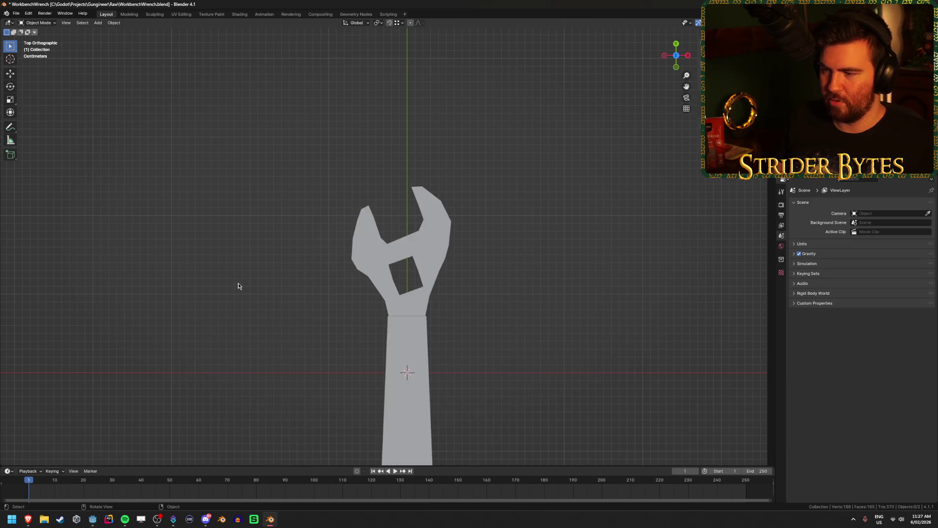
# - Save the orange-handled wrench photo from the browser to Downloads
pyautogui.moveTo(27, 519)
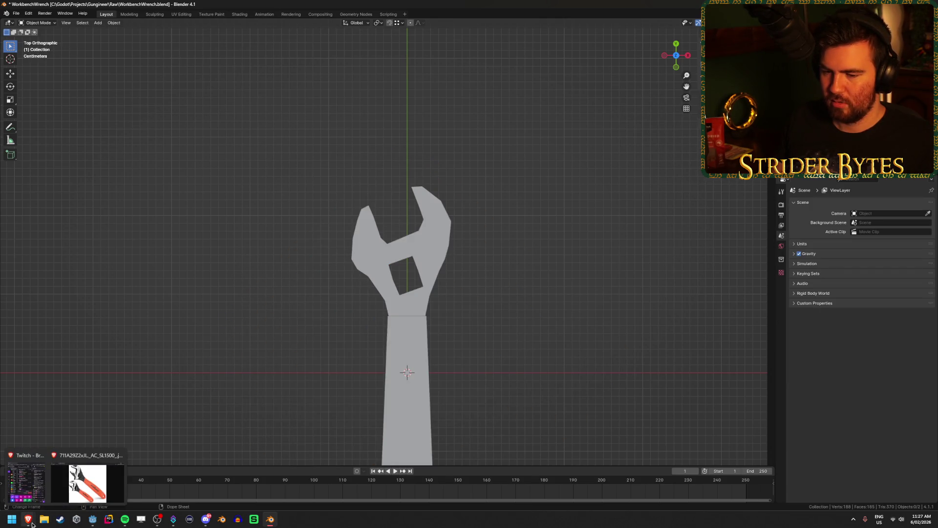
pyautogui.click(88, 488)
pyautogui.rightClick(337, 274)
pyautogui.click(386, 293)
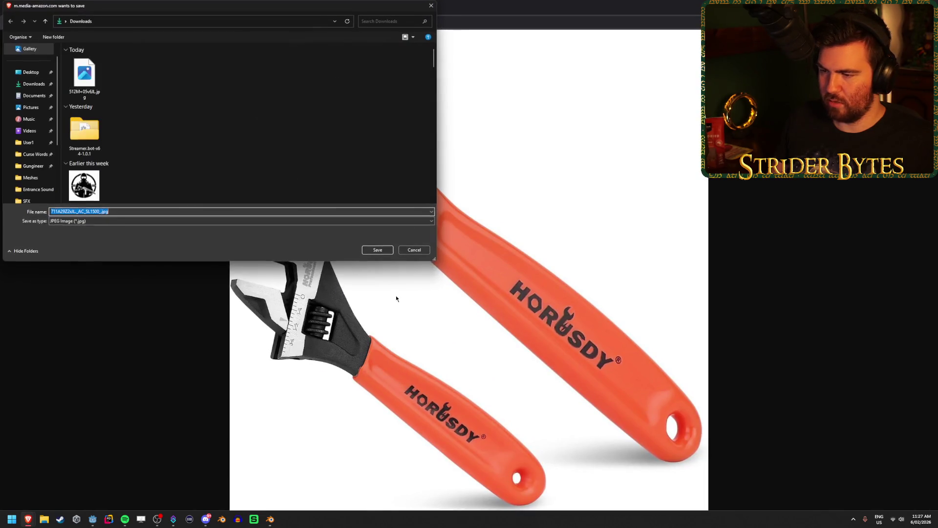
pyautogui.click(380, 248)
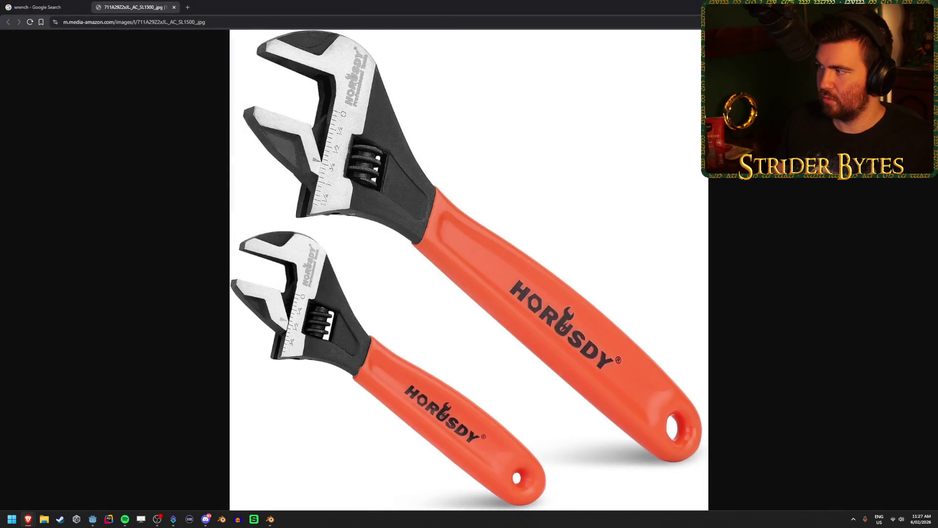
pyautogui.hotkey('alt', 'Tab')
pyautogui.hotkey('shift', 'a')
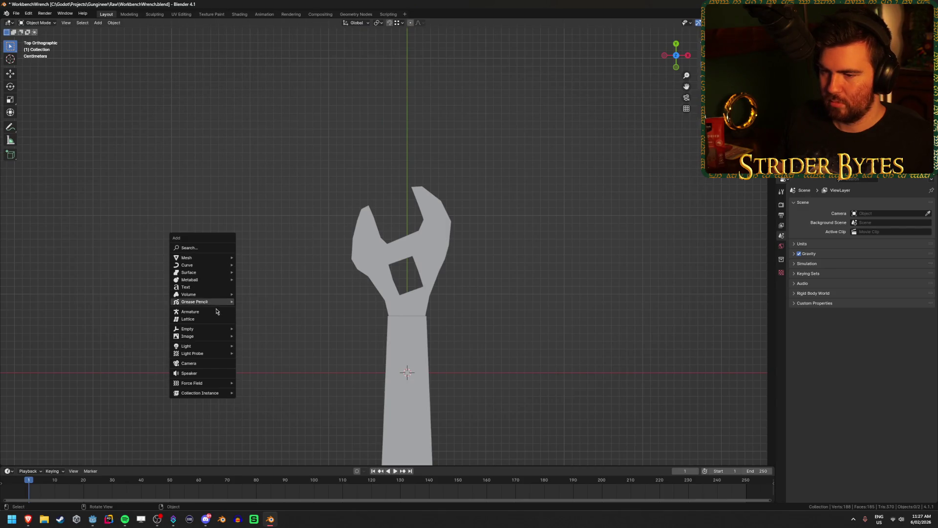
# - Add the downloaded wrench JPG as a reference image
pyautogui.moveTo(215, 337)
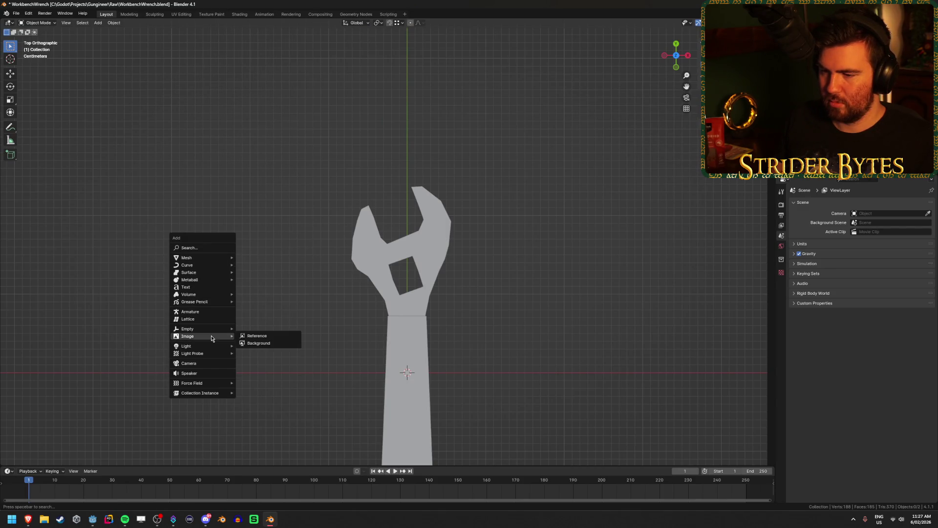
pyautogui.click(256, 335)
pyautogui.scroll(-10, 488, 315)
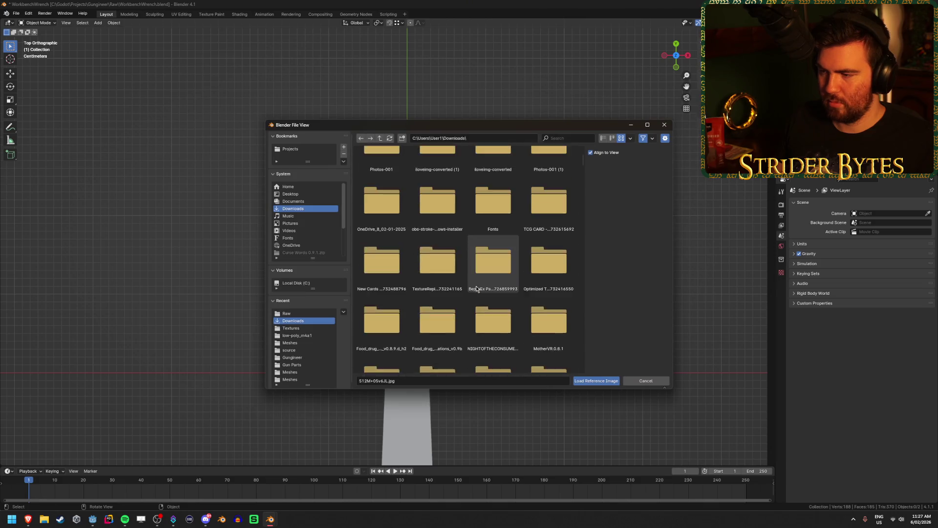
pyautogui.scroll(-10, 494, 303)
pyautogui.scroll(4, 521, 268)
pyautogui.click(549, 217)
pyautogui.click(592, 380)
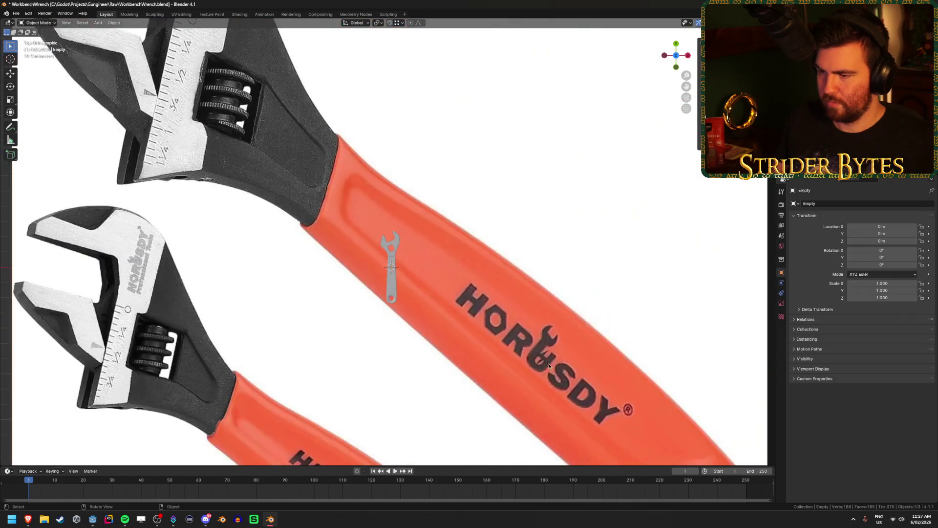
# - Scale the reference image down to about 0.058
pyautogui.press('s')
pyautogui.click(490, 291)
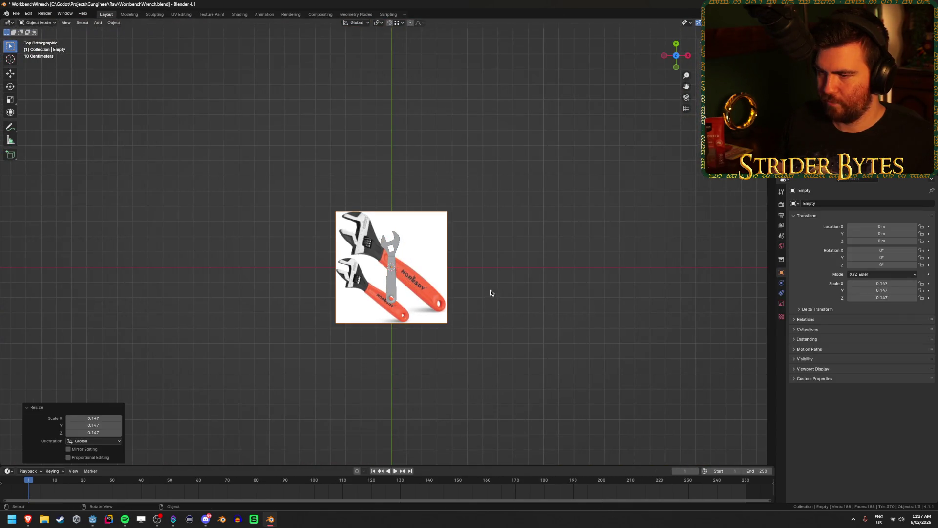
pyautogui.press('s')
pyautogui.click(439, 282)
pyautogui.press('g')
pyautogui.click(483, 278)
# - Place the reference image slightly higher, to the right of the wrench mesh
pyautogui.scroll(9, 371, 329)
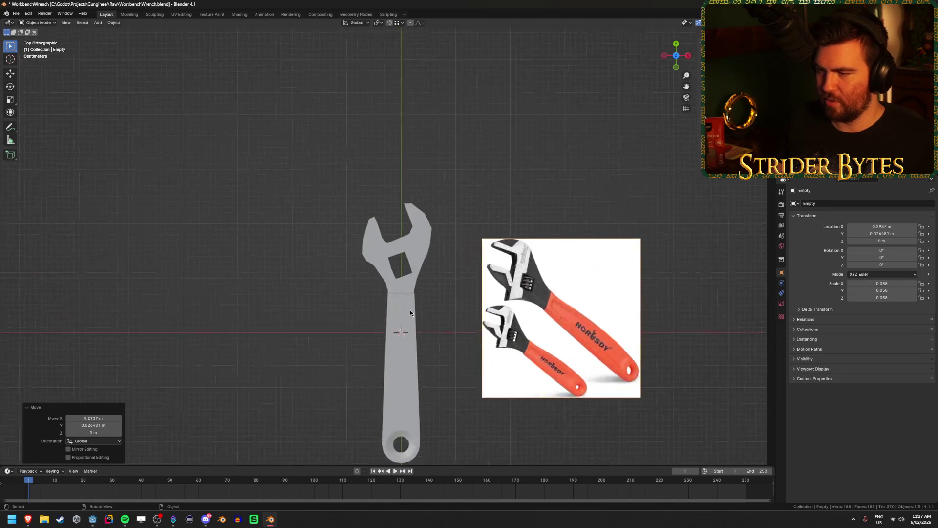
pyautogui.scroll(3, 561, 279)
pyautogui.scroll(-1, 561, 279)
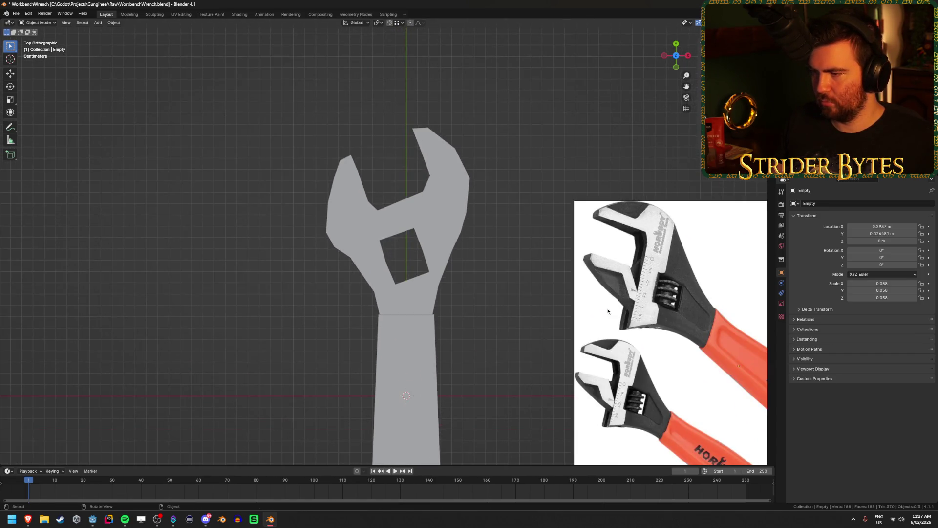
pyautogui.press('g')
pyautogui.click(640, 252)
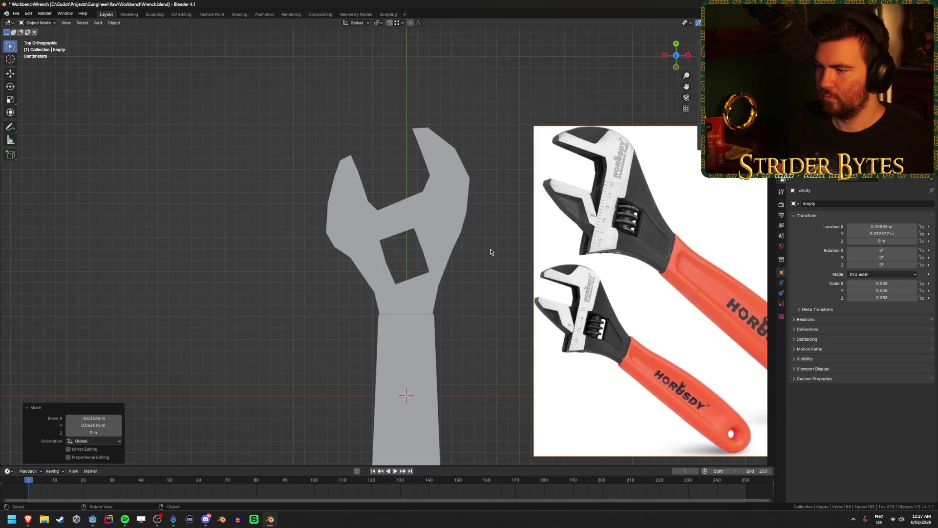
pyautogui.scroll(4, 476, 291)
pyautogui.click(393, 239)
pyautogui.press('Tab')
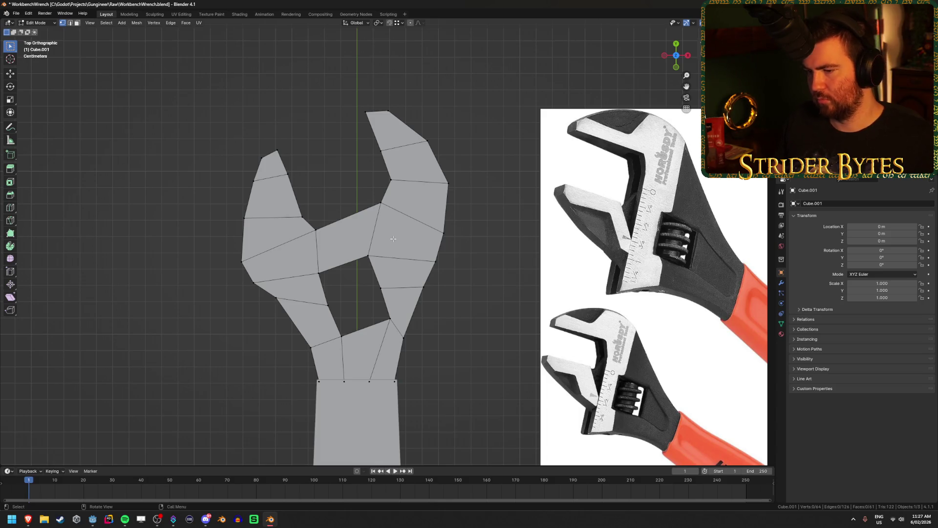
# - In see-through view, align the head's lower-left, lower-right and mirrored vertices to the photo
pyautogui.hotkey('alt', 'z')
pyautogui.moveTo(260, 292); pyautogui.dragTo(291, 317)
pyautogui.press('g')
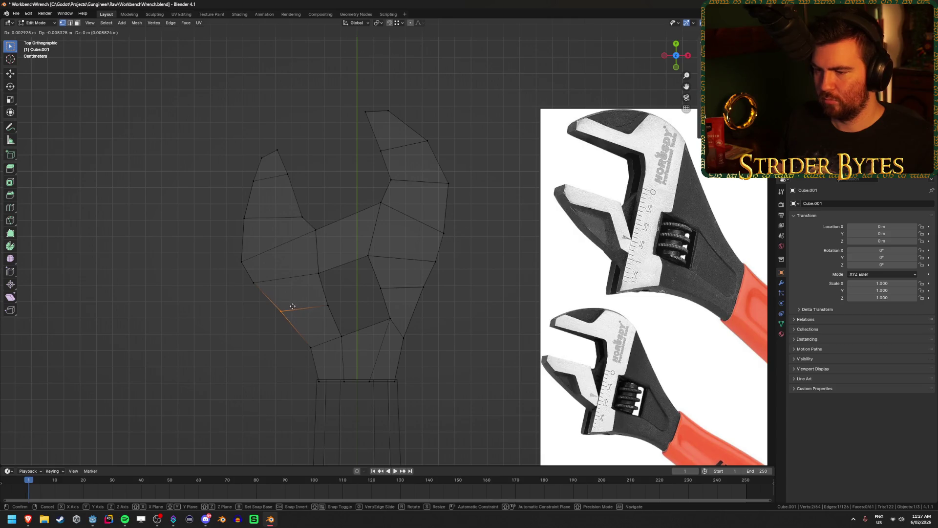
pyautogui.click(295, 305)
pyautogui.click(438, 326)
pyautogui.hotkey('alt', 'z')
pyautogui.hotkey('alt', 'z')
pyautogui.click(391, 319)
pyautogui.press('g')
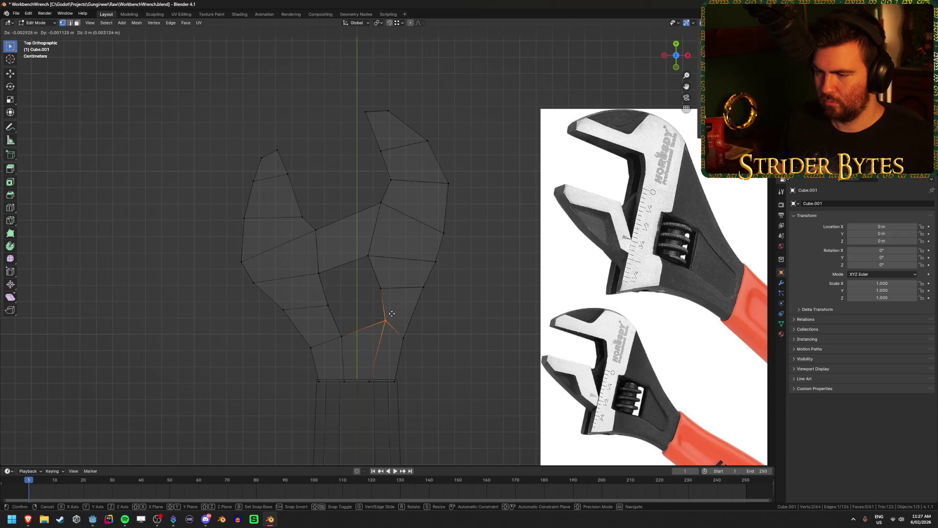
pyautogui.click(393, 312)
pyautogui.click(341, 336)
pyautogui.press('g')
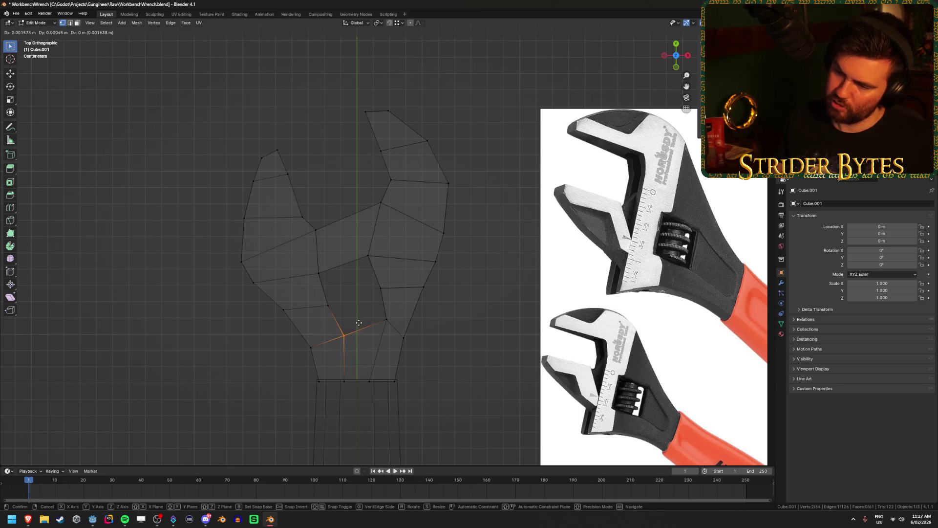
pyautogui.click(344, 338)
# - Move the inner head vertex, opening corner and vertex below the opening, then save
pyautogui.moveTo(308, 267); pyautogui.dragTo(329, 276)
pyautogui.press('g')
pyautogui.click(362, 262)
pyautogui.moveTo(356, 249); pyautogui.dragTo(377, 261)
pyautogui.press('g')
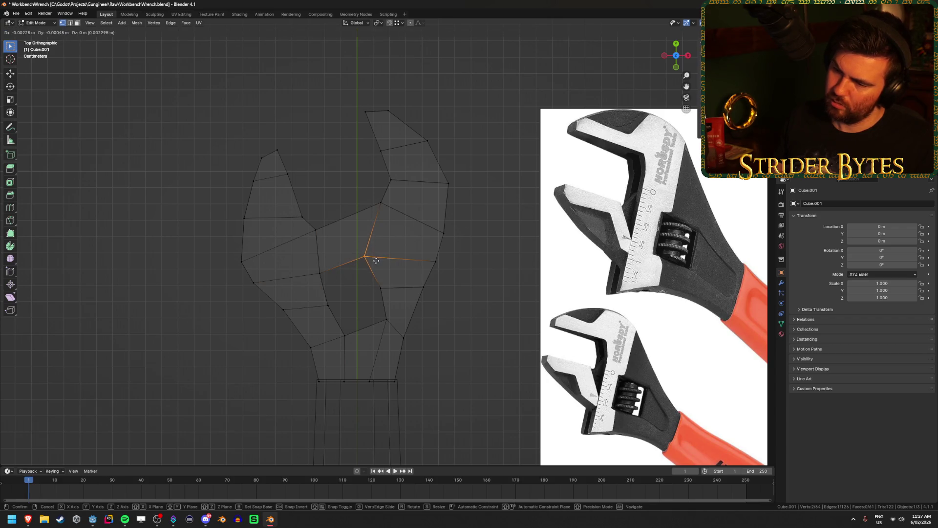
pyautogui.click(375, 260)
pyautogui.moveTo(365, 297); pyautogui.dragTo(395, 273)
pyautogui.press('g')
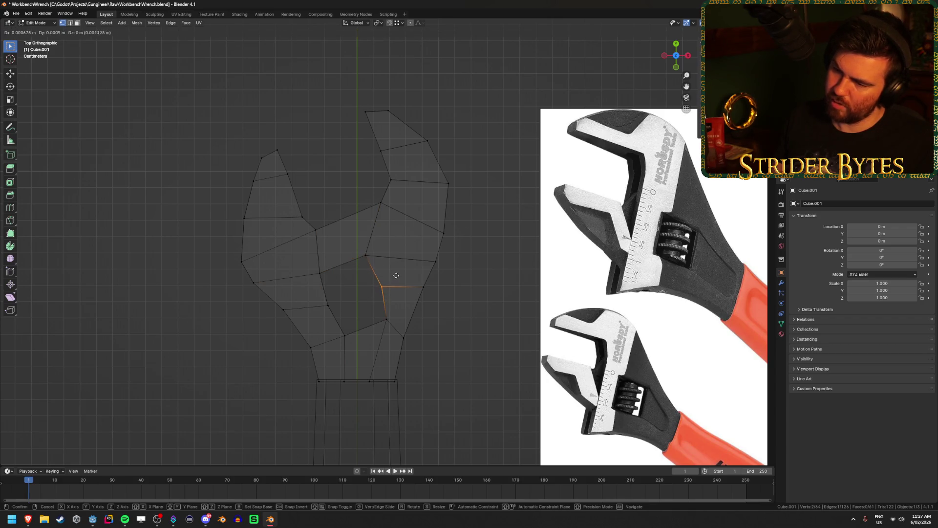
pyautogui.click(397, 275)
pyautogui.hotkey('ctrl', 's')
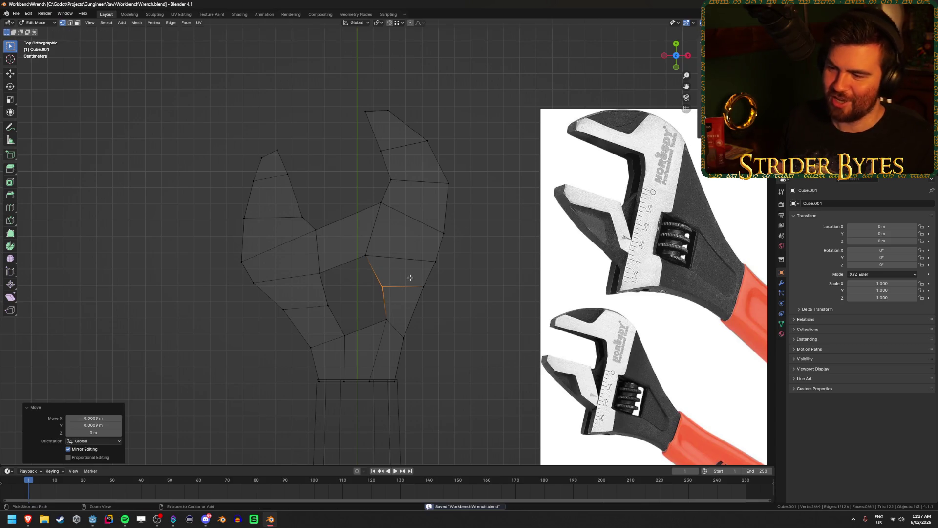
# - Orbit to inspect the wrench outline, then return to top view
pyautogui.click(410, 277)
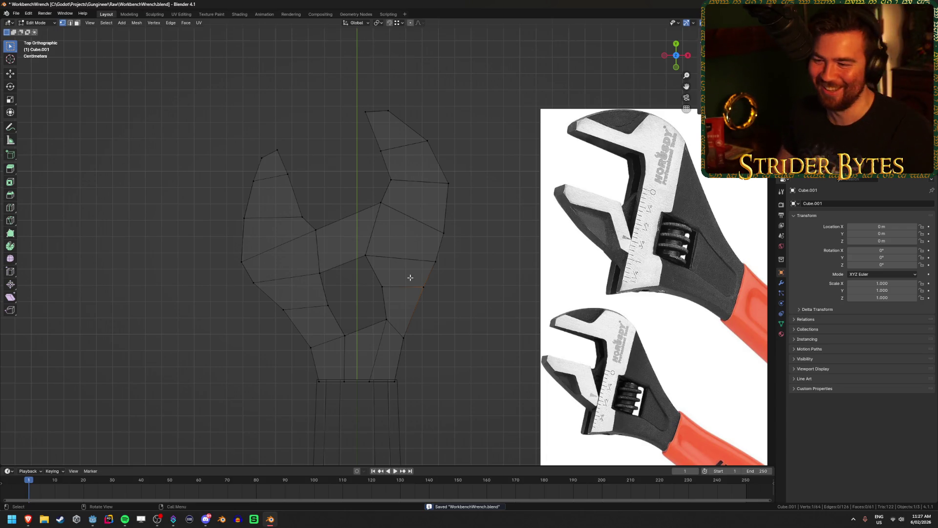
pyautogui.click(477, 325)
pyautogui.moveTo(477, 325)
pyautogui.mouseDown(button='middle')
pyautogui.moveTo(448, 195)
pyautogui.moveTo(445, 232)
pyautogui.moveTo(411, 298)
pyautogui.moveTo(434, 299)
pyautogui.mouseUp(button='middle')
pyautogui.press('KP_7')
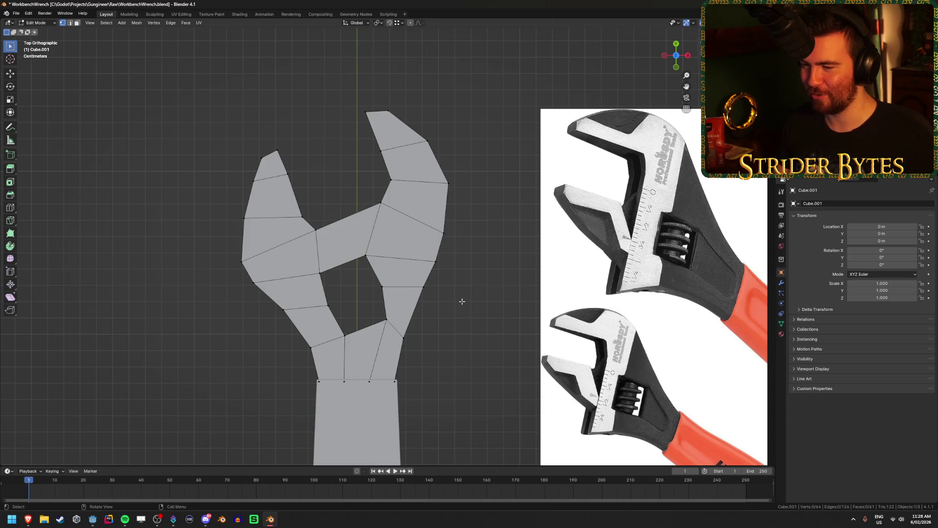
# - Realign the lower-left and upper-left head vertices to the reference edge
pyautogui.keyDown('shift'); pyautogui.click(265, 325); pyautogui.keyUp('shift')
pyautogui.hotkey('shift', 'z')
pyautogui.click(284, 310)
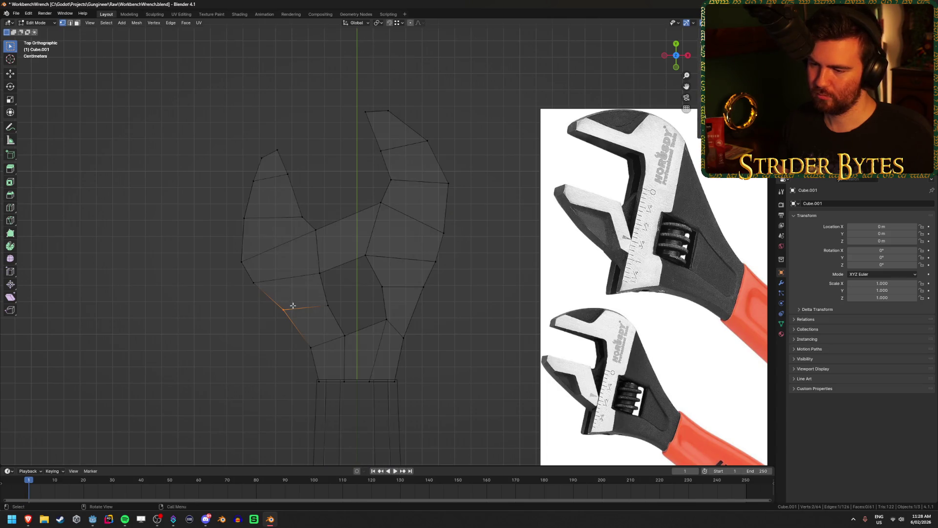
pyautogui.press('g')
pyautogui.click(298, 312)
pyautogui.click(254, 284)
pyautogui.press('g')
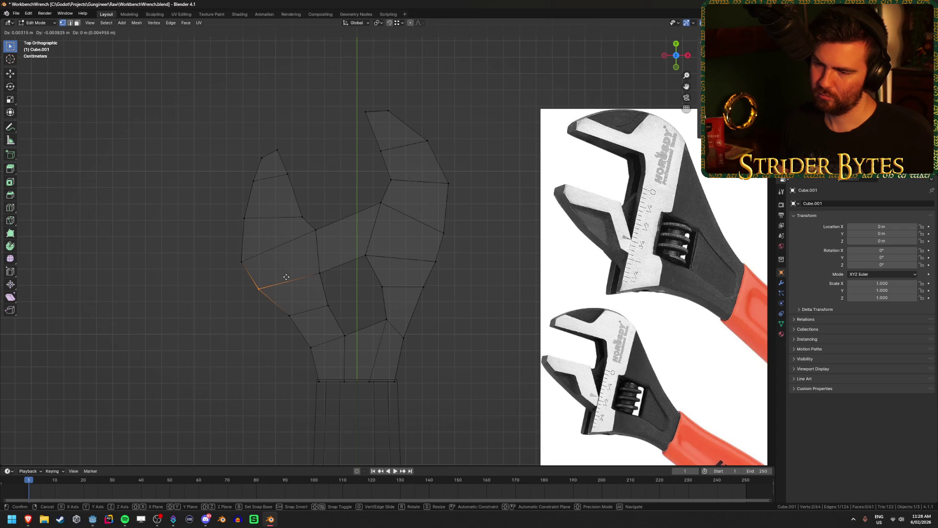
pyautogui.click(287, 276)
pyautogui.click(257, 302)
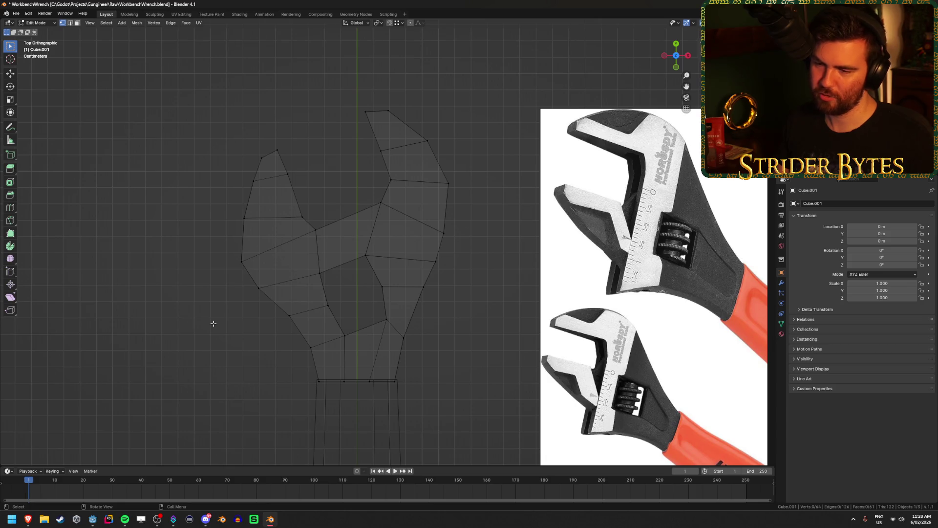
# - Fine-tune the left-side and lower-left head vertex positions
pyautogui.moveTo(214, 323); pyautogui.dragTo(276, 278)
pyautogui.press('g')
pyautogui.click(286, 276)
pyautogui.click(283, 318)
pyautogui.press('g')
pyautogui.click(265, 329)
pyautogui.click(264, 329)
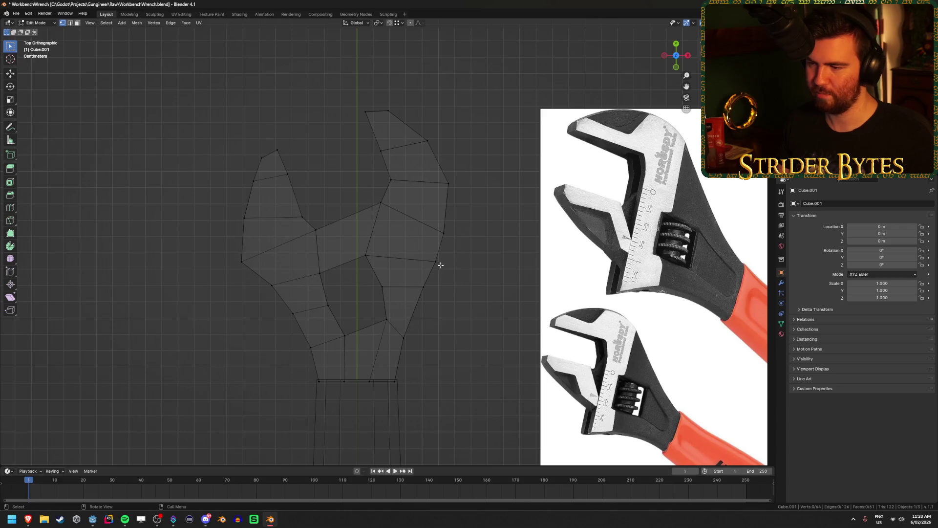
# - Move the vertices along the head's right edge to follow the photo's contour
pyautogui.click(421, 289)
pyautogui.press('g')
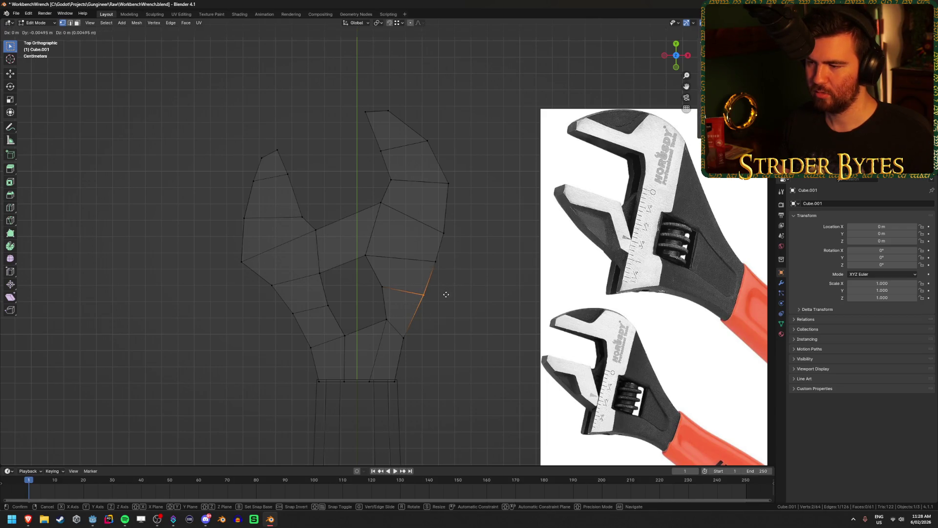
pyautogui.click(417, 331)
pyautogui.click(455, 352)
pyautogui.click(424, 290)
pyautogui.press('g')
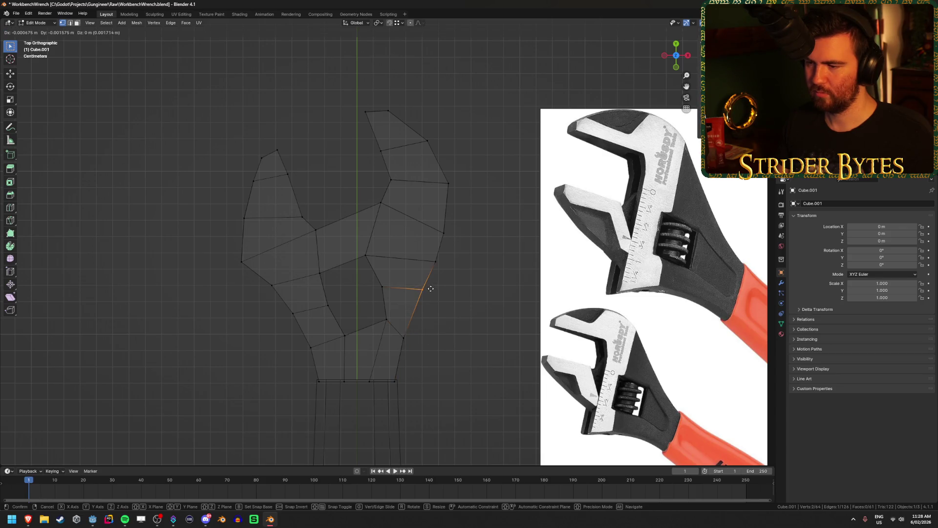
pyautogui.click(430, 289)
pyautogui.click(457, 259)
pyautogui.click(446, 228)
pyautogui.press('g')
pyautogui.click(470, 223)
# - Box-select and delete the upper-left jaw faces
pyautogui.click(487, 239)
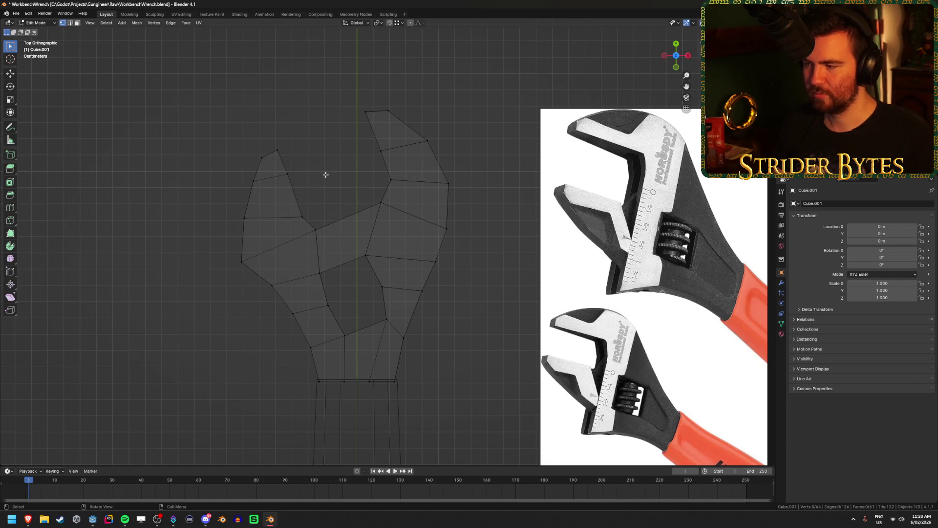
pyautogui.moveTo(231, 228)
pyautogui.mouseDown()
pyautogui.moveTo(320, 188)
pyautogui.moveTo(306, 133)
pyautogui.mouseUp()
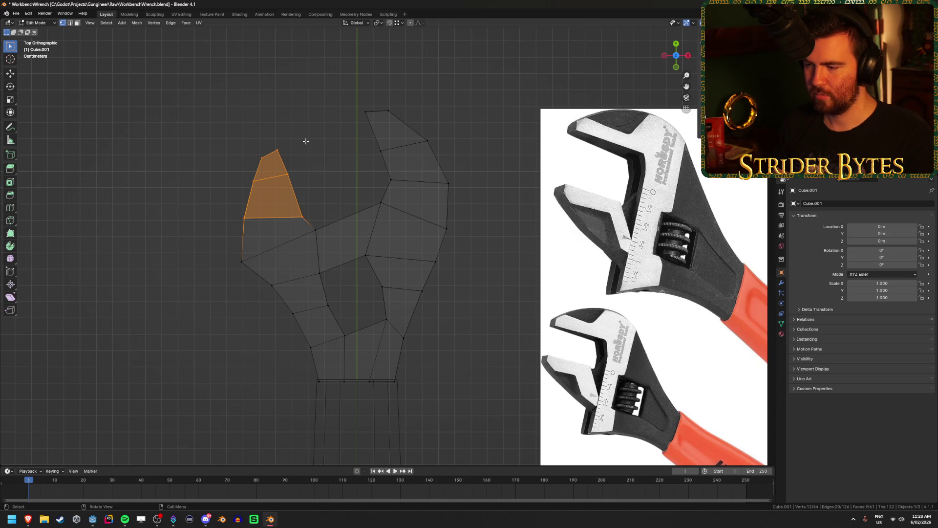
pyautogui.press('x')
pyautogui.click(281, 146)
# - Fill the open loop at the jaw's top with a face and view the head from above
pyautogui.moveTo(281, 149)
pyautogui.mouseDown(button='middle')
pyautogui.moveTo(284, 224)
pyautogui.moveTo(226, 233)
pyautogui.moveTo(309, 176)
pyautogui.moveTo(322, 232)
pyautogui.moveTo(384, 287)
pyautogui.moveTo(440, 274)
pyautogui.moveTo(463, 281)
pyautogui.moveTo(474, 324)
pyautogui.mouseUp(button='middle')
pyautogui.hotkey('alt', 'z')
pyautogui.keyDown('alt'); pyautogui.click(293, 206); pyautogui.keyUp('alt')
pyautogui.scroll(2, 383, 288)
pyautogui.press('f')
pyautogui.hotkey('alt', 'a')
pyautogui.press('Tab')
pyautogui.press('KP_7')
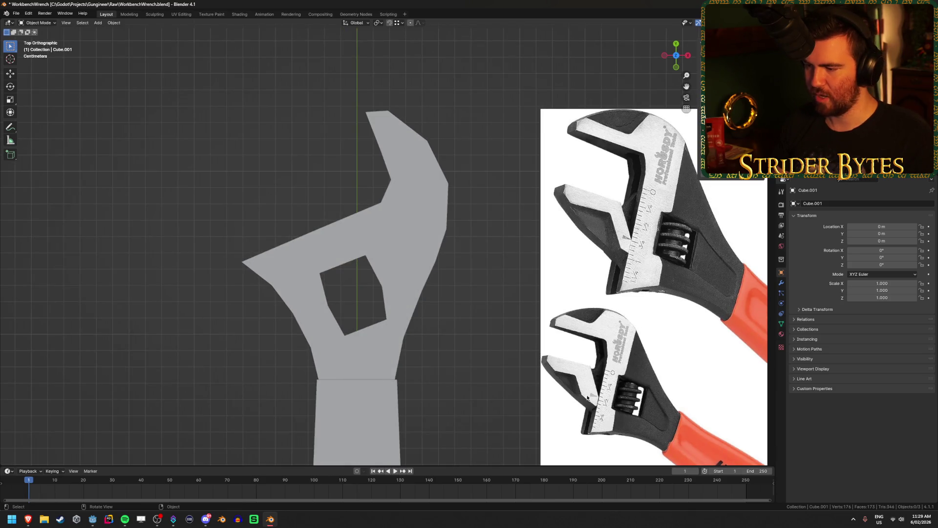
pyautogui.rightClick(477, 274)
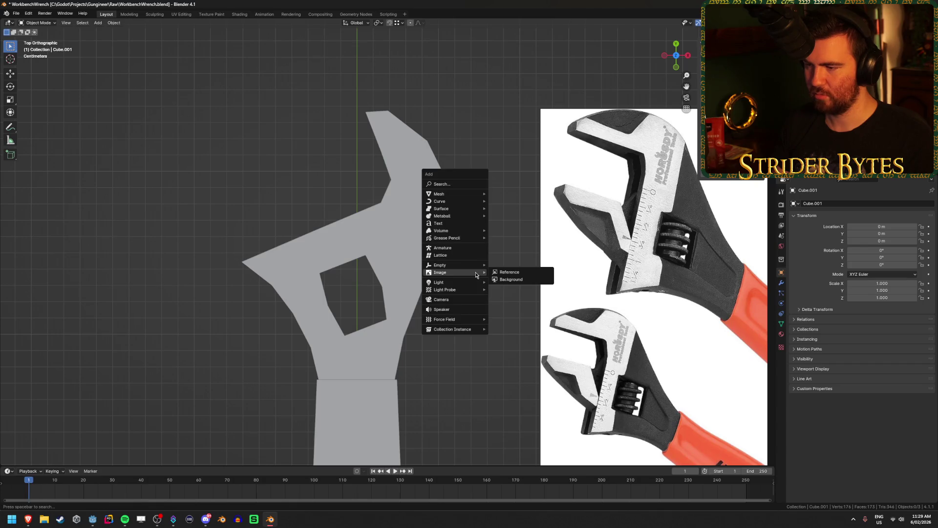
# - Restore the upper-left jaw faces, delete them again, and recheck in solid and see-through views
pyautogui.press('Tab')
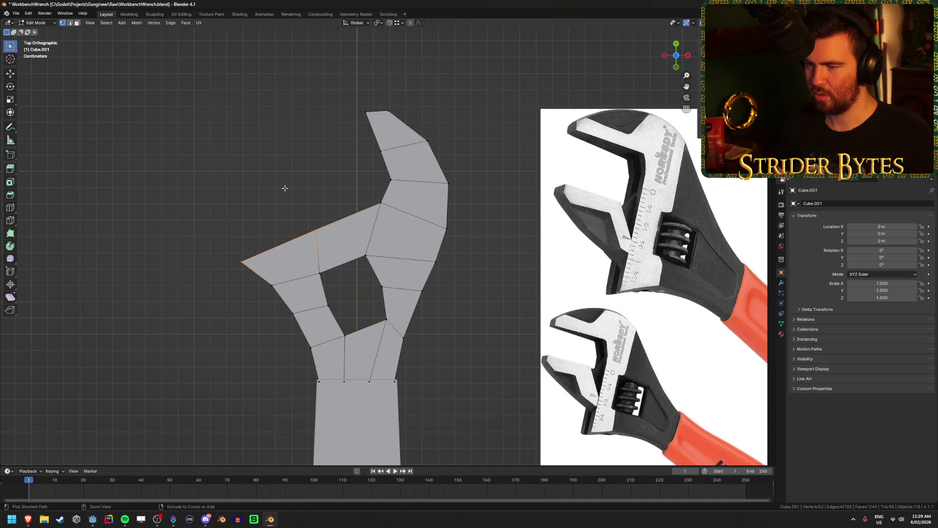
pyautogui.press('l')
pyautogui.hotkey('alt', 'z')
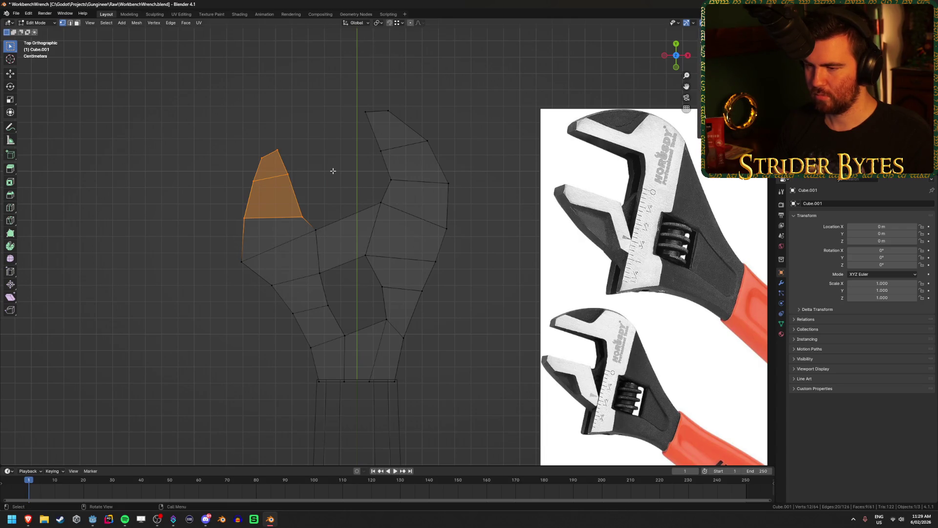
pyautogui.press('x')
pyautogui.click(333, 171)
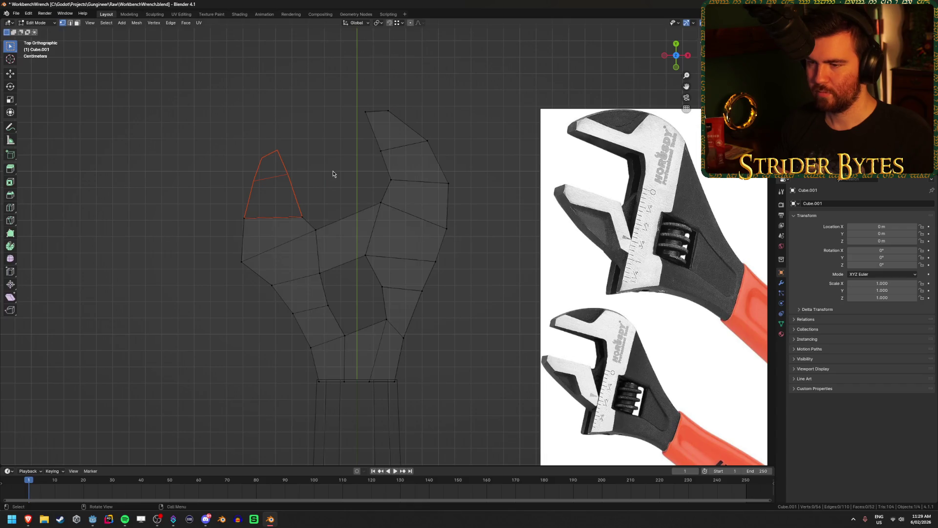
pyautogui.press('Tab')
pyautogui.hotkey('alt', 'z')
pyautogui.press('Tab')
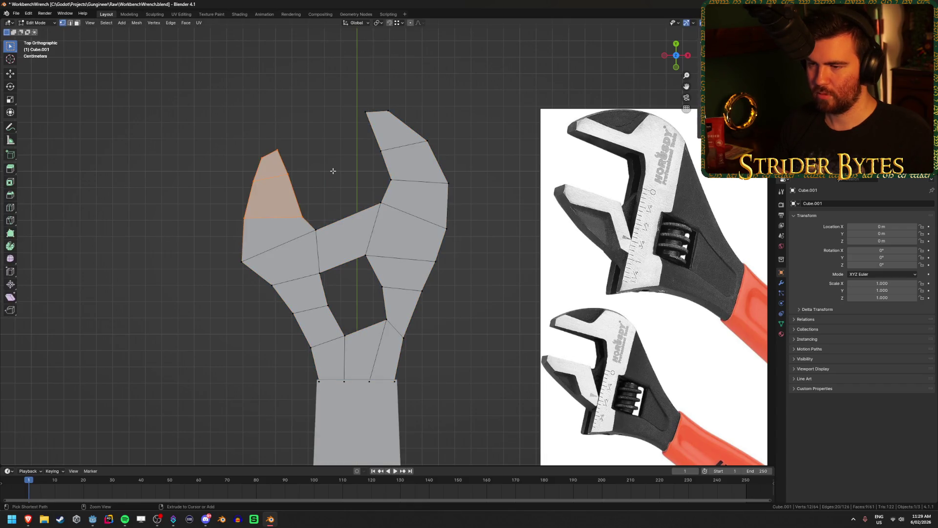
pyautogui.hotkey('alt', 'z')
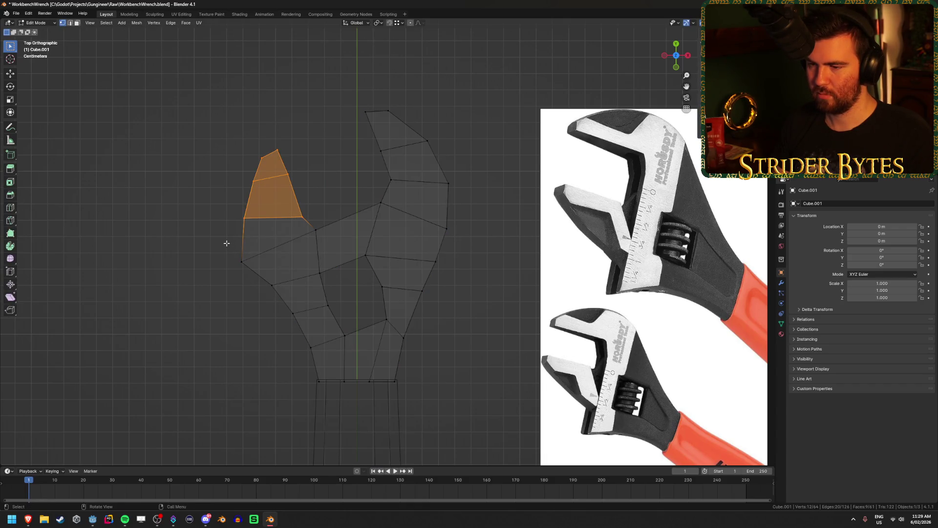
# - Separate the left jaw faces into their own object and select it
pyautogui.click(254, 269)
pyautogui.moveTo(188, 125)
pyautogui.mouseDown()
pyautogui.moveTo(331, 255)
pyautogui.moveTo(331, 271)
pyautogui.mouseUp()
pyautogui.press('p')
pyautogui.click(331, 271)
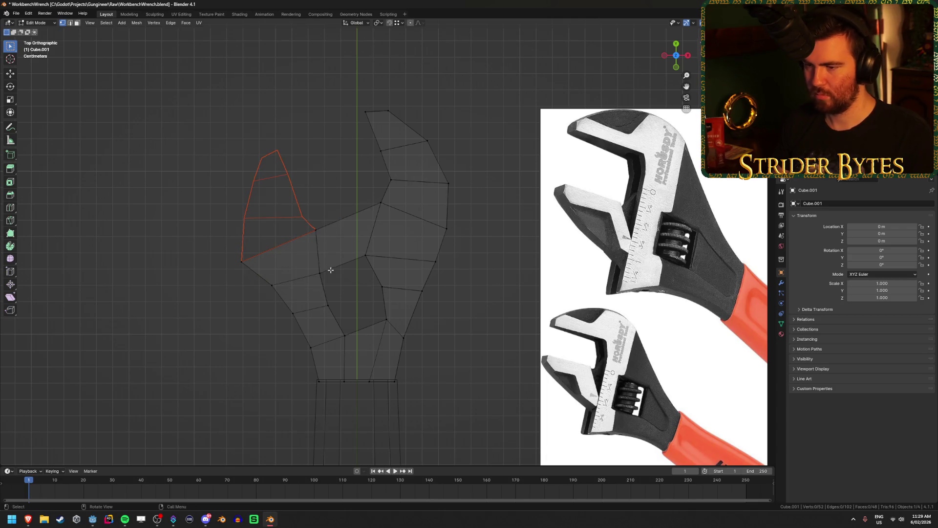
pyautogui.press('Tab')
pyautogui.click(299, 221)
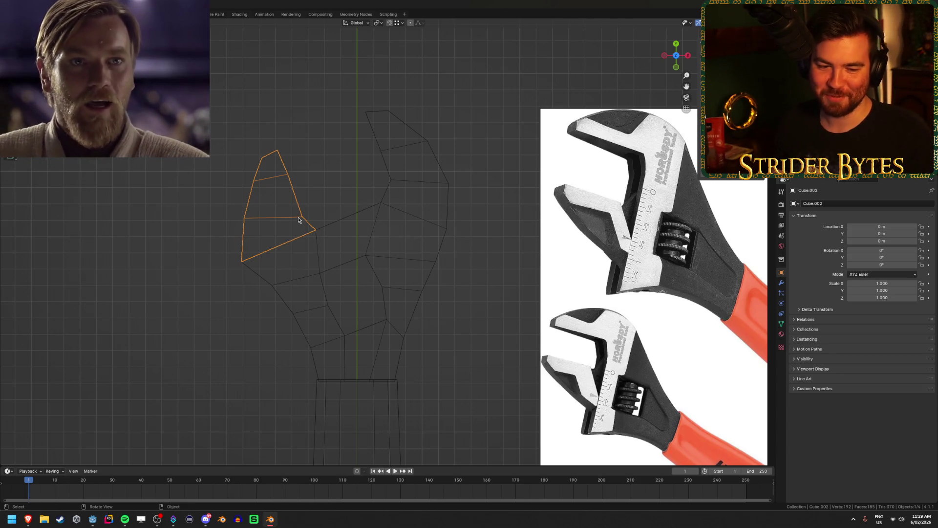
# - Undo the separation and select the head's open top edge
pyautogui.hotkey('ctrl', 'z')
pyautogui.hotkey('ctrl', 'z')
pyautogui.hotkey('ctrl', 'z')
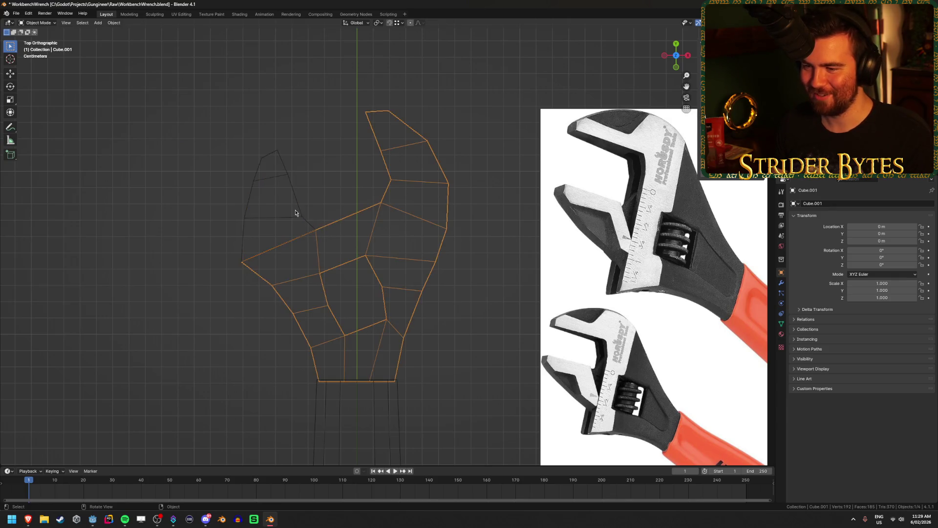
pyautogui.moveTo(296, 193); pyautogui.dragTo(301, 224, button='middle')
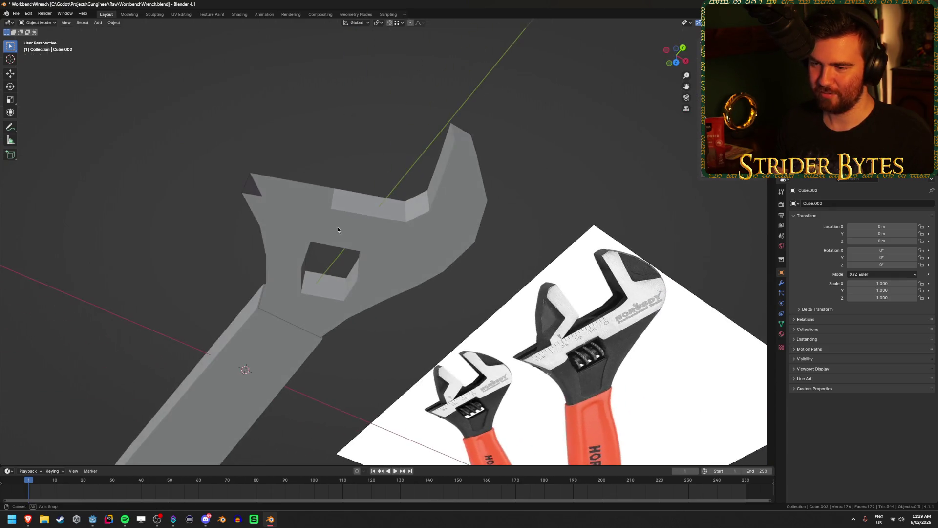
pyautogui.keyDown('alt'); pyautogui.click(282, 197); pyautogui.keyUp('alt')
# - Fill the wrench head's top opening with a new face and return to Object Mode
pyautogui.press('f')
pyautogui.click(360, 169)
pyautogui.moveTo(361, 169); pyautogui.dragTo(341, 191, button='middle')
pyautogui.press('KP_7')
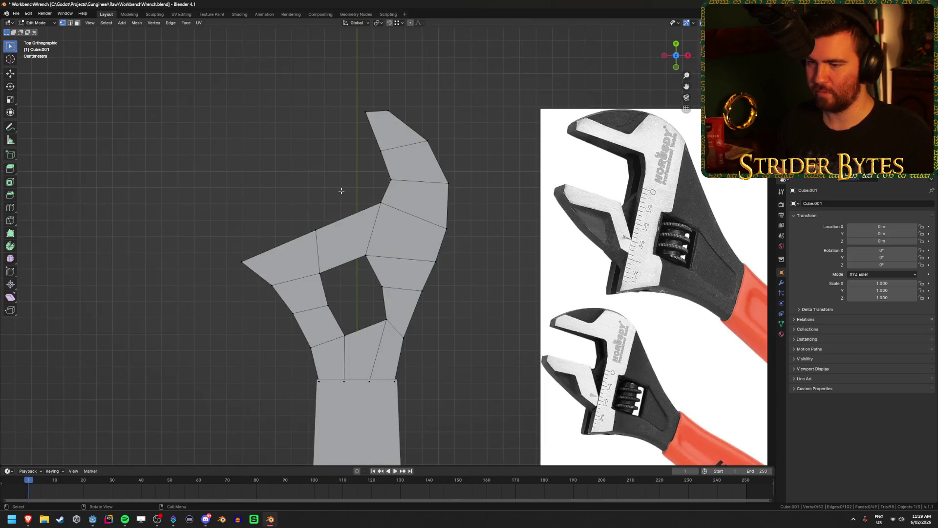
pyautogui.press('Tab')
# - Unhide the left jaw piece and fit its lower edge and left vertex to the head's slanted edge
pyautogui.hotkey('alt', 'h')
pyautogui.click(270, 202)
pyautogui.press('Tab')
pyautogui.scroll(5, 272, 200)
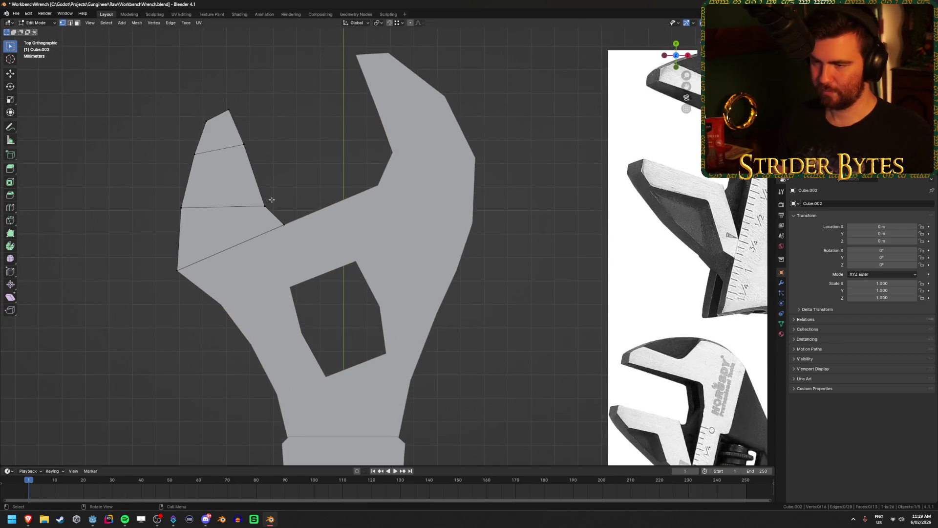
pyautogui.hotkey('alt', 'z')
pyautogui.click(313, 249)
pyautogui.press('g')
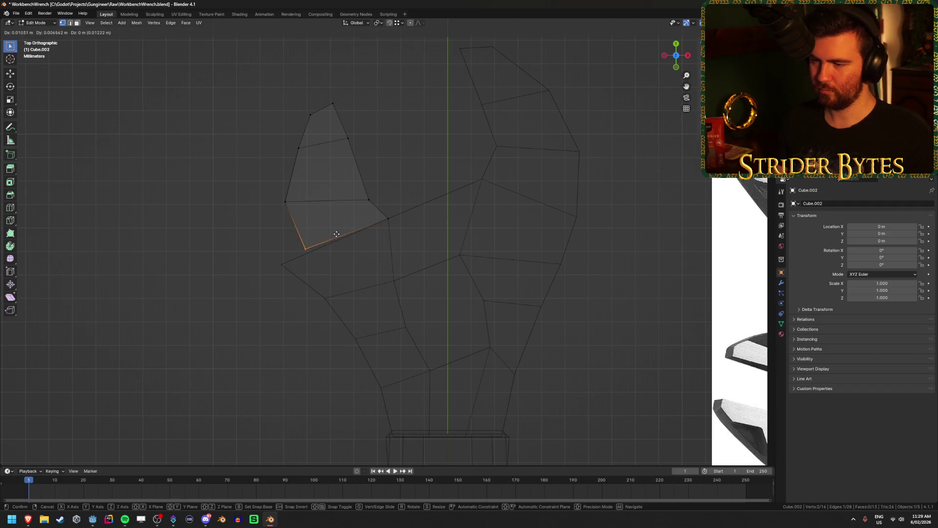
pyautogui.click(313, 251)
pyautogui.click(289, 215)
pyautogui.press('g')
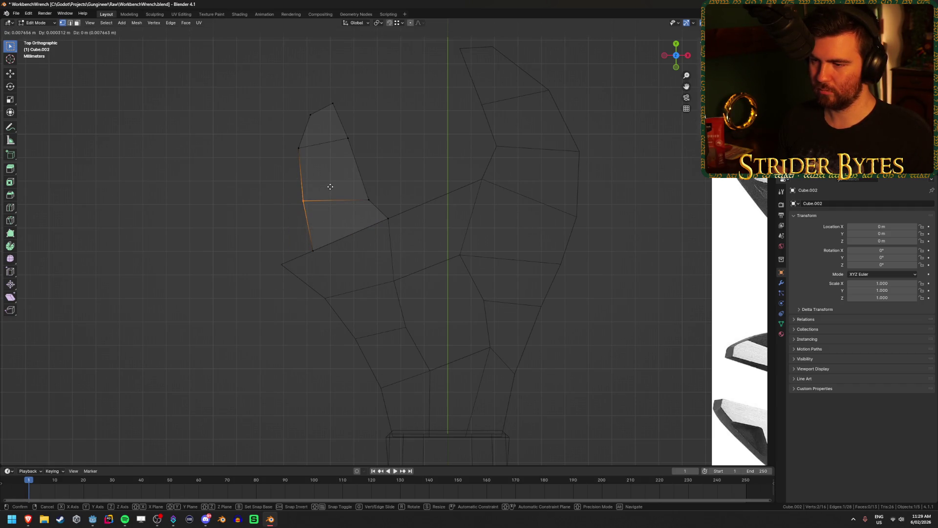
pyautogui.click(331, 187)
pyautogui.press('Tab')
# - Shift the whole left jaw mesh up and to the right against the head
pyautogui.keyDown('shift'); pyautogui.moveTo(416, 183); pyautogui.dragTo(386, 208, button='middle'); pyautogui.keyUp('shift')
pyautogui.press('Tab')
pyautogui.press('a')
pyautogui.press('g')
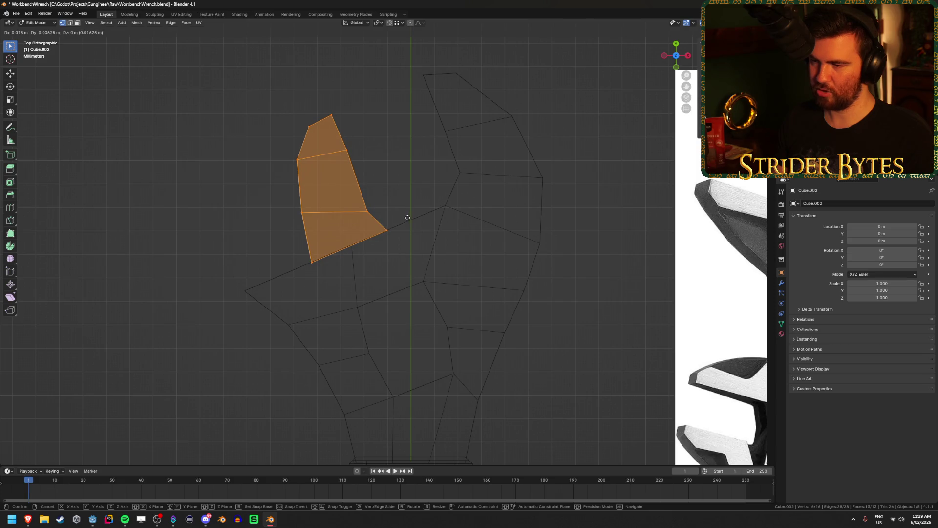
pyautogui.click(406, 217)
pyautogui.hotkey('shift', 'z')
pyautogui.hotkey('alt', 'a')
pyautogui.scroll(-2, 593, 253)
pyautogui.scroll(-2, 593, 306)
pyautogui.press('Tab')
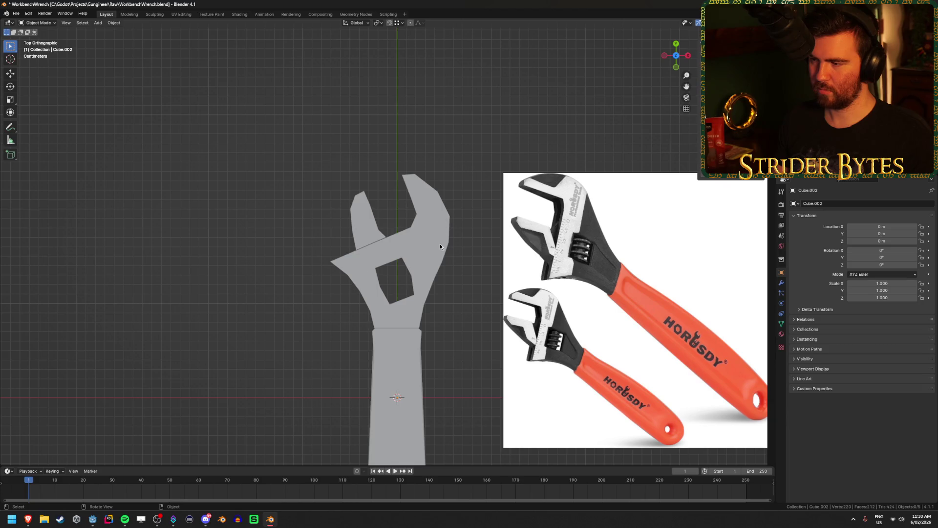
# - Reshape the small upper jaw piece by moving two of its vertices, including the lower-left one
pyautogui.scroll(2, 440, 246)
pyautogui.click(356, 221)
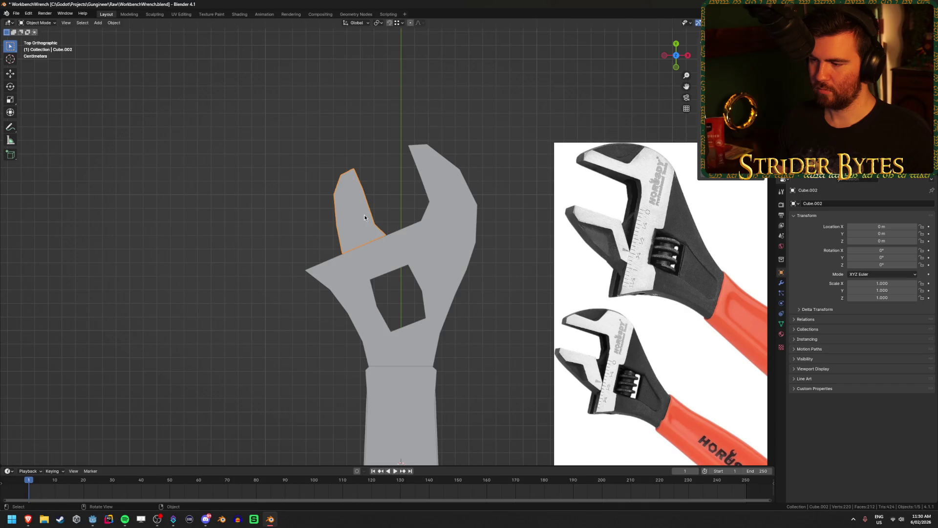
pyautogui.scroll(2, 364, 215)
pyautogui.press('Tab')
pyautogui.scroll(2, 374, 238)
pyautogui.hotkey('alt', 'z')
pyautogui.click(374, 238)
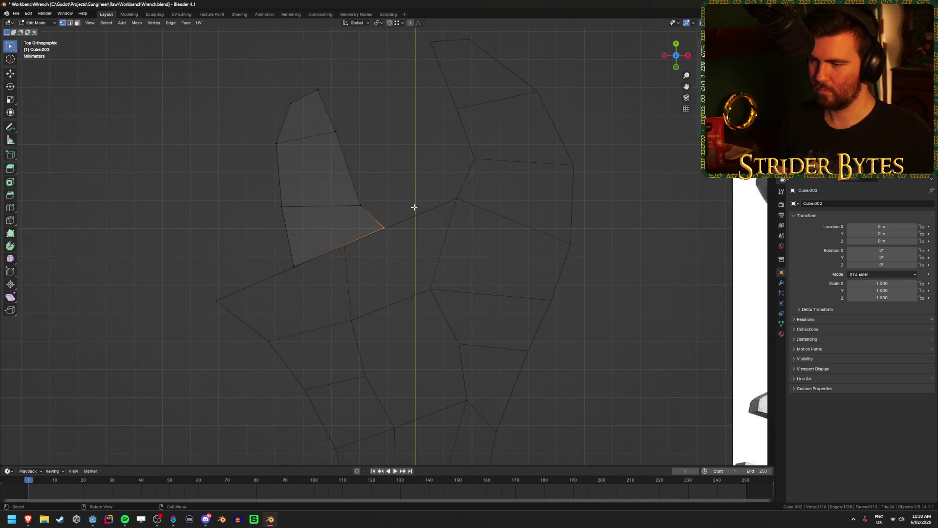
pyautogui.press('g')
pyautogui.click(375, 227)
pyautogui.click(294, 267)
pyautogui.press('g')
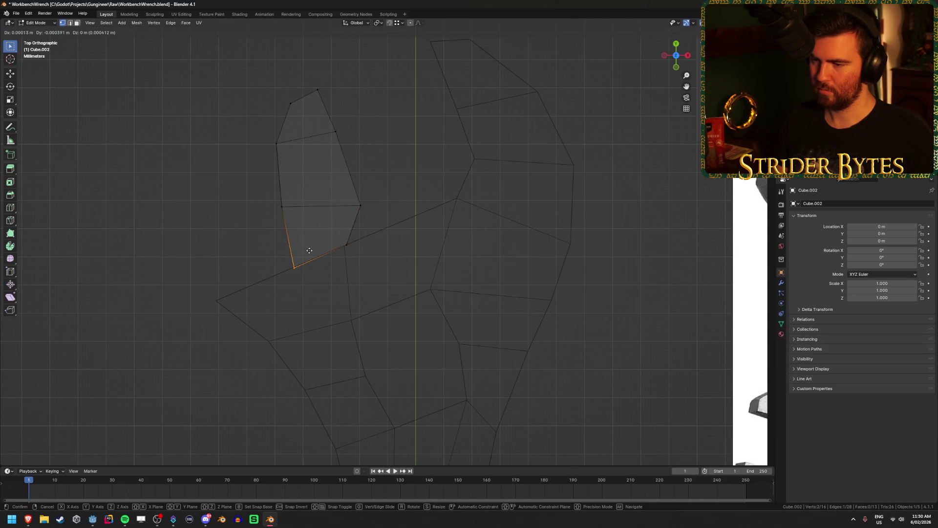
pyautogui.click(309, 250)
pyautogui.scroll(-3, 291, 240)
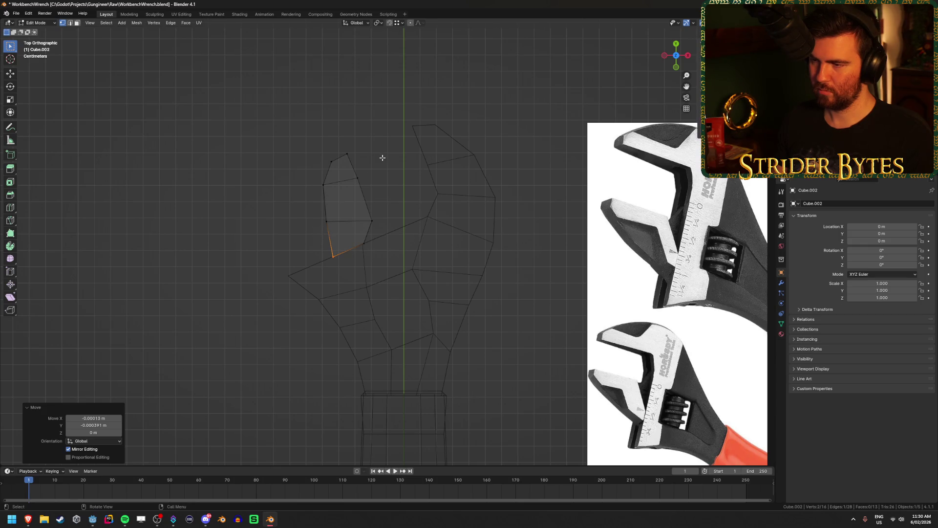
# - Move the jaw's next vertex and its left vertex into place along the head
pyautogui.scroll(2, 382, 158)
pyautogui.keyDown('shift'); pyautogui.moveTo(377, 161); pyautogui.dragTo(343, 193, button='middle'); pyautogui.keyUp('shift')
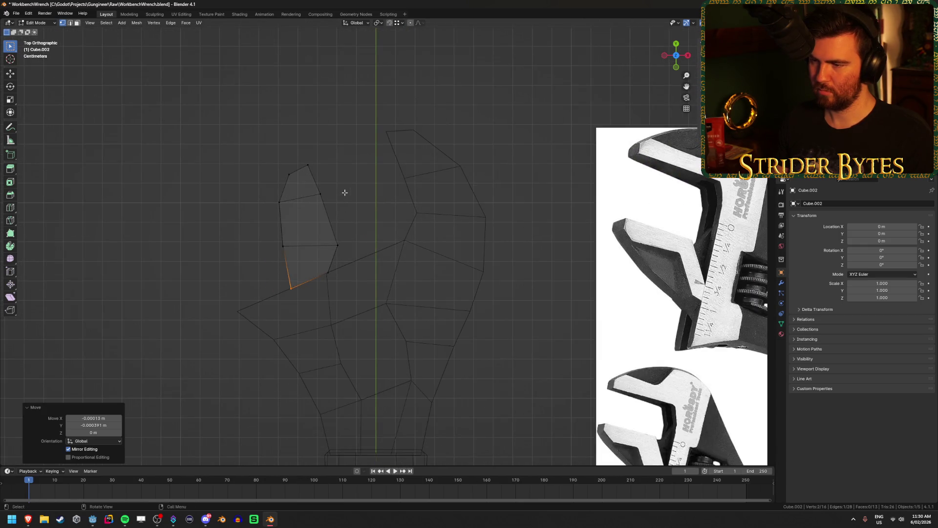
pyautogui.click(338, 244)
pyautogui.press('g')
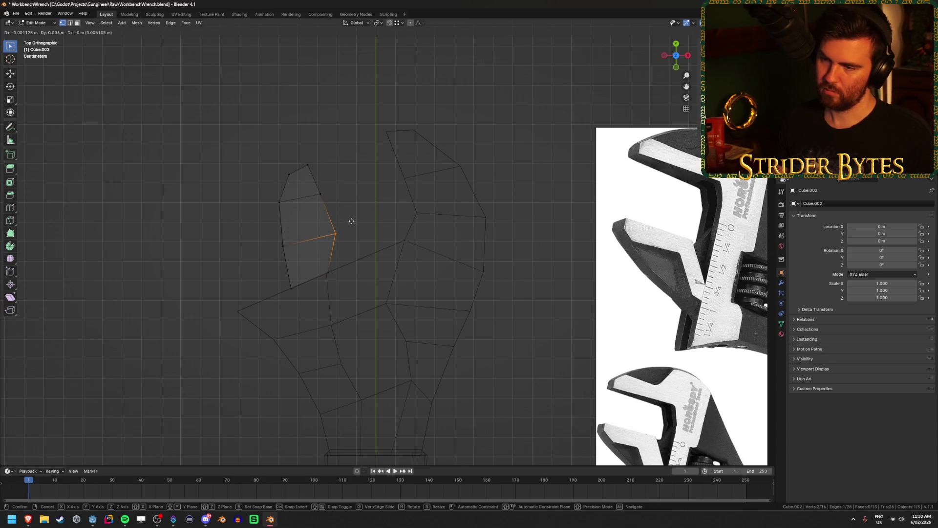
pyautogui.click(351, 223)
pyautogui.moveTo(262, 193)
pyautogui.mouseDown()
pyautogui.moveTo(314, 230)
pyautogui.moveTo(294, 214)
pyautogui.moveTo(310, 268)
pyautogui.moveTo(302, 298)
pyautogui.mouseUp()
pyautogui.press('g')
pyautogui.click(304, 232)
# - Adjust the lower-left and lowest jaw vertices, then return to Object Mode in solid shading
pyautogui.press('g')
pyautogui.click(310, 269)
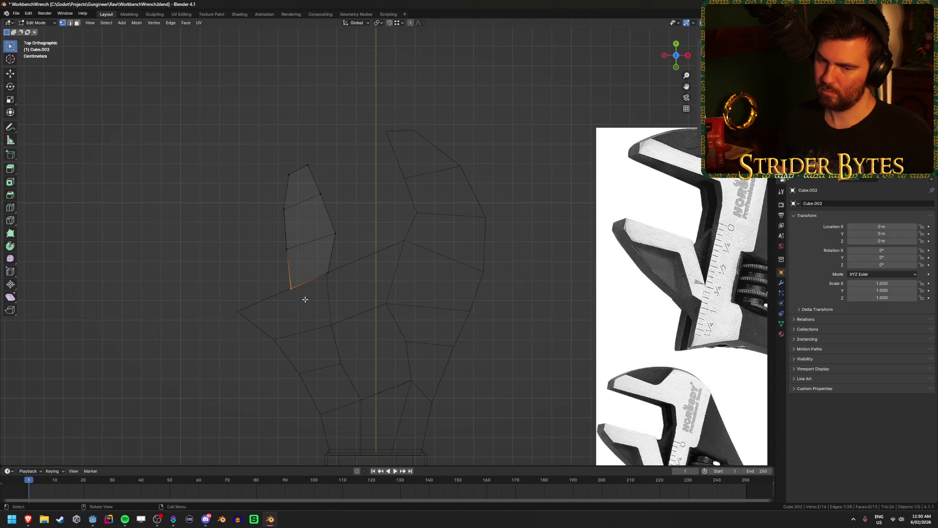
pyautogui.press('g')
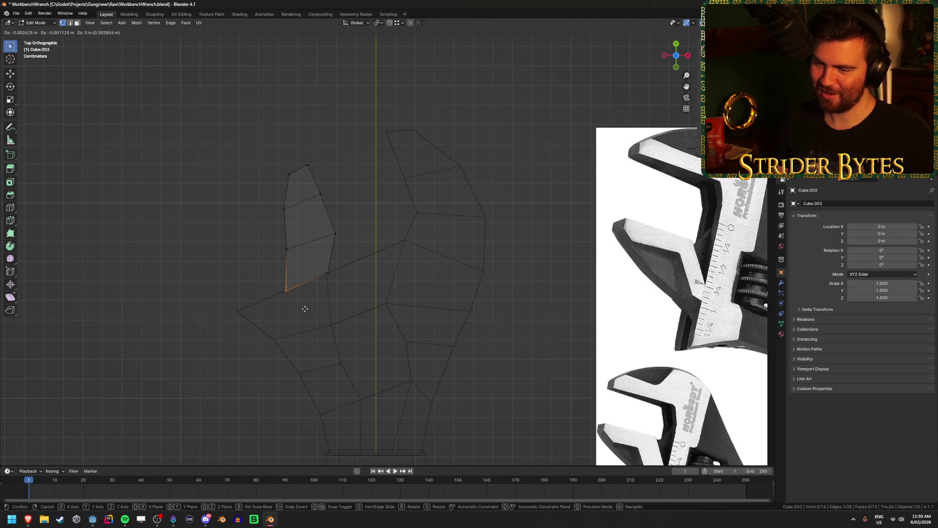
pyautogui.click(304, 308)
pyautogui.press('Tab')
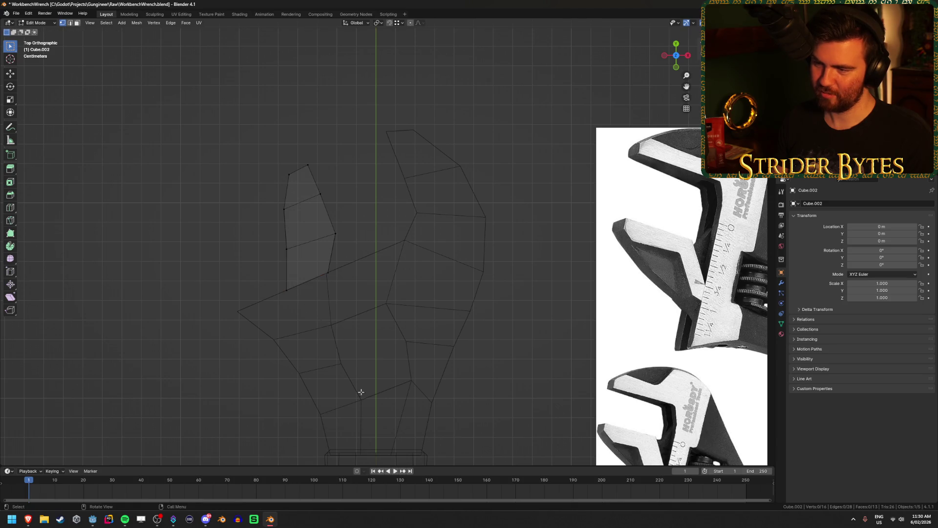
pyautogui.scroll(-4, 386, 385)
pyautogui.hotkey('shift', 'z')
pyautogui.click(453, 329)
pyautogui.scroll(-5, 454, 331)
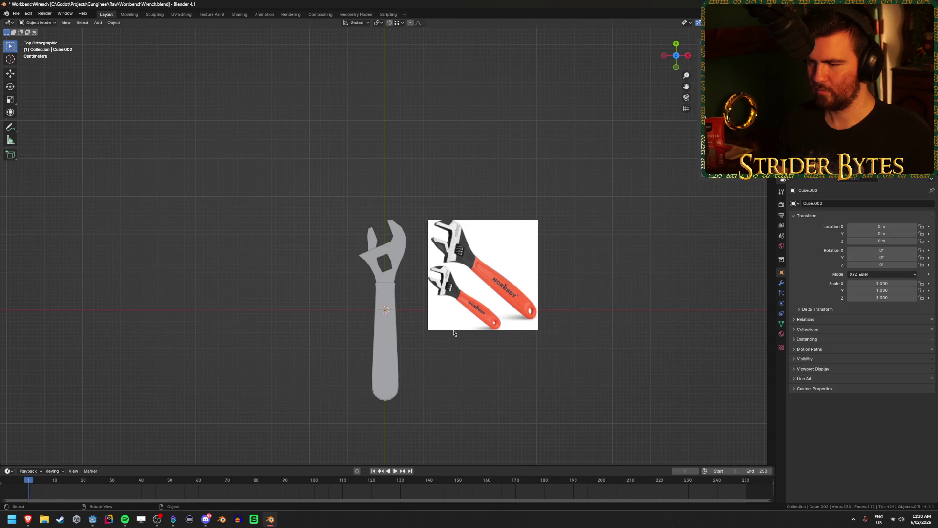
# - Inspect the wrench in perspective and hide the plain cylinder handle
pyautogui.scroll(5, 453, 333)
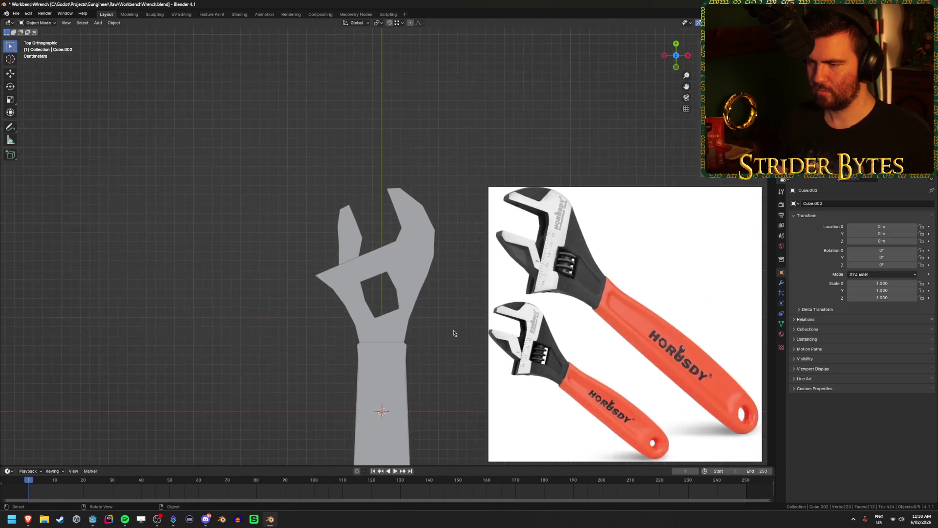
pyautogui.scroll(2, 453, 333)
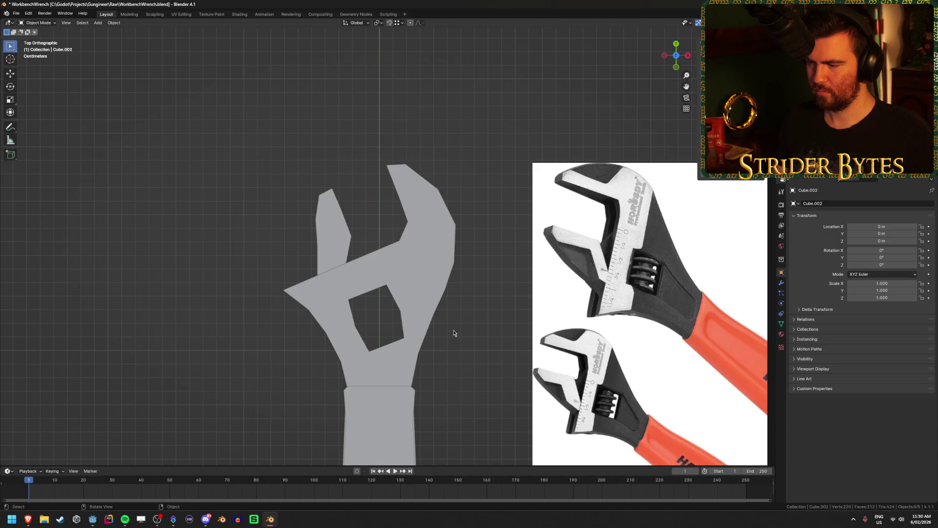
pyautogui.scroll(1, 614, 332)
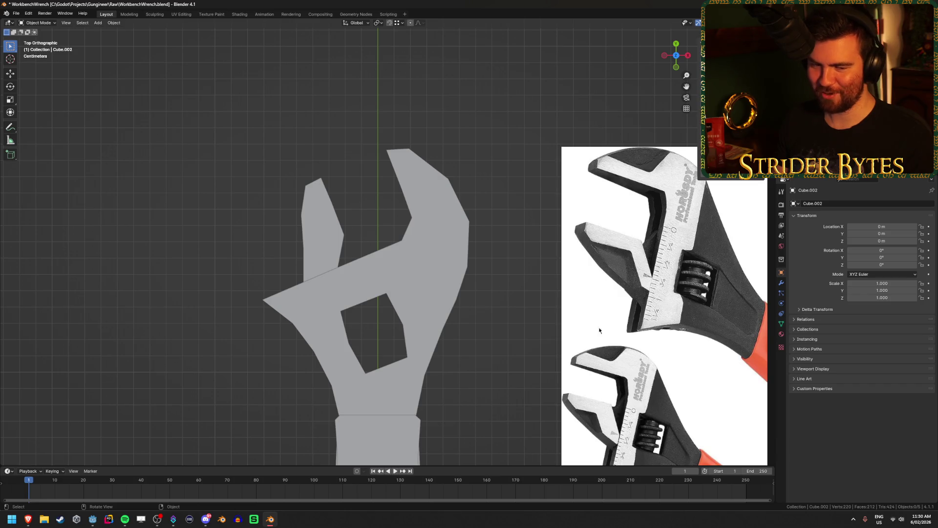
pyautogui.moveTo(399, 254)
pyautogui.mouseDown(button='middle')
pyautogui.moveTo(344, 260)
pyautogui.moveTo(418, 253)
pyautogui.moveTo(457, 291)
pyautogui.mouseUp(button='middle')
pyautogui.click(358, 281)
pyautogui.hotkey('alt', 'z')
pyautogui.press('Tab')
pyautogui.press('Tab')
pyautogui.hotkey('alt', 'z')
pyautogui.moveTo(366, 293)
pyautogui.mouseDown(button='middle')
pyautogui.moveTo(545, 371)
pyautogui.moveTo(513, 323)
pyautogui.moveTo(442, 331)
pyautogui.moveTo(503, 283)
pyautogui.moveTo(504, 296)
pyautogui.mouseUp(button='middle')
pyautogui.click(442, 330)
pyautogui.press('h')
# - Delete the plain handle, reveal the holed handle, and open Cube.002 in Edit Mode
pyautogui.click(504, 296)
pyautogui.press('x')
pyautogui.click(442, 247)
pyautogui.hotkey('alt', 'h')
pyautogui.click(315, 340)
pyautogui.press('KP_7')
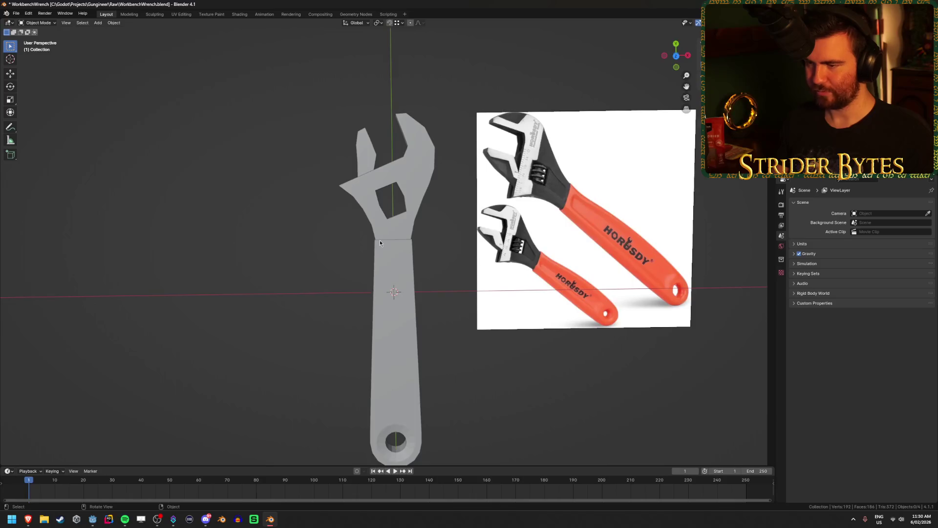
pyautogui.scroll(2, 414, 213)
pyautogui.scroll(2, 414, 212)
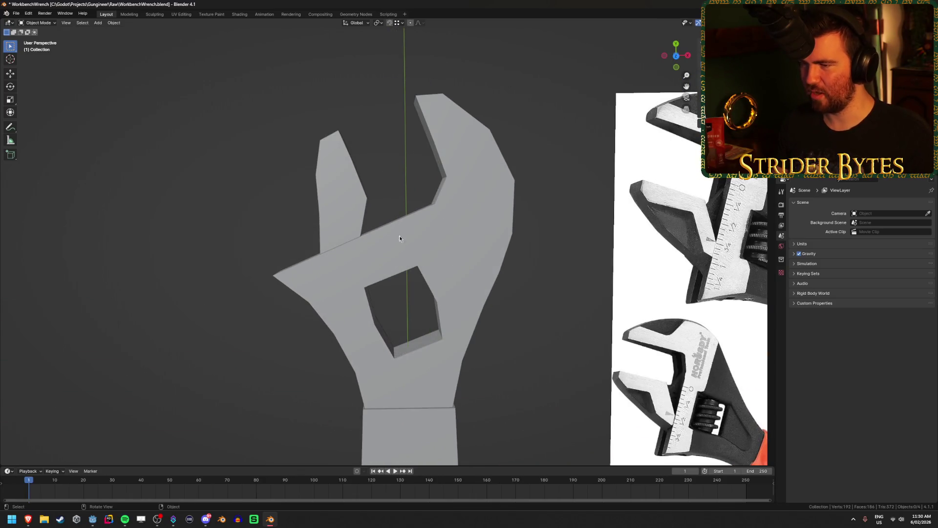
pyautogui.click(392, 220)
pyautogui.press('Tab')
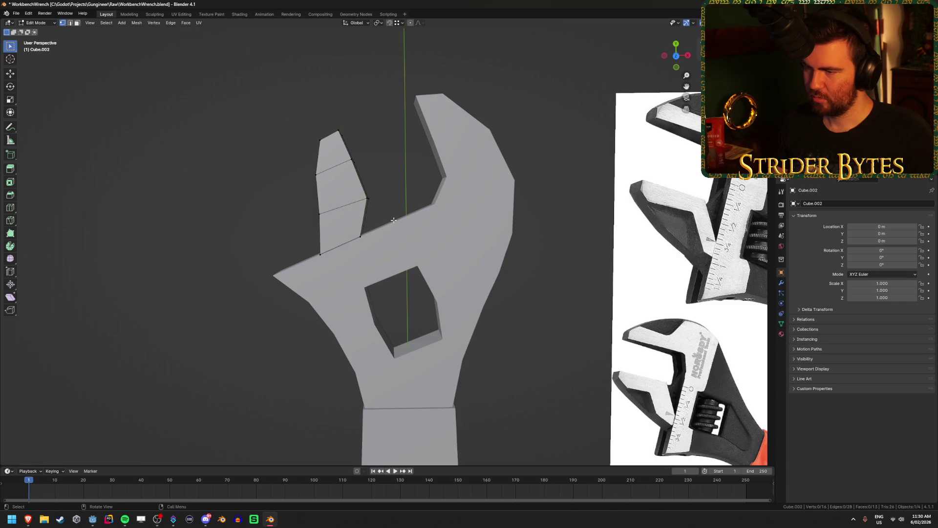
# - Add one centred lengthwise loop cut through the narrow jaw with Ctrl+R
pyautogui.hotkey('ctrl', 'r')
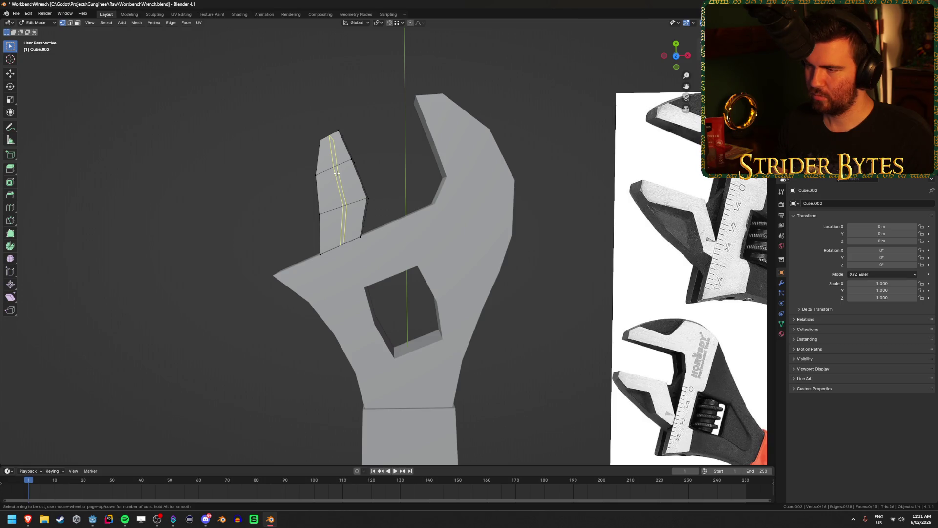
pyautogui.click(337, 173)
pyautogui.rightClick(384, 188)
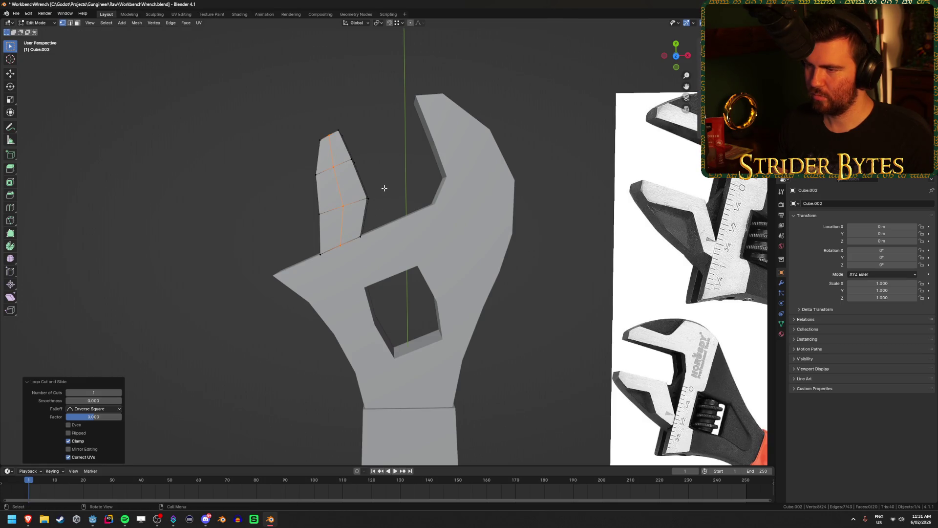
pyautogui.press('KP_7')
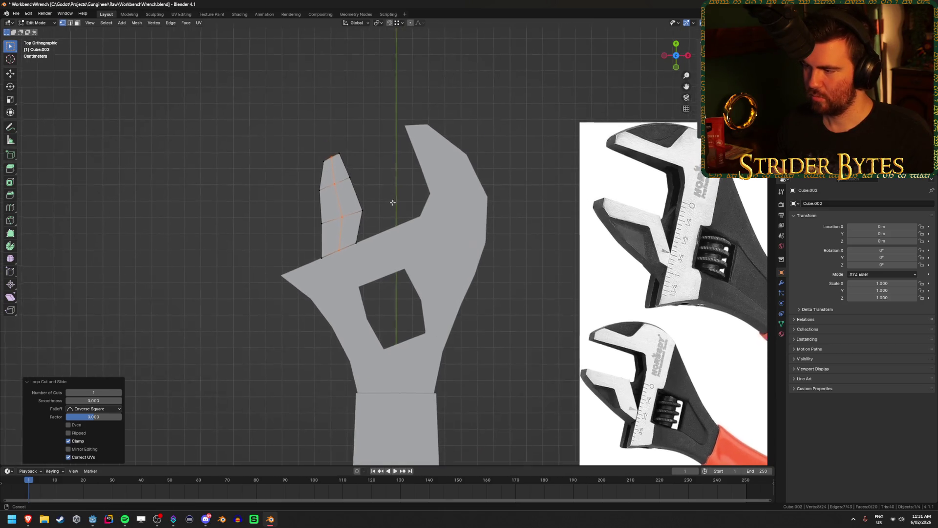
pyautogui.scroll(3, 390, 226)
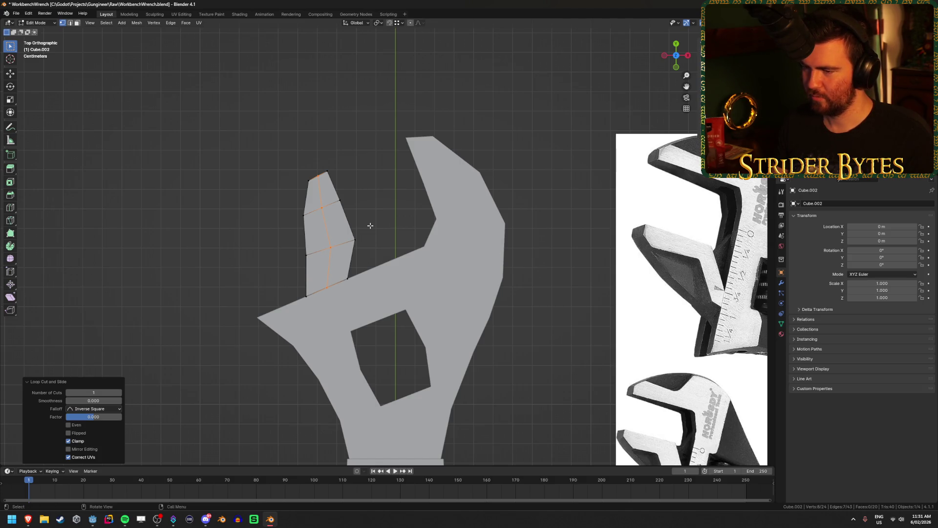
# - Check the jaw's hidden edges in see-through view and select its side face in face mode
pyautogui.hotkey('alt', 'z')
pyautogui.hotkey('alt', 'z')
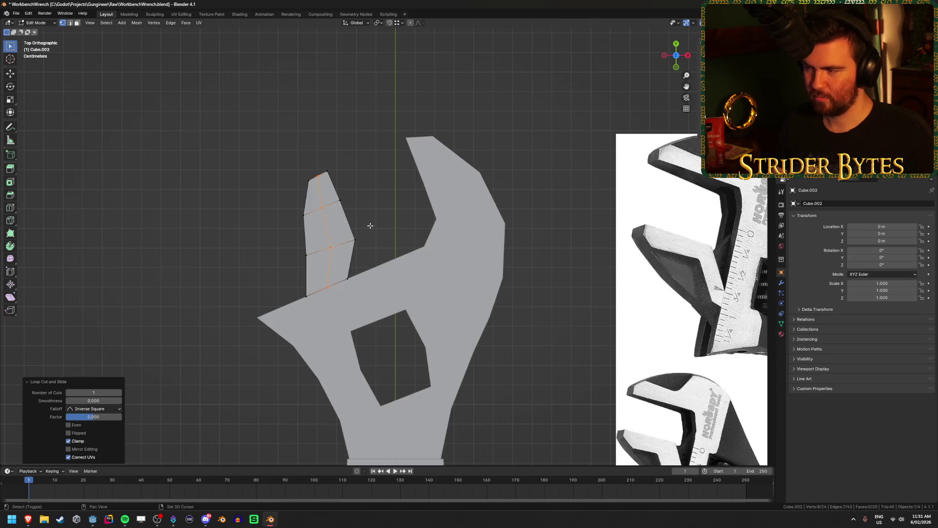
pyautogui.moveTo(423, 236)
pyautogui.mouseDown(button='middle')
pyautogui.moveTo(382, 218)
pyautogui.moveTo(347, 228)
pyautogui.moveTo(430, 216)
pyautogui.moveTo(477, 220)
pyautogui.moveTo(490, 199)
pyautogui.moveTo(463, 229)
pyautogui.mouseUp(button='middle')
pyautogui.scroll(3, 491, 197)
pyautogui.press('3')
pyautogui.click(473, 233)
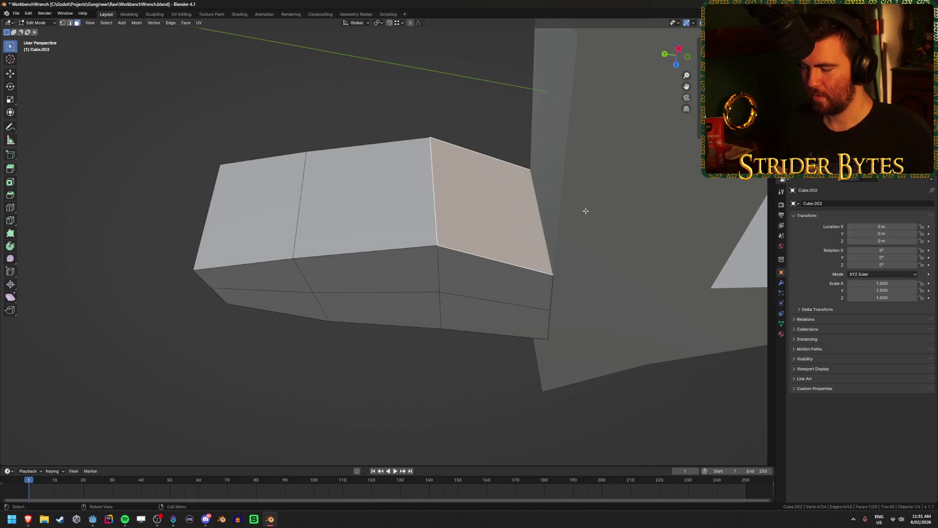
# - Scale the jaw's side face to half its height along Z (0.5)
pyautogui.press('i')
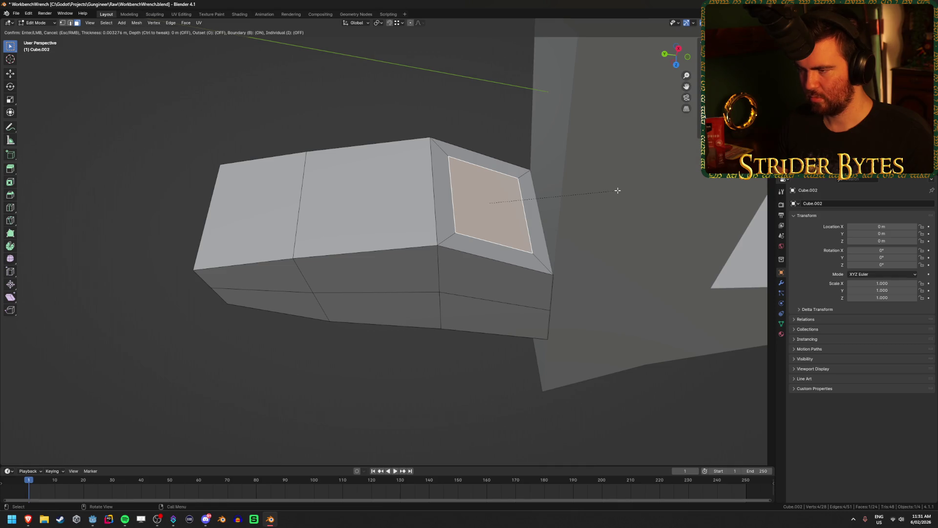
pyautogui.press('Escape')
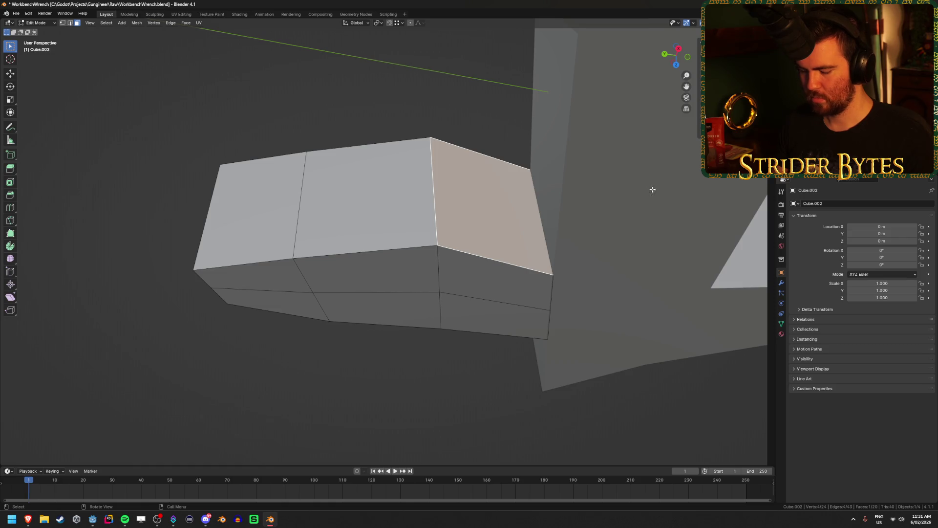
pyautogui.press('s')
pyautogui.press('x')
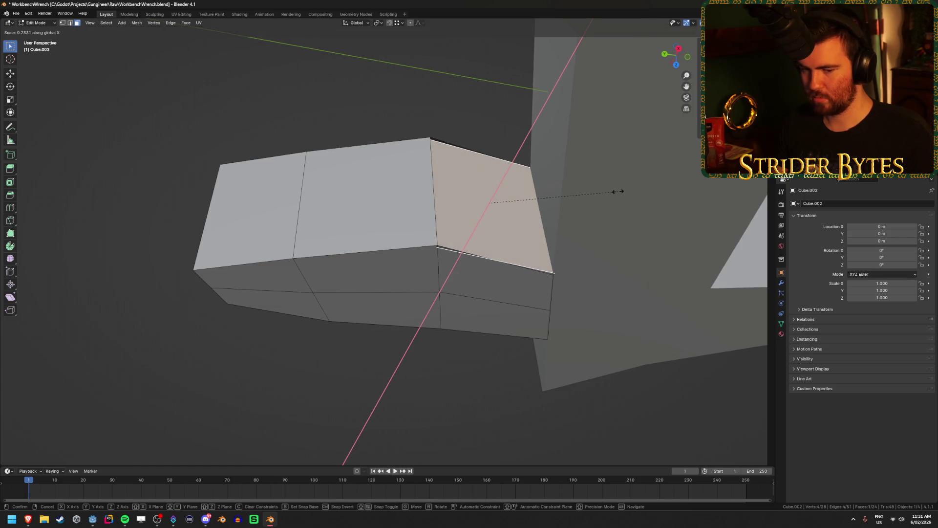
pyautogui.press('z')
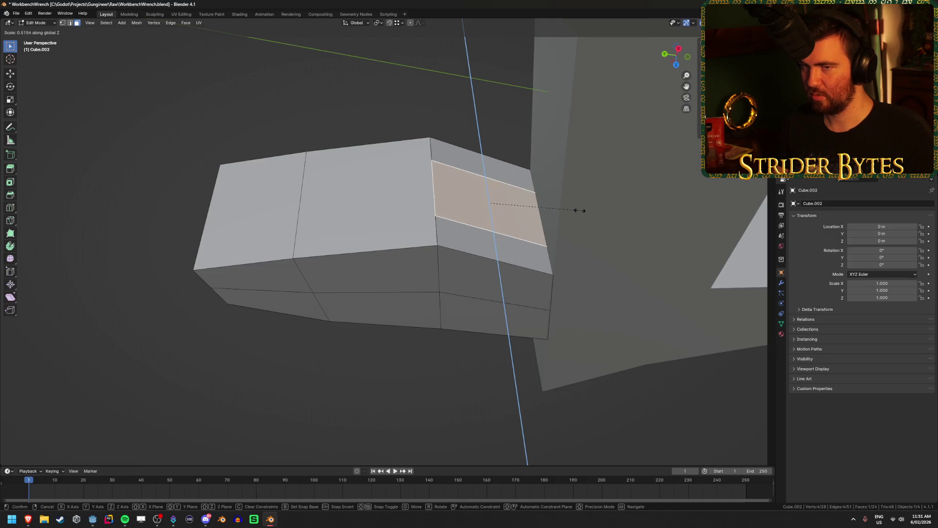
pyautogui.write('.5')
pyautogui.press('Return')
# - Extrude the face into a tongue and move its tip vertex along the head's edge
pyautogui.moveTo(471, 208)
pyautogui.mouseDown(button='middle')
pyautogui.moveTo(519, 175)
pyautogui.moveTo(452, 162)
pyautogui.moveTo(461, 168)
pyautogui.mouseUp(button='middle')
pyautogui.press('e')
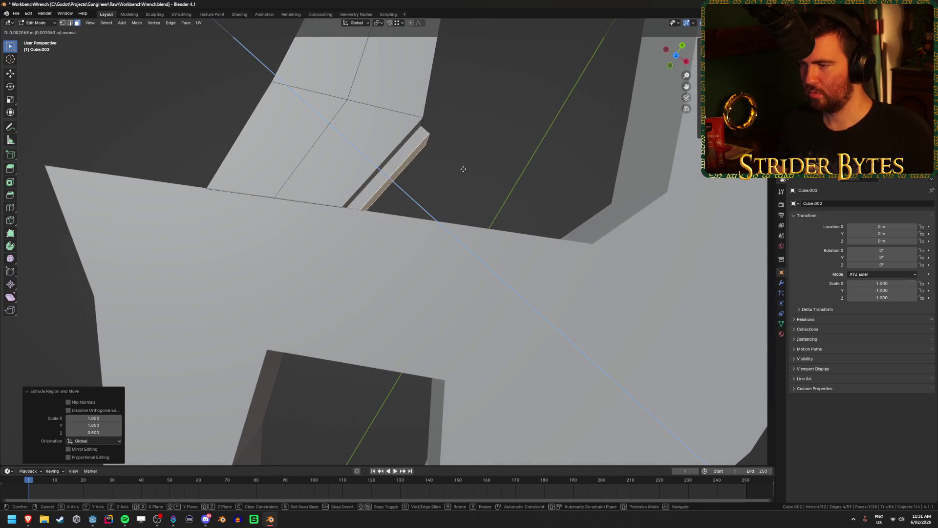
pyautogui.click(498, 208)
pyautogui.press('KP_7')
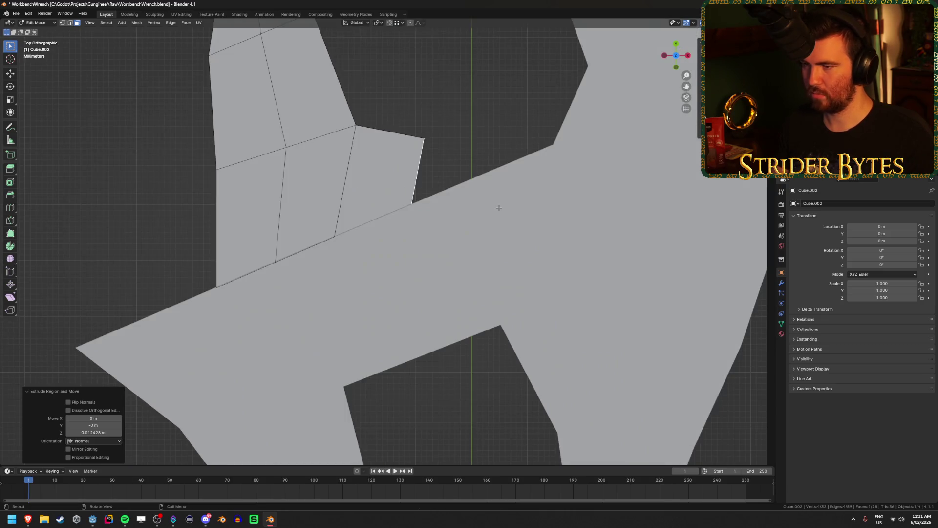
pyautogui.press('g')
pyautogui.click(492, 255)
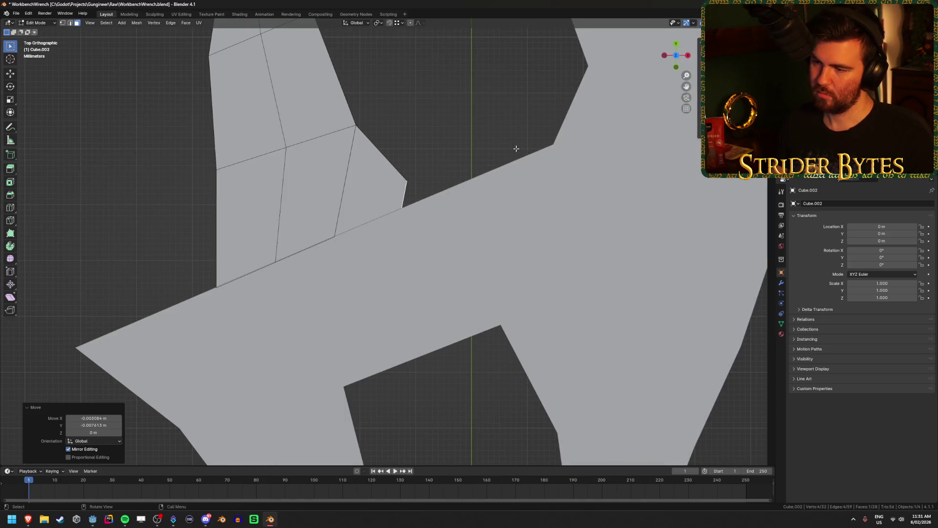
pyautogui.press('g')
pyautogui.click(505, 194)
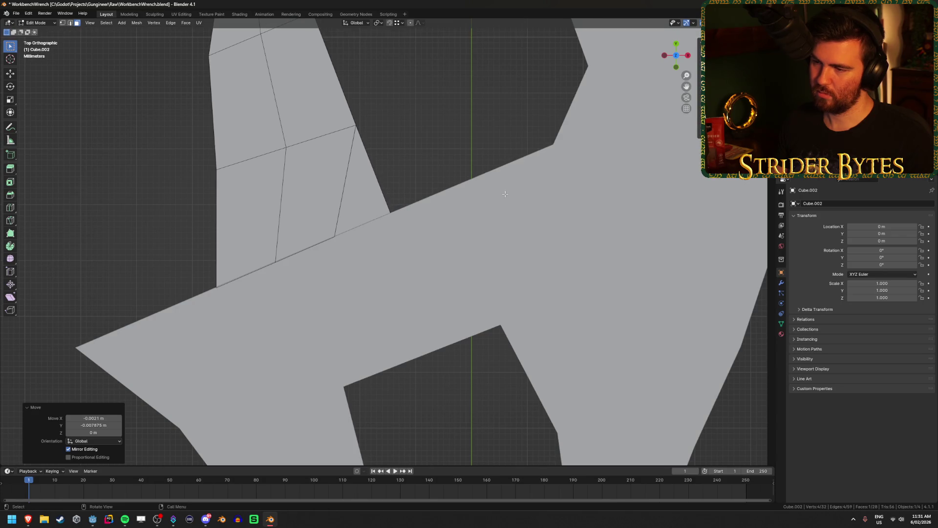
# - Deselect everything, check the edges, and return to Object Mode
pyautogui.hotkey('alt', 'z')
pyautogui.hotkey('alt', 'a')
pyautogui.hotkey('alt', 'z')
pyautogui.moveTo(505, 194)
pyautogui.mouseDown(button='middle')
pyautogui.moveTo(521, 198)
pyautogui.moveTo(430, 161)
pyautogui.moveTo(513, 197)
pyautogui.mouseUp(button='middle')
pyautogui.press('Tab')
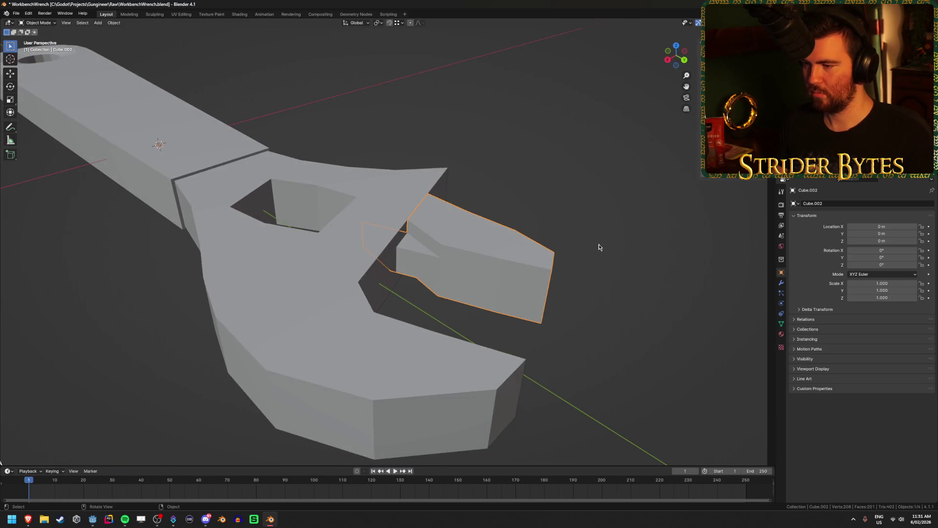
pyautogui.scroll(-4, 599, 244)
pyautogui.moveTo(479, 289)
pyautogui.mouseDown(button='middle')
pyautogui.moveTo(403, 324)
pyautogui.moveTo(470, 332)
pyautogui.moveTo(473, 310)
pyautogui.mouseUp(button='middle')
pyautogui.hotkey('alt', 'a')
pyautogui.scroll(3, 482, 306)
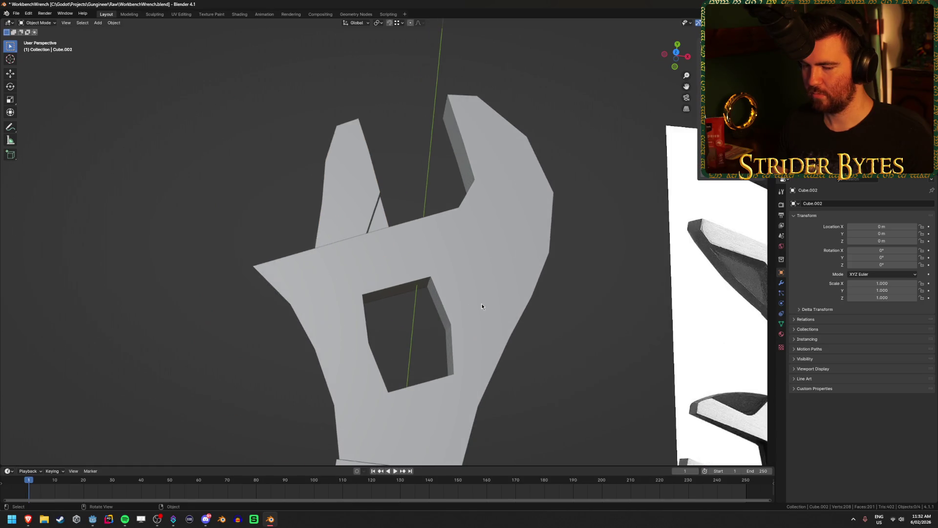
pyautogui.click(92, 520)
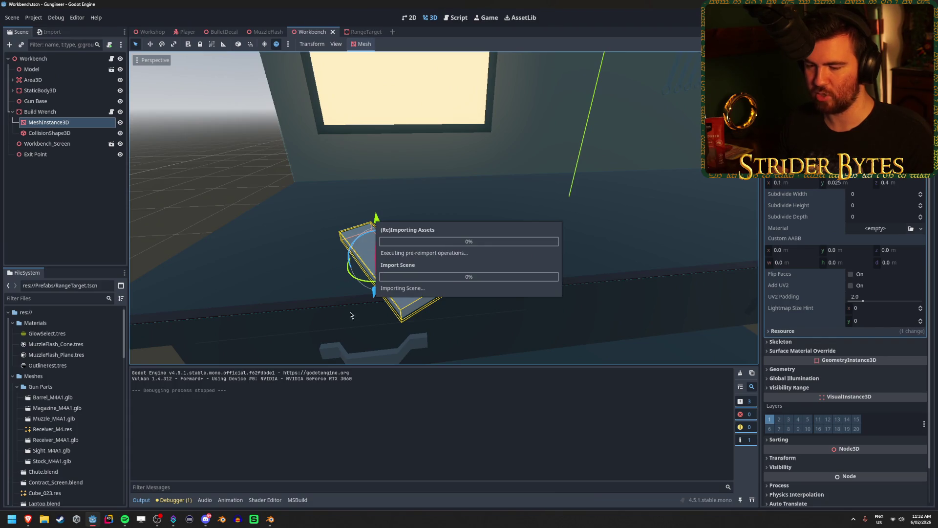
pyautogui.click(270, 519)
pyautogui.click(351, 189)
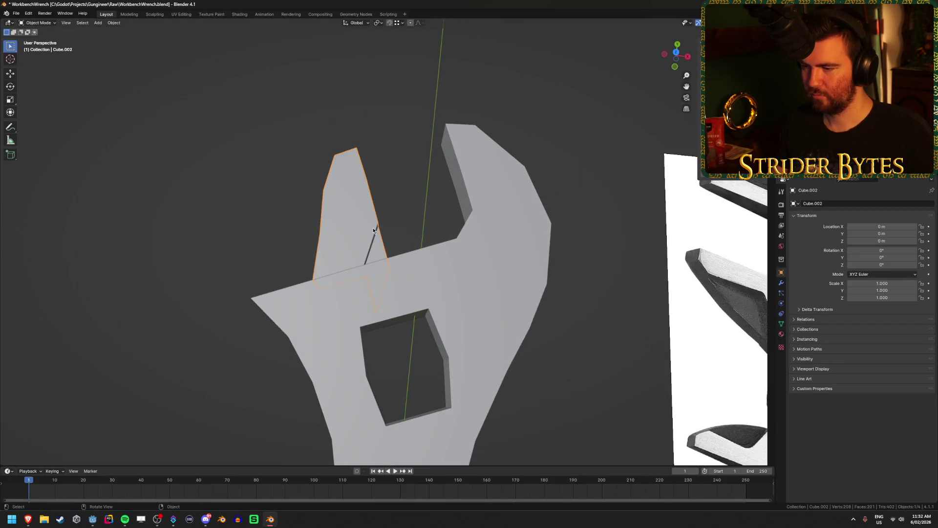
# - In top X-ray view, move the narrow jaw's lower corner vertex onto the head's edge
pyautogui.press('KP_7')
pyautogui.hotkey('alt', 'z')
pyautogui.press('KP_Decimal')
pyautogui.press('Tab')
pyautogui.press('1')
pyautogui.click(381, 338)
pyautogui.press('g')
pyautogui.click(385, 291)
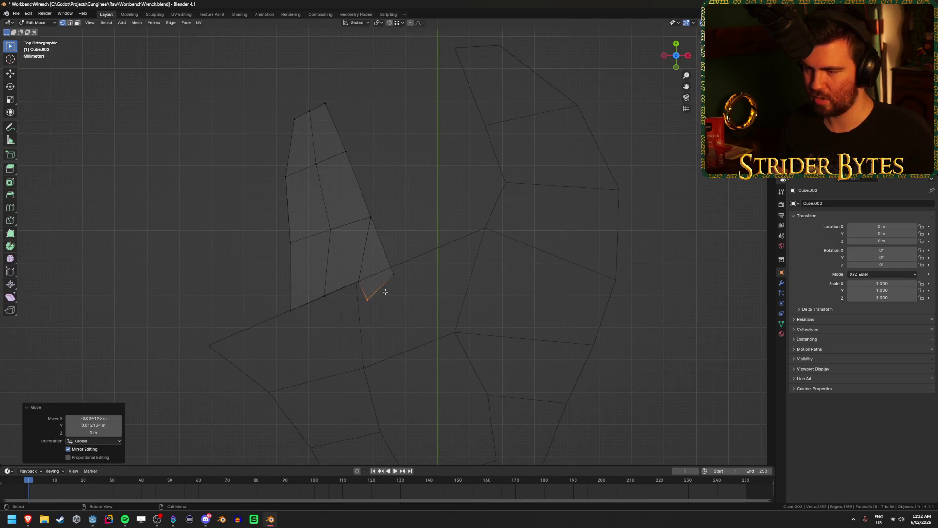
pyautogui.press('g')
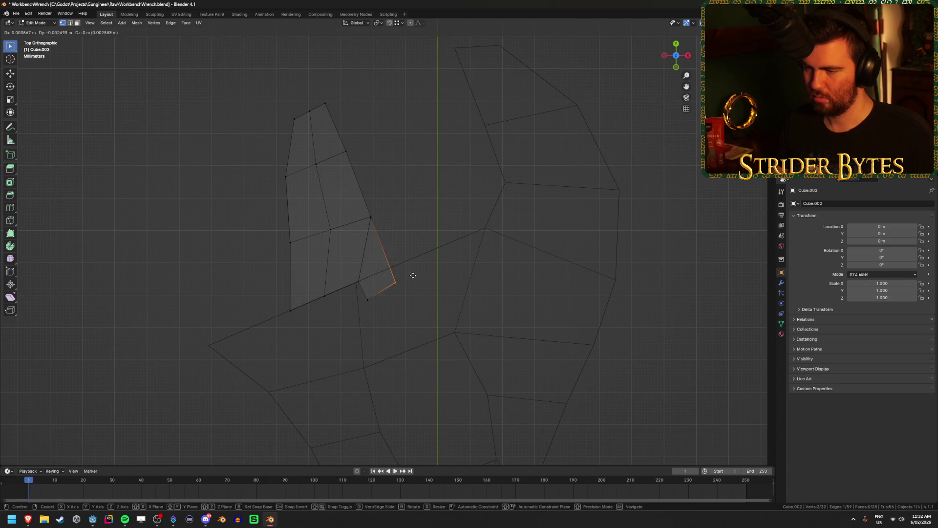
pyautogui.click(413, 281)
pyautogui.click(414, 221)
pyautogui.hotkey('alt', 'z')
pyautogui.scroll(-3, 414, 220)
pyautogui.press('Tab')
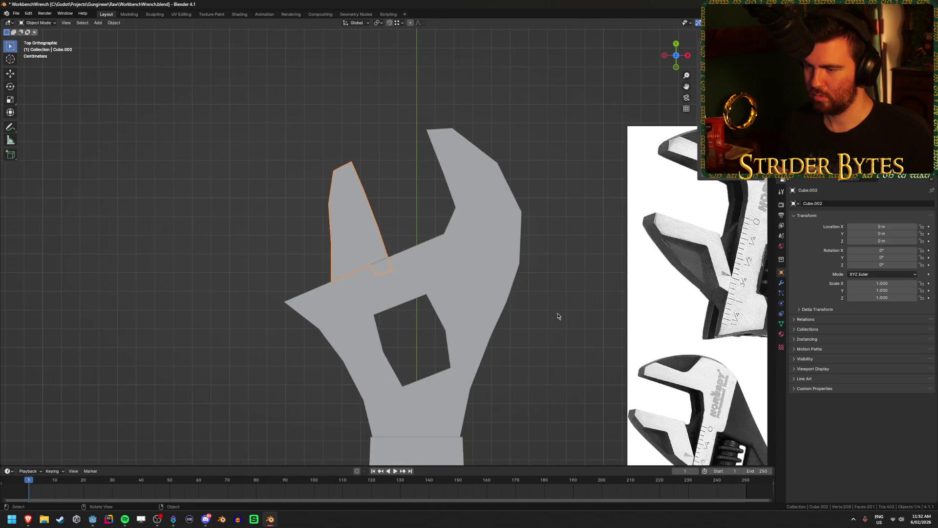
# - Turn the small triangular face below the jaw into a wedge
pyautogui.moveTo(556, 311)
pyautogui.mouseDown(button='middle')
pyautogui.moveTo(458, 251)
pyautogui.moveTo(394, 252)
pyautogui.mouseUp(button='middle')
pyautogui.press('Tab')
pyautogui.press('3')
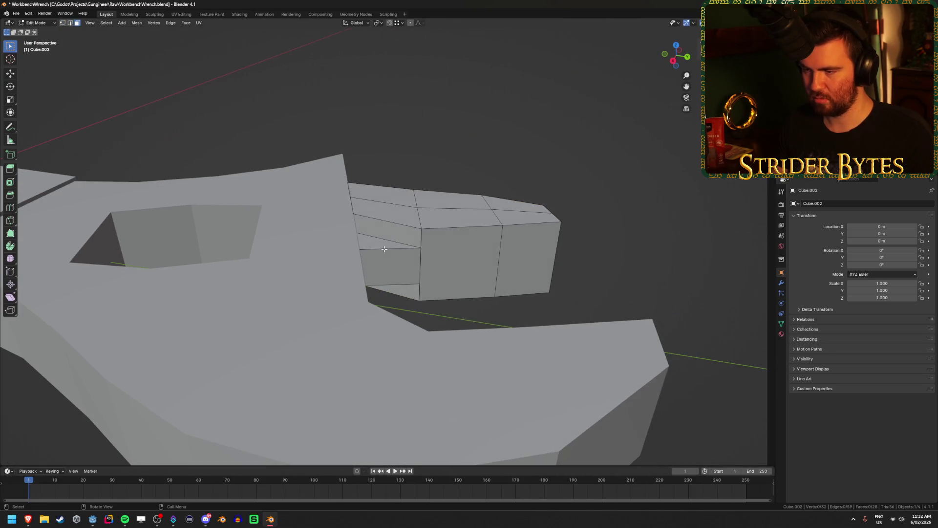
pyautogui.hotkey('alt', 'z')
pyautogui.click(365, 243)
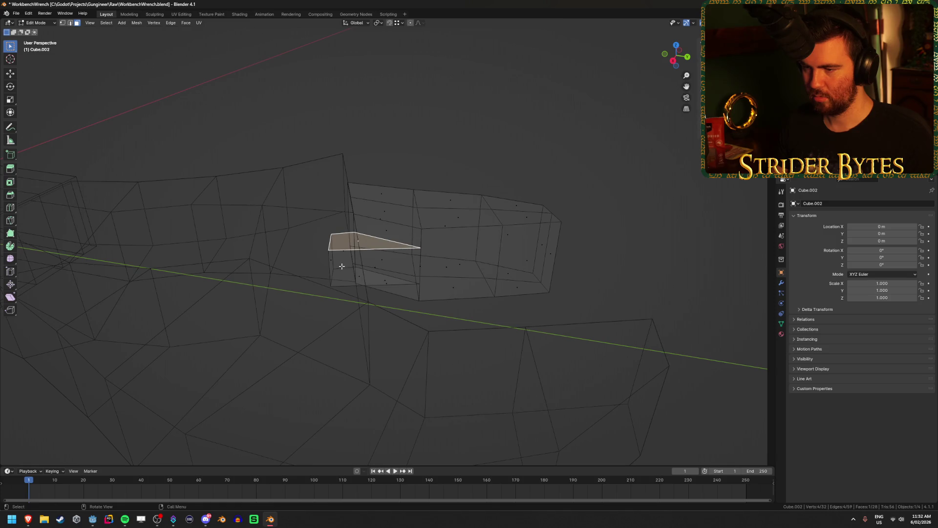
pyautogui.hotkey('shift', 'd')
# - Circle-select the wedge's side faces
pyautogui.moveTo(342, 254)
pyautogui.mouseDown(button='middle')
pyautogui.moveTo(429, 256)
pyautogui.moveTo(433, 274)
pyautogui.mouseUp(button='middle')
pyautogui.press('c')
pyautogui.moveTo(398, 311); pyautogui.dragTo(452, 299)
pyautogui.press('Escape')
pyautogui.moveTo(452, 300)
pyautogui.mouseDown(button='middle')
pyautogui.moveTo(447, 279)
pyautogui.moveTo(414, 275)
pyautogui.moveTo(455, 270)
pyautogui.moveTo(388, 268)
pyautogui.moveTo(562, 276)
pyautogui.mouseUp(button='middle')
pyautogui.press('c')
pyautogui.click(388, 268)
pyautogui.press('Escape')
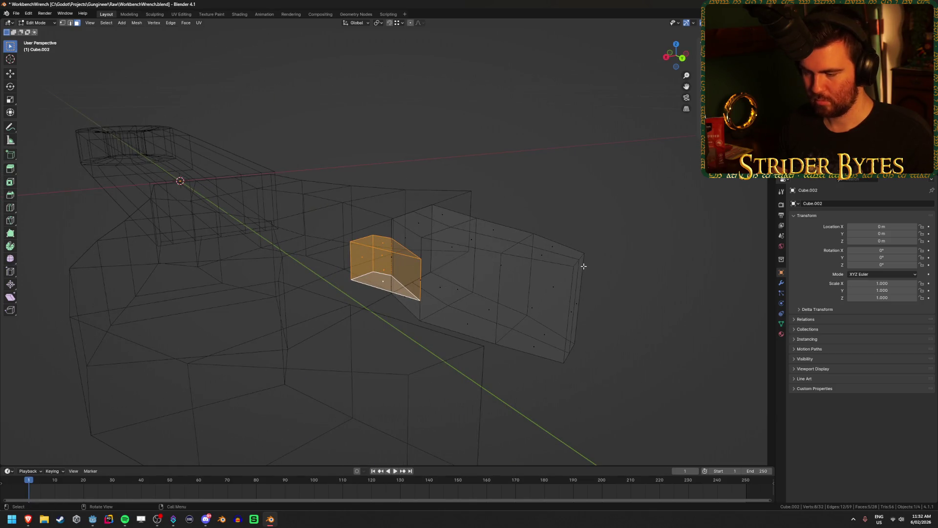
# - Flatten the wedge along Z and inspect the result from several angles
pyautogui.press('s')
pyautogui.press('z')
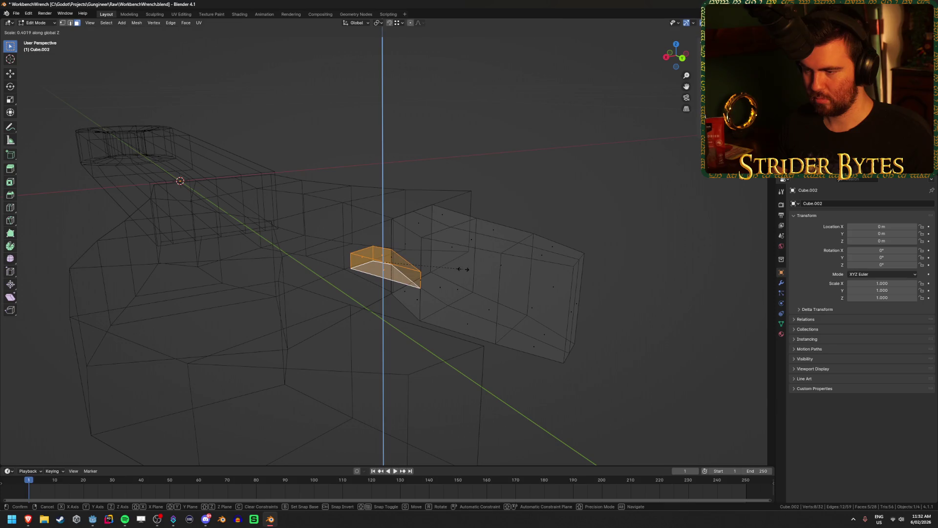
pyautogui.click(463, 269)
pyautogui.hotkey('alt', 'a')
pyautogui.hotkey('shift', 'z')
pyautogui.moveTo(580, 228)
pyautogui.mouseDown(button='middle')
pyautogui.moveTo(635, 314)
pyautogui.moveTo(575, 278)
pyautogui.moveTo(616, 275)
pyautogui.moveTo(601, 322)
pyautogui.moveTo(540, 308)
pyautogui.moveTo(426, 257)
pyautogui.moveTo(424, 313)
pyautogui.moveTo(454, 283)
pyautogui.moveTo(488, 274)
pyautogui.mouseUp(button='middle')
pyautogui.moveTo(578, 306)
pyautogui.mouseDown(button='middle')
pyautogui.moveTo(577, 329)
pyautogui.moveTo(542, 331)
pyautogui.moveTo(619, 319)
pyautogui.mouseUp(button='middle')
pyautogui.press('KP_7')
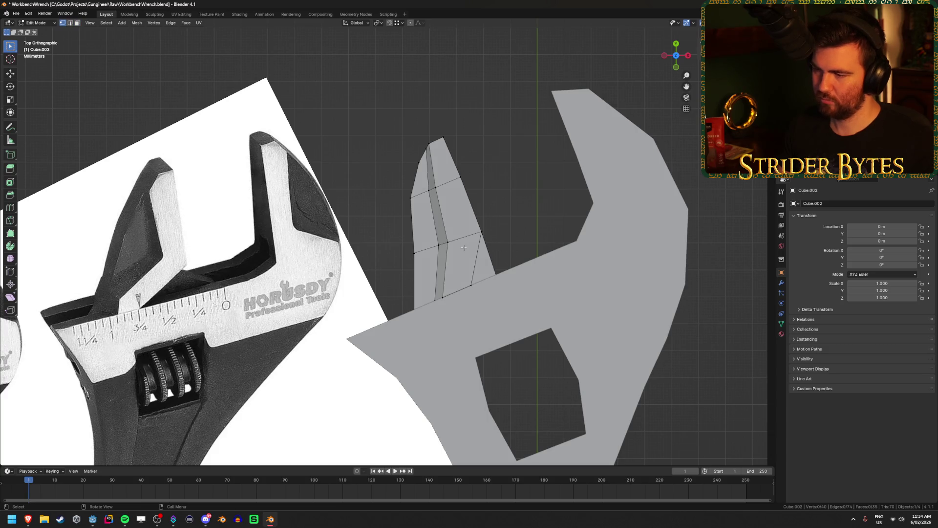
# - Nudge four mid-jaw vertices and the jaw-top vertices toward the reference outline
pyautogui.hotkey('alt', 'z')
pyautogui.moveTo(438, 254); pyautogui.dragTo(461, 230)
pyautogui.press('g')
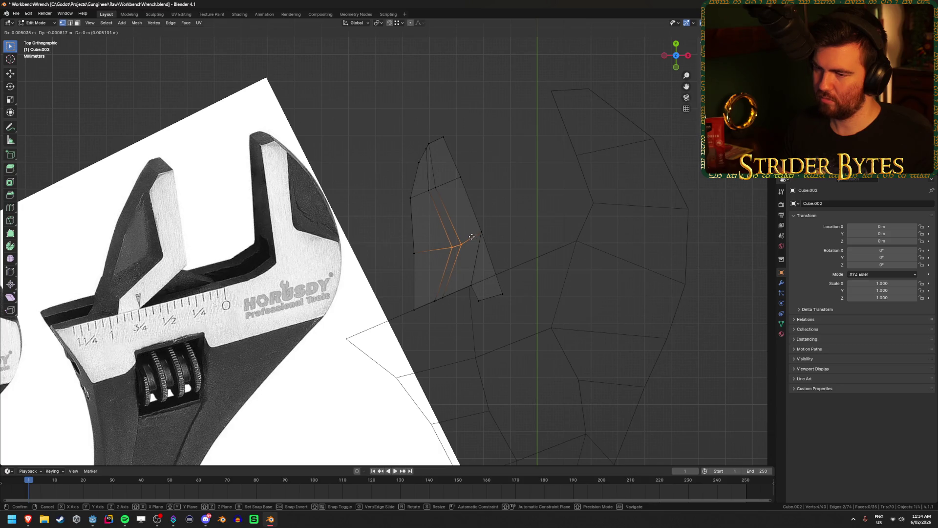
pyautogui.click(474, 235)
pyautogui.moveTo(446, 210); pyautogui.dragTo(420, 185)
pyautogui.press('g')
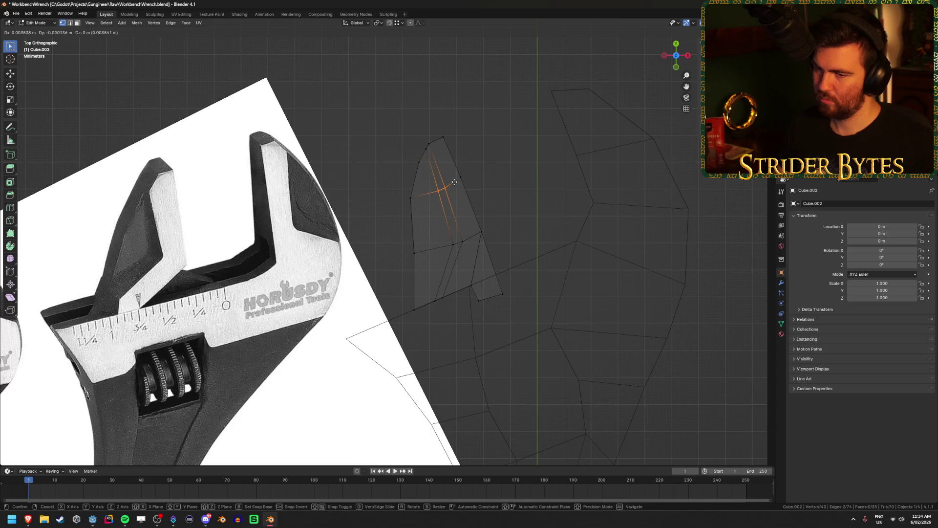
pyautogui.click(456, 182)
pyautogui.scroll(1, 443, 262)
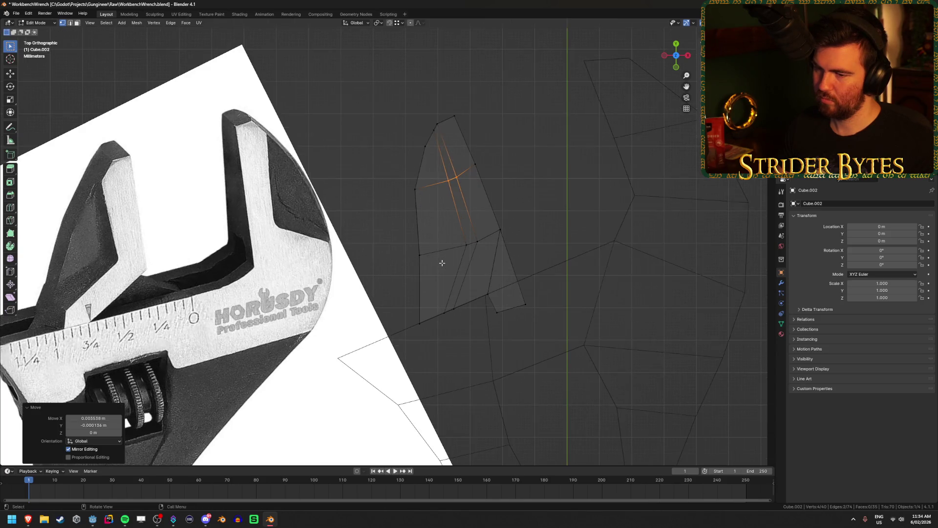
pyautogui.hotkey('alt', 'z')
pyautogui.hotkey('alt', 'z')
# - Adjust the jaw's lower-right vertex and lower edge, then exit Edit Mode
pyautogui.click(486, 295)
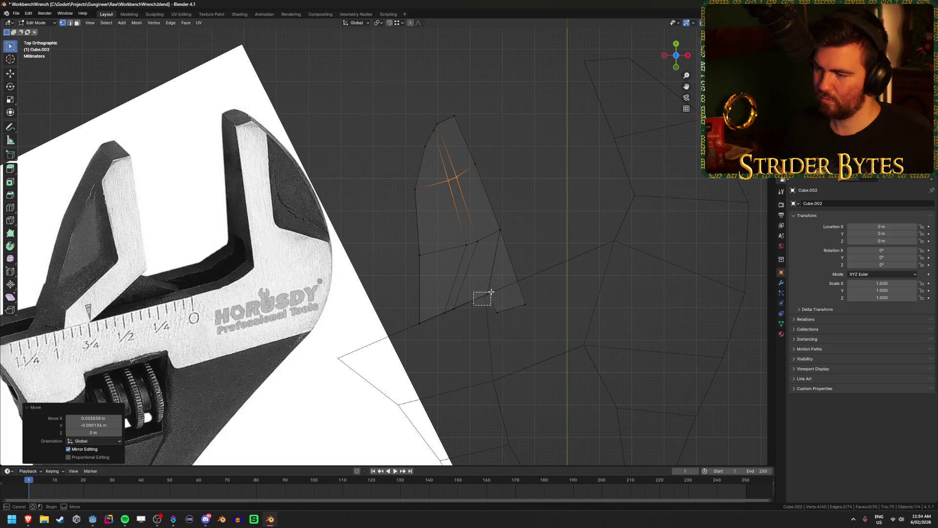
pyautogui.press('g')
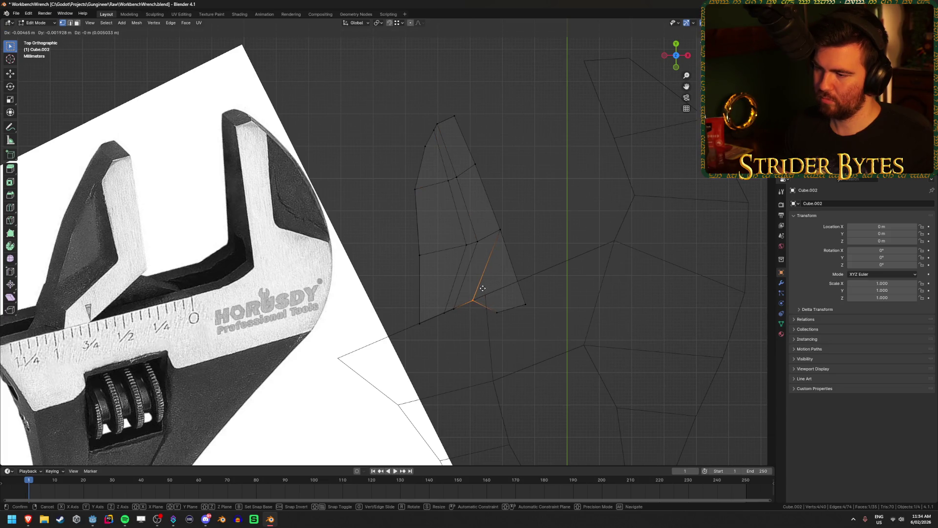
pyautogui.click(479, 289)
pyautogui.click(493, 315)
pyautogui.press('g')
pyautogui.click(495, 312)
pyautogui.click(452, 335)
pyautogui.hotkey('alt', 'z')
pyautogui.press('Tab')
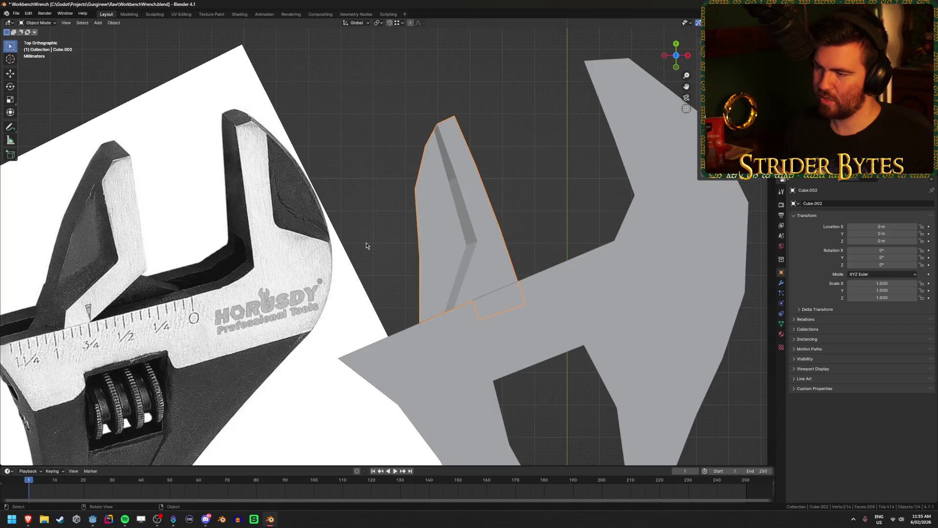
# - Back in top-view Edit Mode, move the two jaw-tip vertices into place
pyautogui.moveTo(367, 244)
pyautogui.mouseDown(button='middle')
pyautogui.moveTo(492, 163)
pyautogui.moveTo(541, 236)
pyautogui.moveTo(471, 276)
pyautogui.mouseUp(button='middle')
pyautogui.scroll(3, 471, 275)
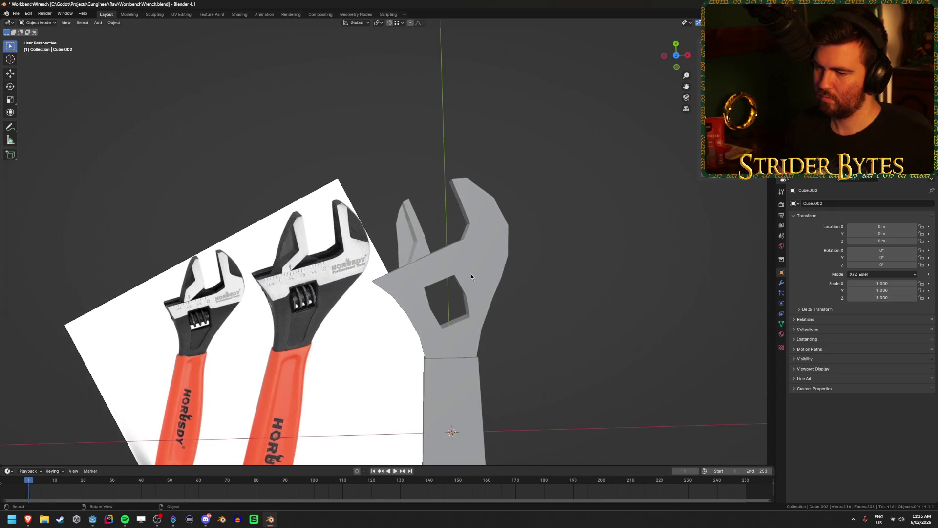
pyautogui.scroll(2, 471, 274)
pyautogui.press('KP_7')
pyautogui.press('Tab')
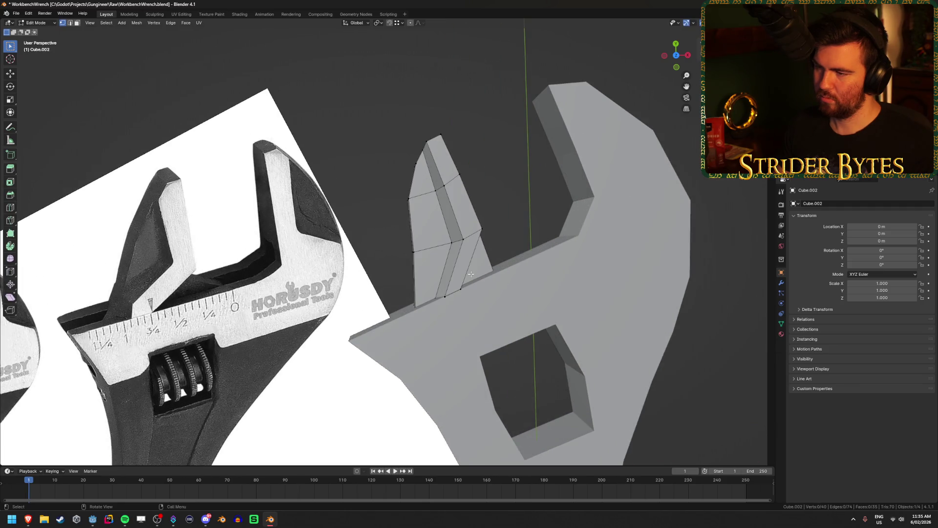
pyautogui.hotkey('alt', 'z')
pyautogui.scroll(2, 472, 235)
pyautogui.moveTo(473, 206)
pyautogui.keyDown('shift'); pyautogui.mouseDown(button='middle')
pyautogui.moveTo(450, 205)
pyautogui.moveTo(508, 199)
pyautogui.mouseUp(button='middle'); pyautogui.keyUp('shift')
pyautogui.hotkey('alt', 'z')
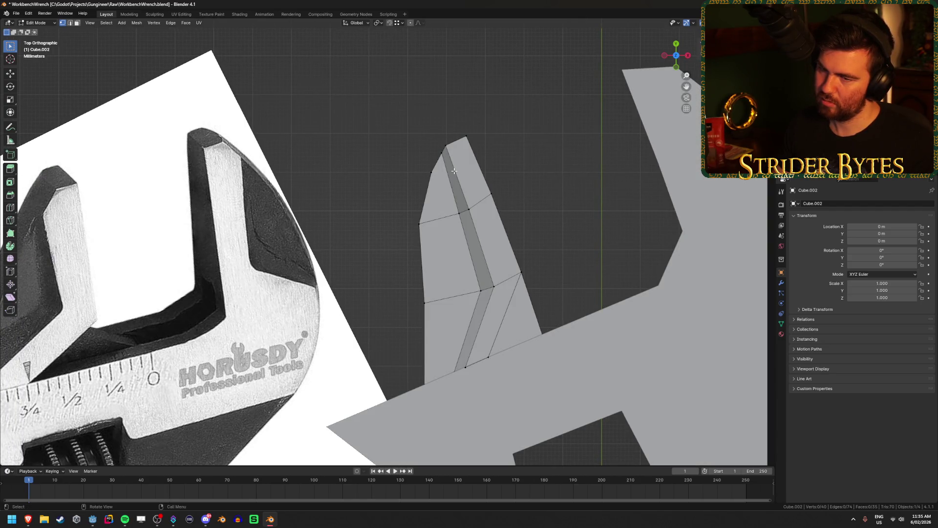
pyautogui.hotkey('alt', 'z')
pyautogui.moveTo(425, 184); pyautogui.dragTo(439, 166)
pyautogui.press('g')
pyautogui.click(438, 168)
# - Nudge the remaining tip and left-side jaw vertices to follow the reference photo
pyautogui.moveTo(457, 132); pyautogui.dragTo(436, 172)
pyautogui.press('g')
pyautogui.click(453, 142)
pyautogui.click(467, 136)
pyautogui.press('g')
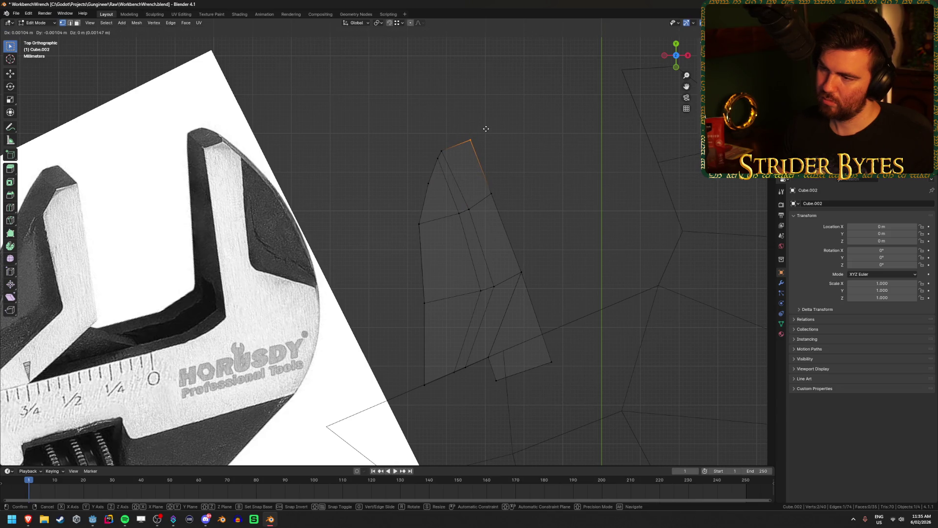
pyautogui.click(485, 128)
pyautogui.moveTo(432, 138); pyautogui.dragTo(457, 167)
pyautogui.press('g')
pyautogui.click(458, 167)
pyautogui.click(468, 209)
pyautogui.press('g')
pyautogui.click(469, 208)
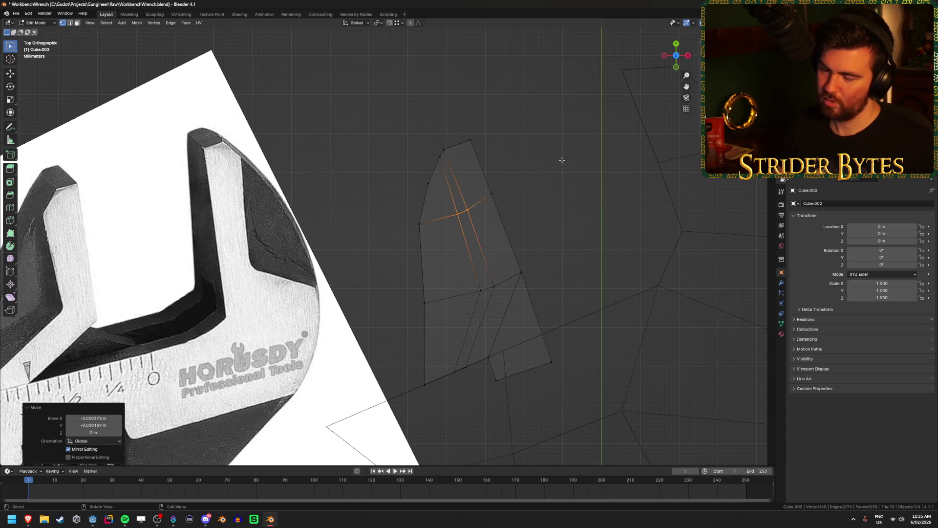
# - Box-select the jaw's top-left vertex and shift it slightly sideways
pyautogui.hotkey('alt', 'a')
pyautogui.hotkey('alt', 'z')
pyautogui.scroll(-2, 560, 159)
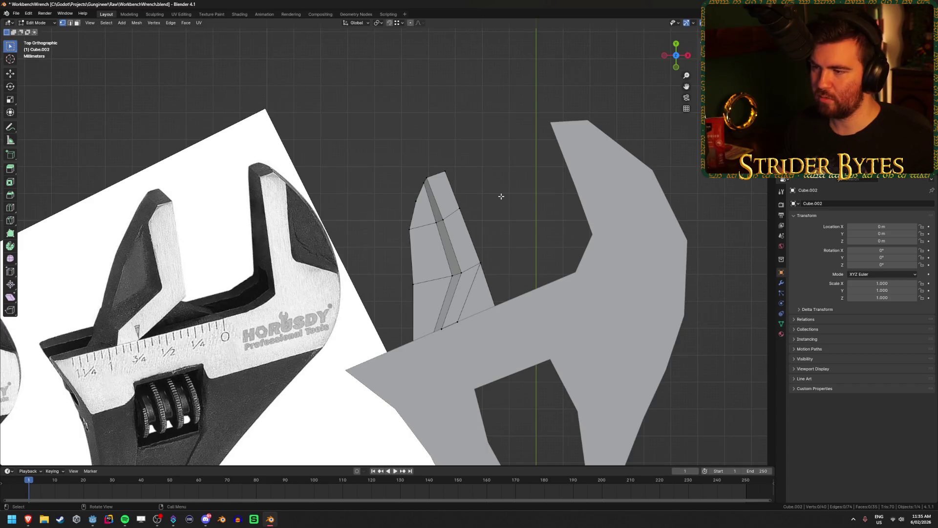
pyautogui.scroll(2, 501, 196)
pyautogui.hotkey('alt', 'z')
pyautogui.press('b')
pyautogui.moveTo(446, 149); pyautogui.dragTo(439, 157)
pyautogui.press('g')
pyautogui.click(508, 154)
pyautogui.hotkey('alt', 'a')
# - Save WorkbenchWrench.blend and select the movable jaw's top face
pyautogui.hotkey('ctrl', 's')
pyautogui.scroll(-3, 541, 196)
pyautogui.hotkey('alt', 'z')
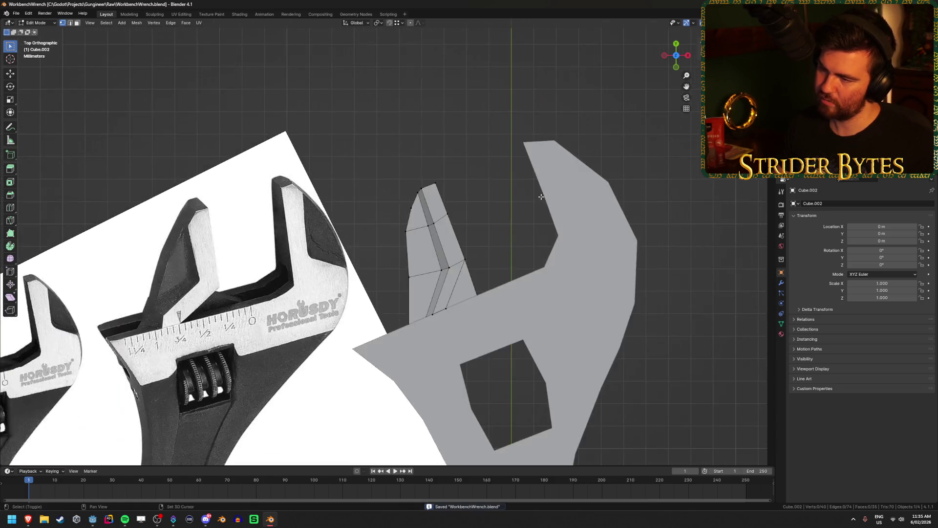
pyautogui.moveTo(447, 155); pyautogui.dragTo(471, 184, button='middle')
pyautogui.press('3')
pyautogui.click(450, 180)
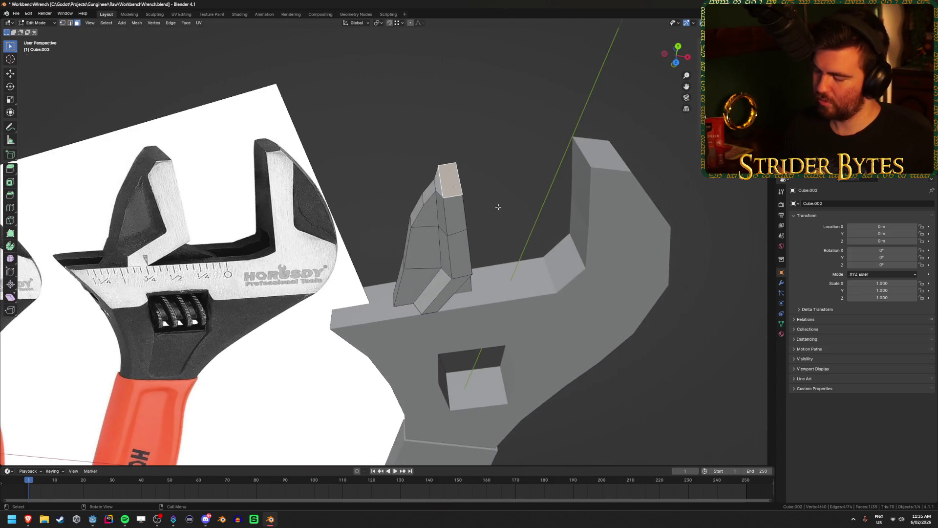
# - Extrude the jaw's top face to lengthen it and position the new tip vertices
pyautogui.press('KP_7')
pyautogui.scroll(2, 498, 205)
pyautogui.press('e')
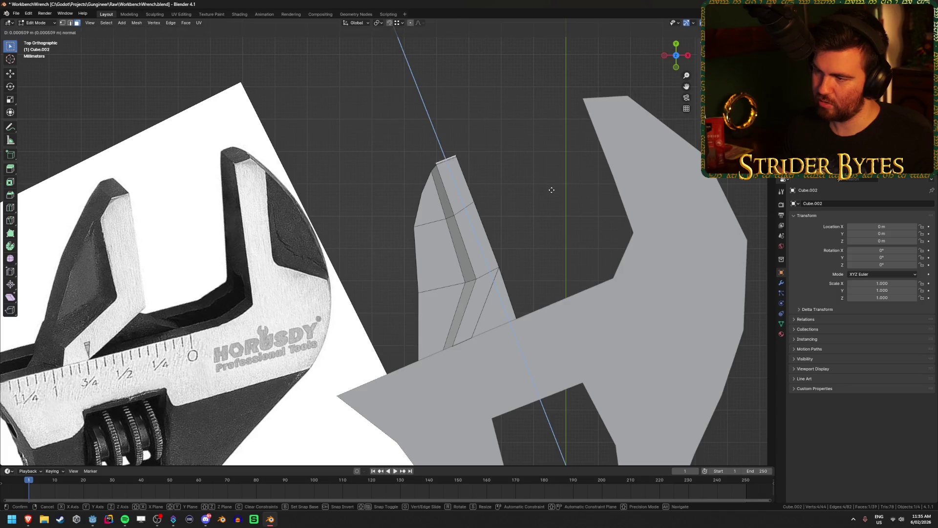
pyautogui.click(553, 184)
pyautogui.scroll(3, 532, 153)
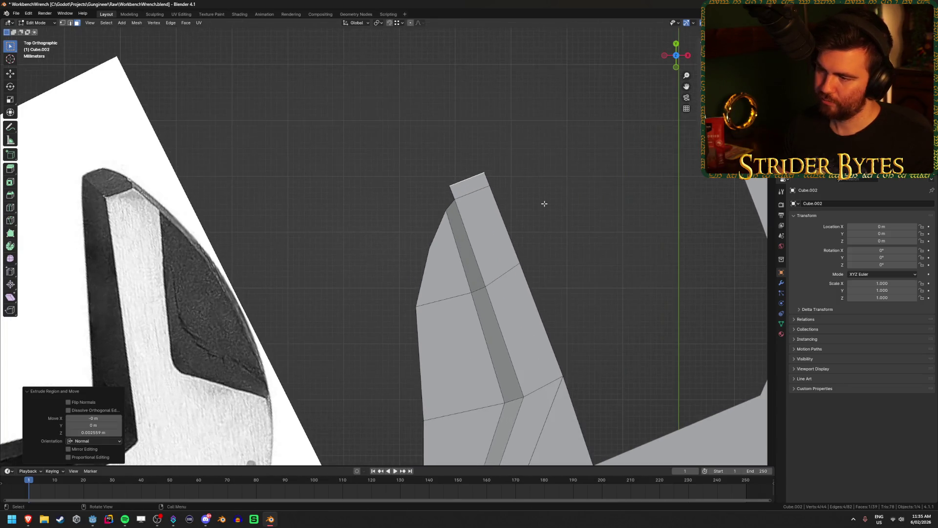
pyautogui.press('1')
pyautogui.hotkey('alt', 'z')
pyautogui.moveTo(432, 174); pyautogui.dragTo(456, 189)
pyautogui.press('g')
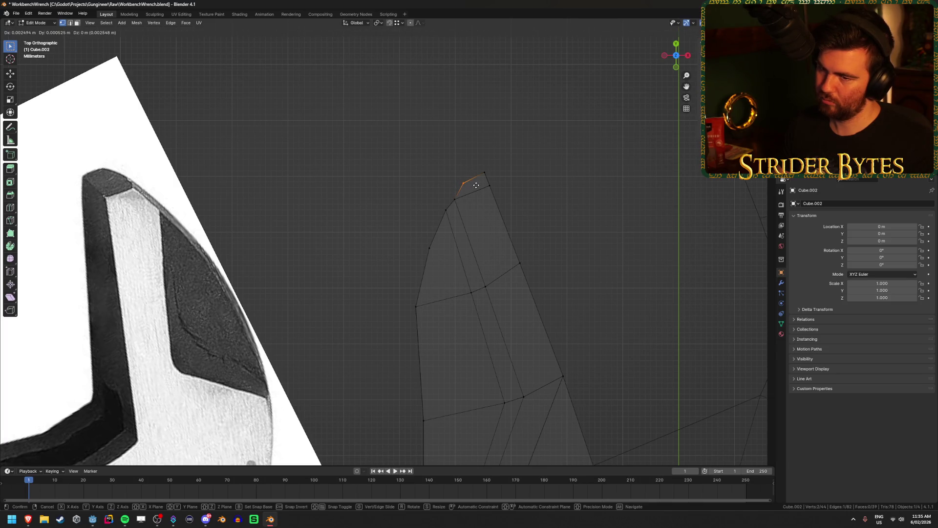
pyautogui.click(476, 185)
# - Inspect the lengthened tip, then delete the extruded tip geometry
pyautogui.scroll(-3, 404, 229)
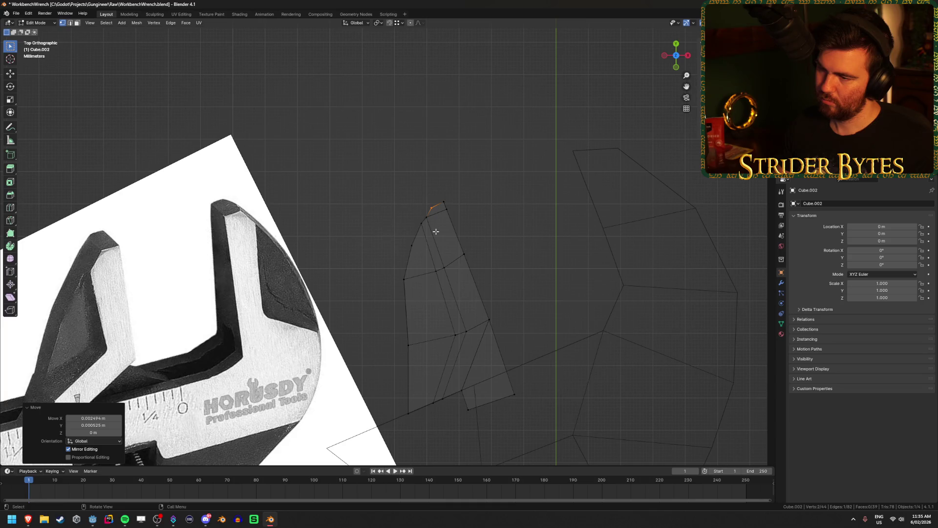
pyautogui.scroll(1, 438, 231)
pyautogui.hotkey('shift', 'z')
pyautogui.press('Tab')
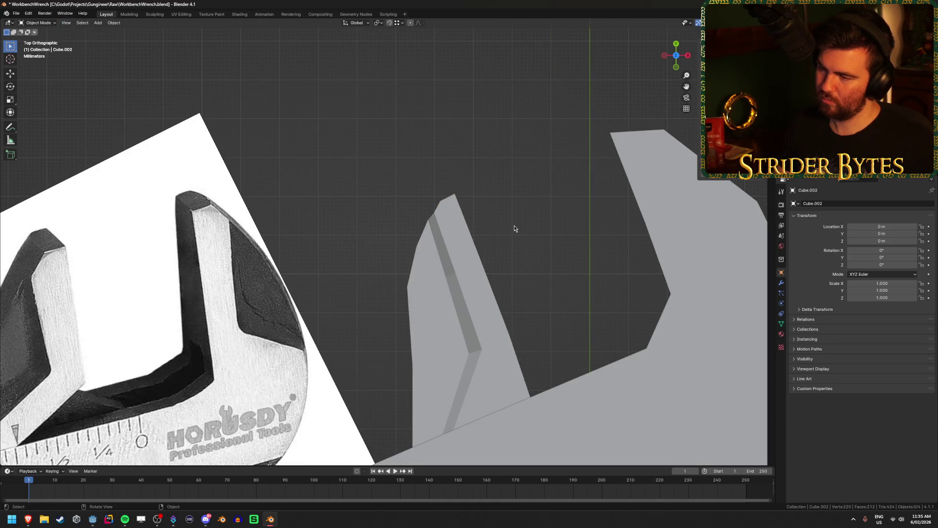
pyautogui.moveTo(514, 228)
pyautogui.mouseDown(button='middle')
pyautogui.moveTo(507, 204)
pyautogui.moveTo(363, 224)
pyautogui.moveTo(304, 193)
pyautogui.moveTo(348, 248)
pyautogui.moveTo(403, 254)
pyautogui.mouseUp(button='middle')
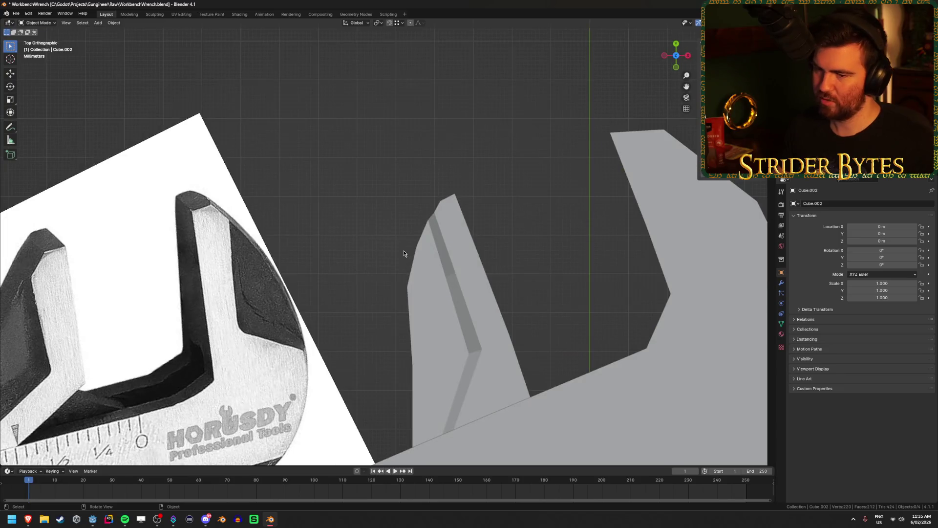
pyautogui.press('Tab')
pyautogui.hotkey('alt', 'z')
pyautogui.hotkey('alt', 'z')
pyautogui.keyDown('ctrl'); pyautogui.click(467, 194); pyautogui.keyUp('ctrl')
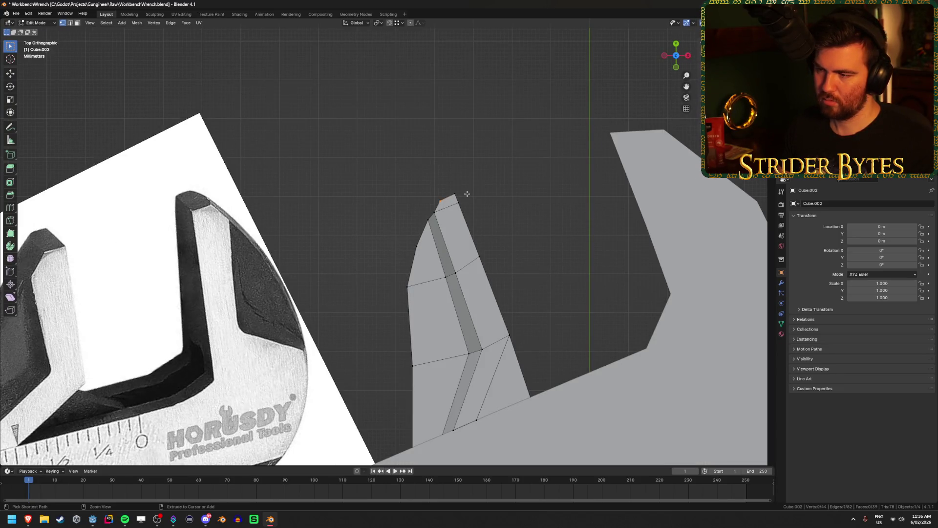
pyautogui.press('3')
pyautogui.press('x')
pyautogui.click(467, 194)
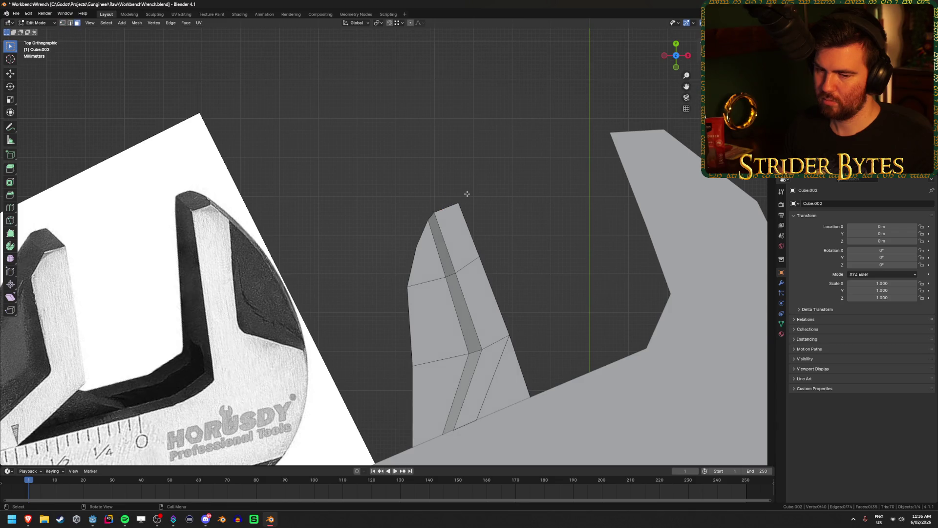
# - Extrude the jaw's top edge upward into a new face and reposition it
pyautogui.hotkey('alt', 'z')
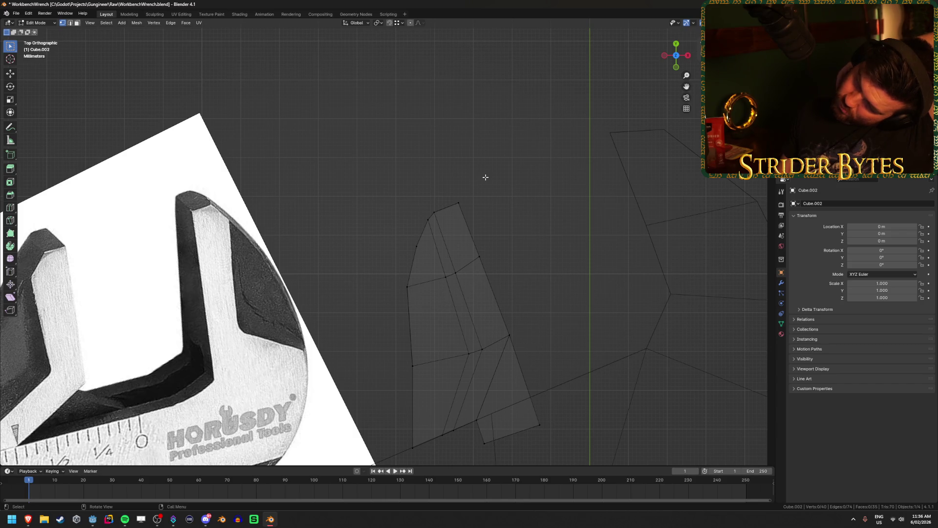
pyautogui.scroll(-1, 390, 244)
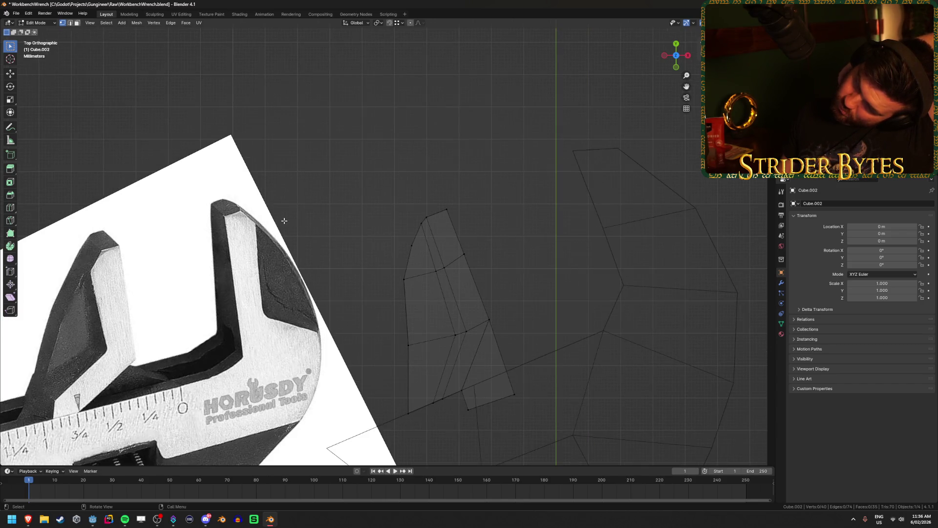
pyautogui.scroll(2, 406, 218)
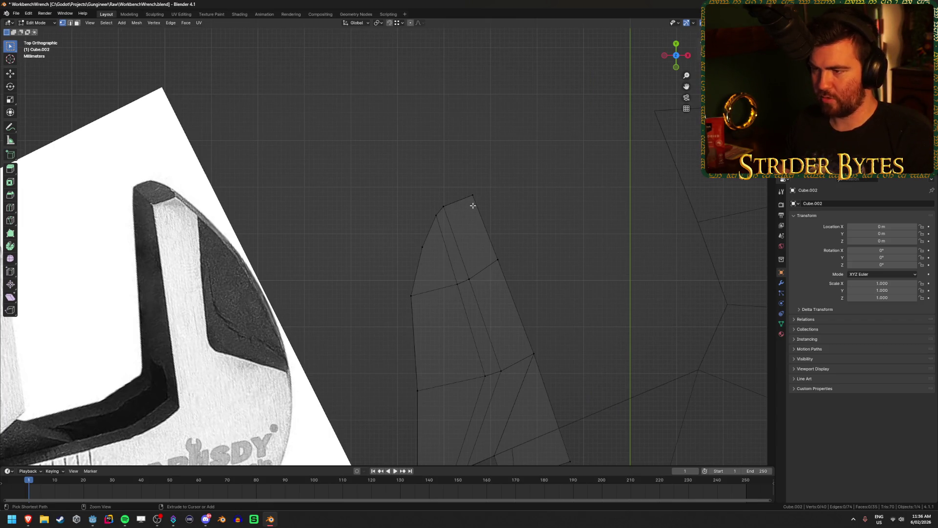
pyautogui.keyDown('shift'); pyautogui.click(457, 200); pyautogui.keyUp('shift')
pyautogui.press('e')
pyautogui.click(425, 181)
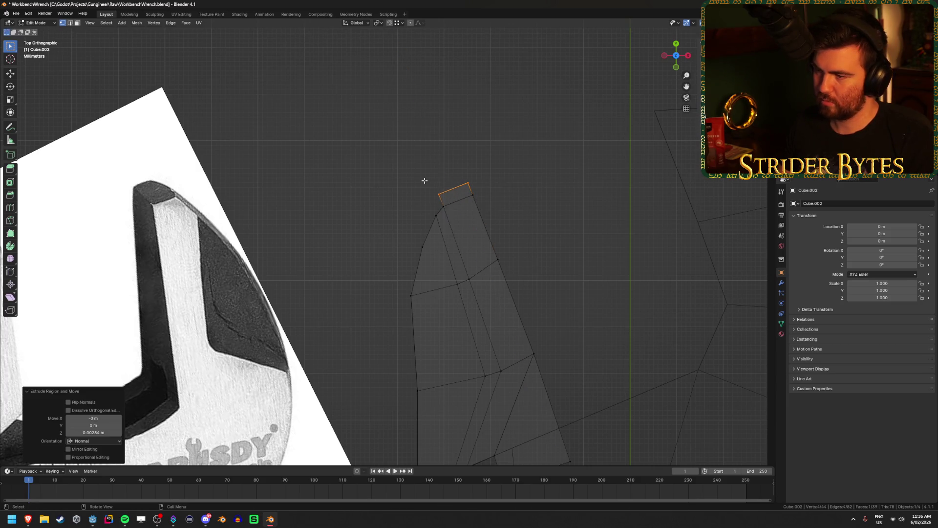
pyautogui.press('g')
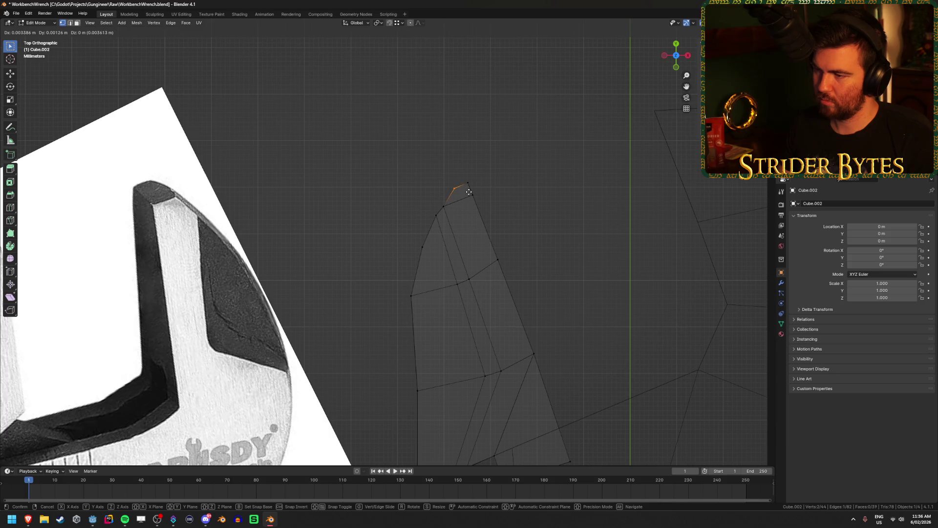
pyautogui.click(468, 193)
# - Move both jaw-tip vertices to give the sliding jaw a sharper, narrower point
pyautogui.press('Tab')
pyautogui.hotkey('shift', 'z')
pyautogui.scroll(-3, 553, 250)
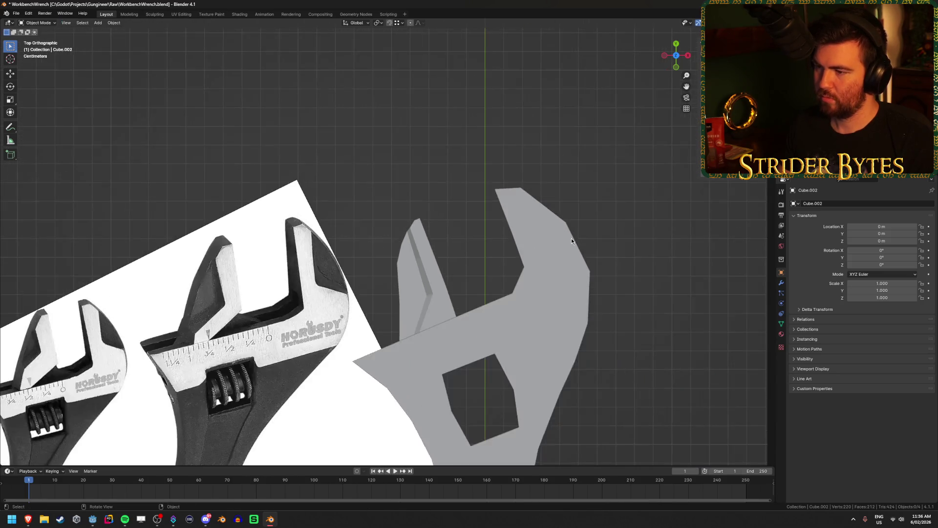
pyautogui.scroll(3, 466, 250)
pyautogui.press('Tab')
pyautogui.hotkey('shift', 'z')
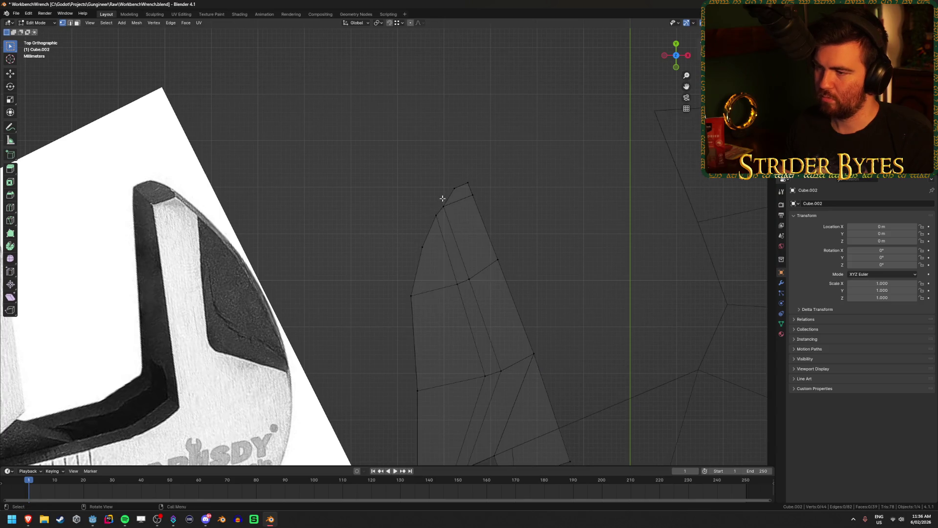
pyautogui.moveTo(428, 198)
pyautogui.mouseDown()
pyautogui.moveTo(456, 221)
pyautogui.moveTo(442, 211)
pyautogui.moveTo(461, 182)
pyautogui.mouseUp()
pyautogui.press('g')
pyautogui.click(451, 213)
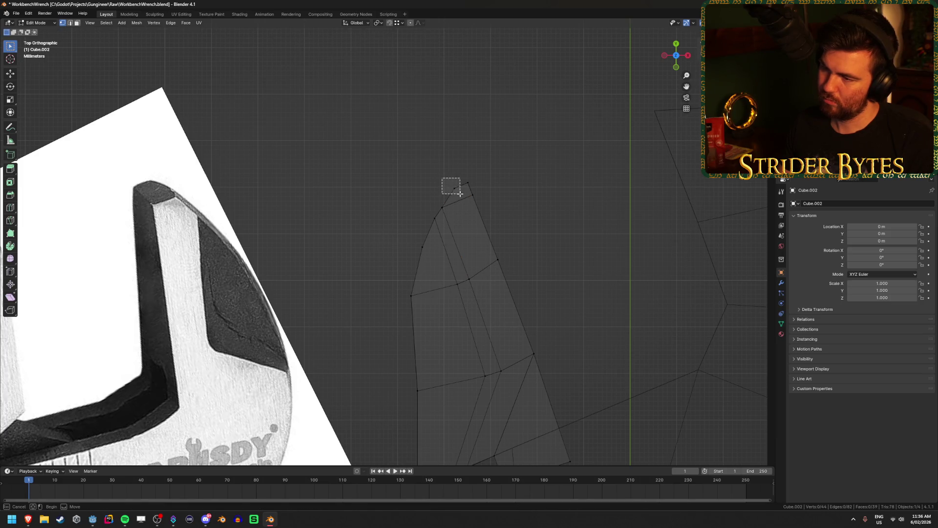
pyautogui.press('g')
pyautogui.click(460, 181)
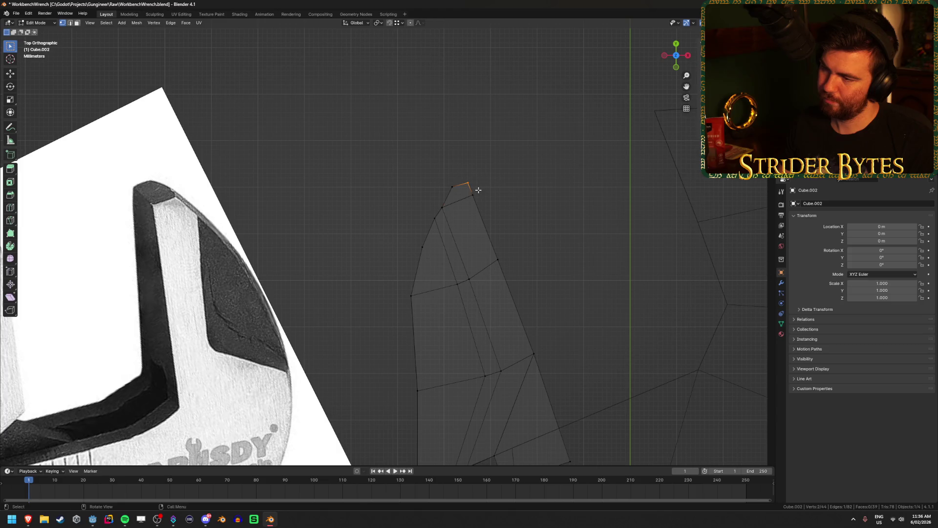
# - Return to Object Mode and orbit to view the whole wrench in perspective
pyautogui.click(524, 215)
pyautogui.hotkey('shift', 'z')
pyautogui.scroll(-5, 525, 214)
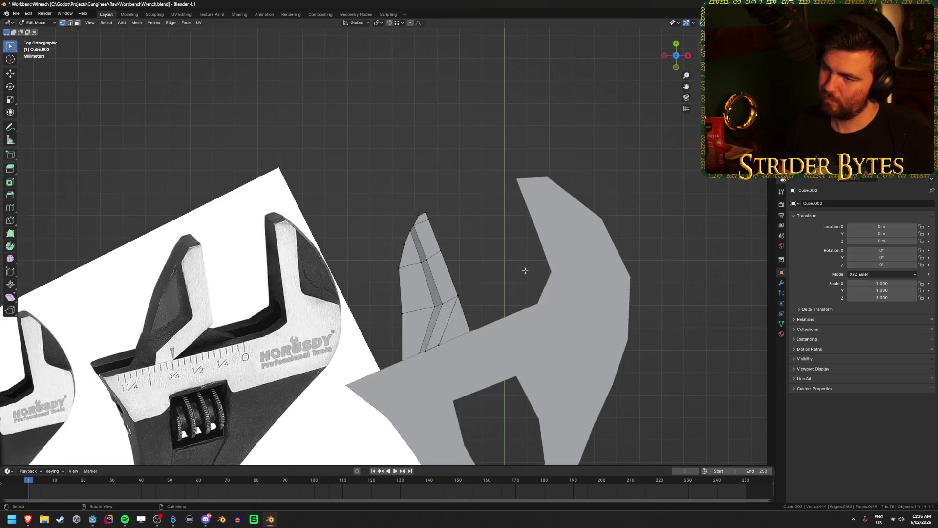
pyautogui.press('Tab')
pyautogui.moveTo(525, 214)
pyautogui.mouseDown(button='middle')
pyautogui.moveTo(562, 202)
pyautogui.moveTo(571, 218)
pyautogui.mouseUp(button='middle')
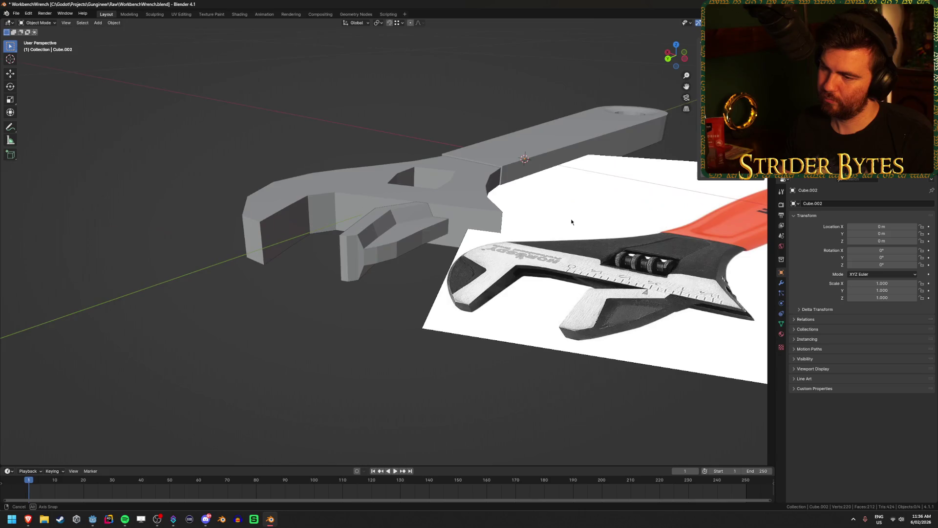
# - In top view with X-ray on, nudge a vertex near the sliding jaw's tip to sharpen it
pyautogui.scroll(6, 571, 219)
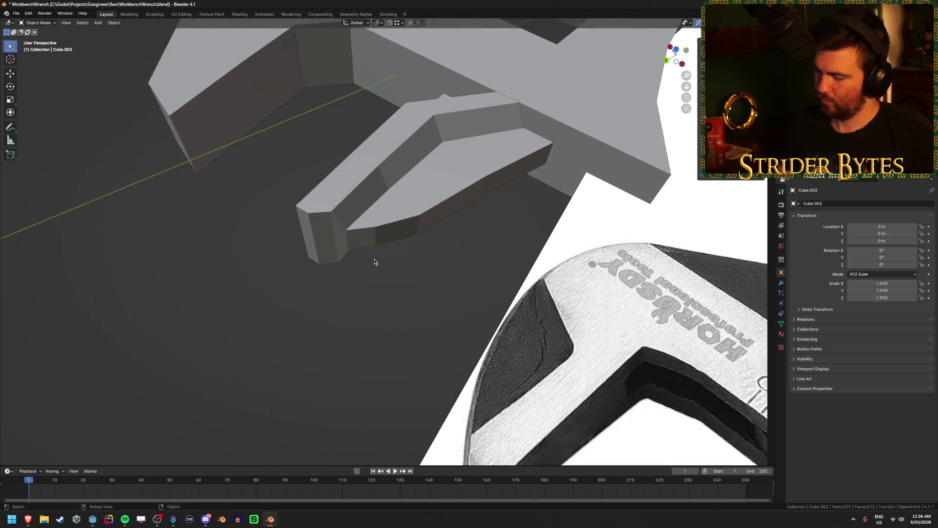
pyautogui.press('KP_7')
pyautogui.scroll(5, 416, 211)
pyautogui.press('Tab')
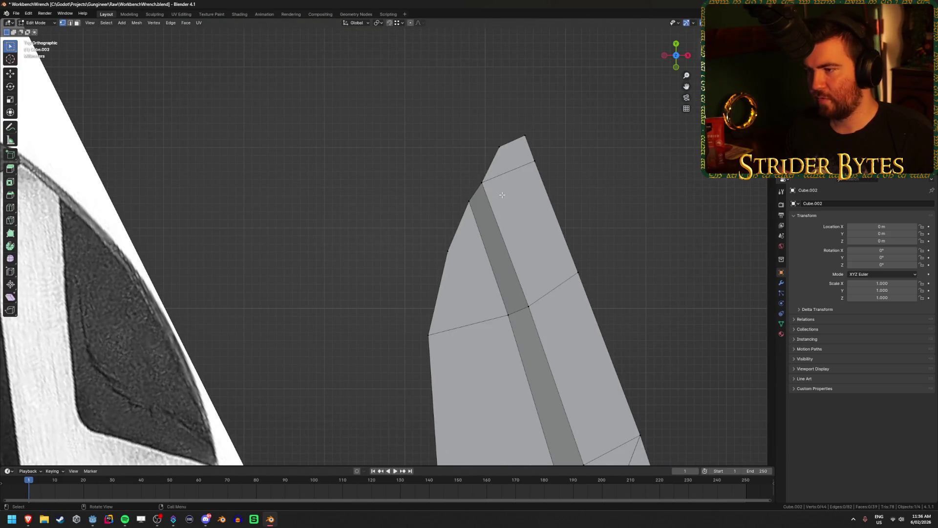
pyautogui.hotkey('alt', 'z')
pyautogui.click(481, 181)
pyautogui.press('g')
pyautogui.click(470, 178)
# - Return to solid object mode and select the main wrench body, Cube.001, in top view
pyautogui.moveTo(471, 178)
pyautogui.mouseDown(button='middle')
pyautogui.moveTo(401, 226)
pyautogui.moveTo(448, 209)
pyautogui.mouseUp(button='middle')
pyautogui.press('Tab')
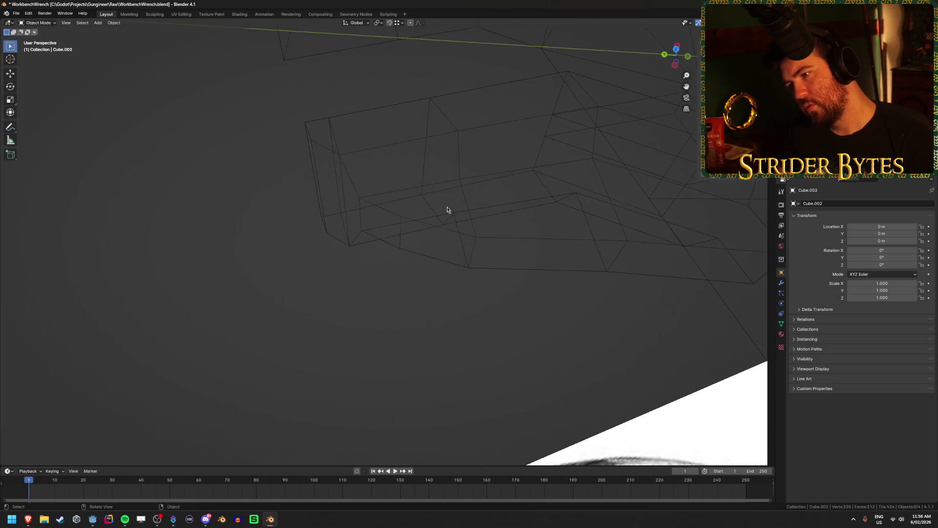
pyautogui.hotkey('alt', 'z')
pyautogui.moveTo(411, 250)
pyautogui.mouseDown(button='middle')
pyautogui.moveTo(406, 236)
pyautogui.moveTo(440, 203)
pyautogui.moveTo(312, 268)
pyautogui.moveTo(331, 310)
pyautogui.moveTo(442, 227)
pyautogui.moveTo(410, 258)
pyautogui.moveTo(316, 287)
pyautogui.moveTo(411, 292)
pyautogui.moveTo(445, 239)
pyautogui.moveTo(342, 224)
pyautogui.moveTo(373, 266)
pyautogui.moveTo(397, 268)
pyautogui.mouseUp(button='middle')
pyautogui.click(503, 262)
pyautogui.press('KP_7')
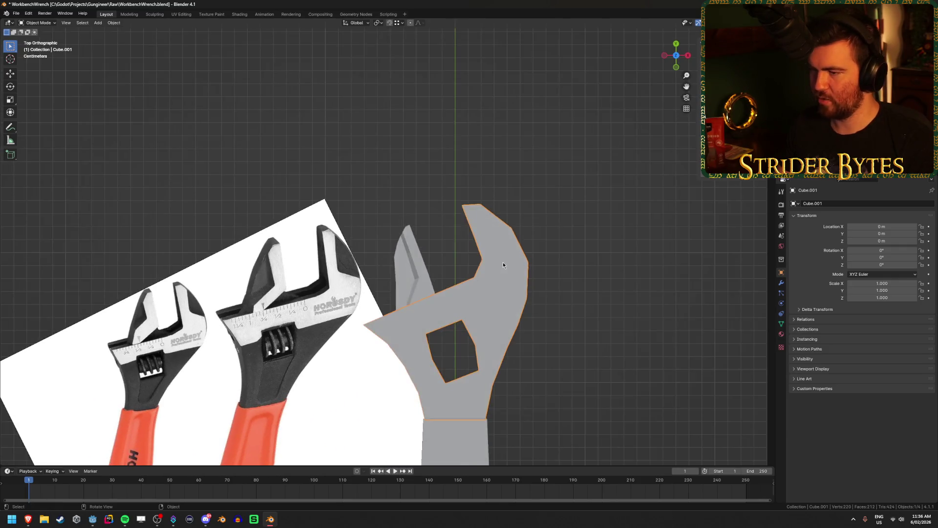
# - In Edit Mode on the wrench body, loop-cut two edge loops lengthwise through the fixed jaw
pyautogui.scroll(3, 503, 262)
pyautogui.keyDown('shift'); pyautogui.moveTo(503, 266); pyautogui.dragTo(387, 262, button='middle'); pyautogui.keyUp('shift')
pyautogui.press('Tab')
pyautogui.scroll(2, 387, 262)
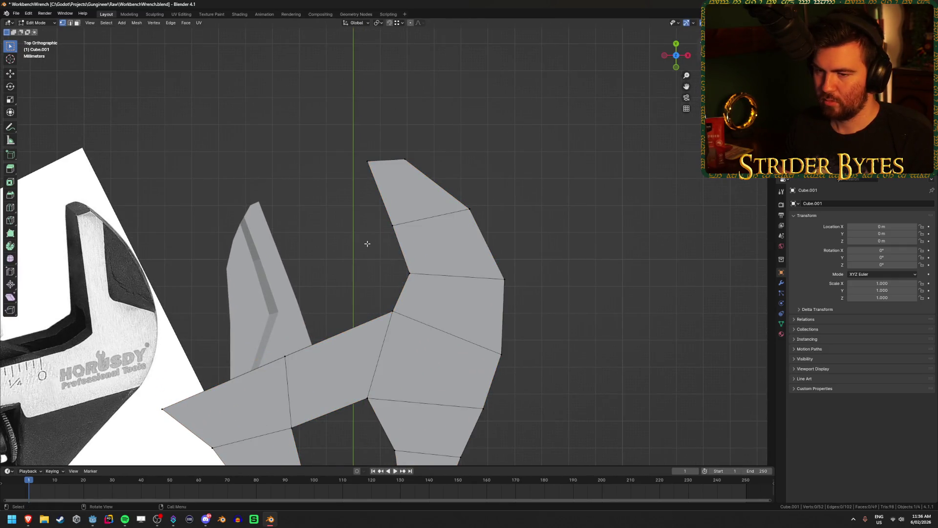
pyautogui.scroll(-1, 381, 241)
pyautogui.hotkey('ctrl', 'r')
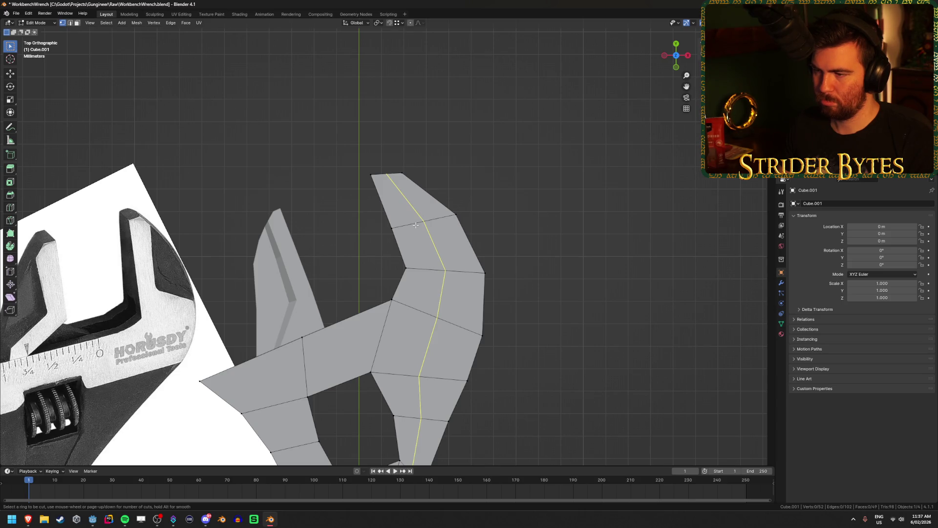
pyautogui.scroll(1, 416, 225)
pyautogui.click(416, 225)
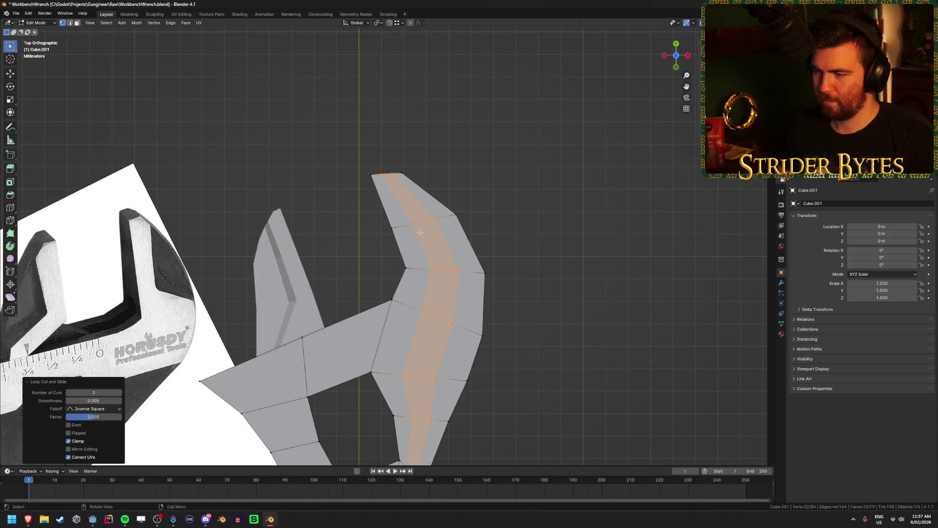
# - With X-ray on, move the top-right edge of the jaw tip inward
pyautogui.scroll(-2, 389, 431)
pyautogui.scroll(4, 497, 274)
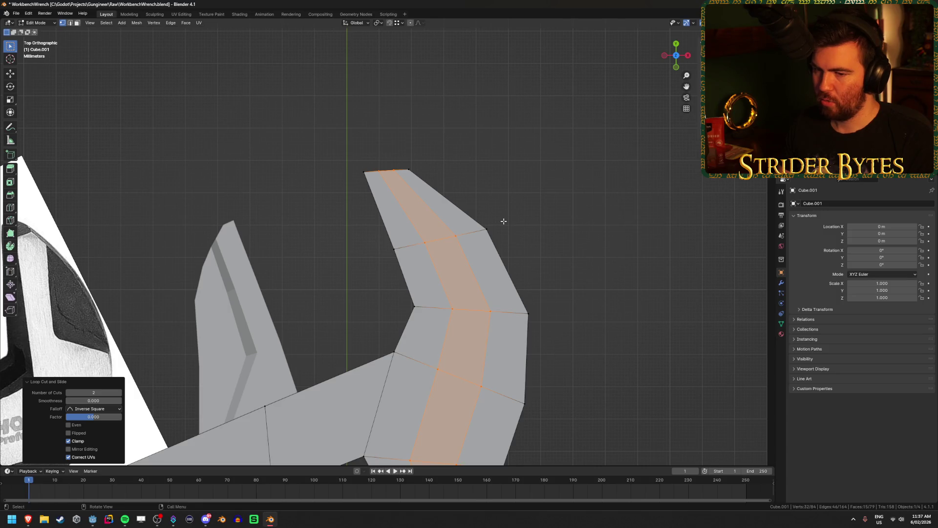
pyautogui.scroll(-1, 504, 221)
pyautogui.hotkey('alt', 'z')
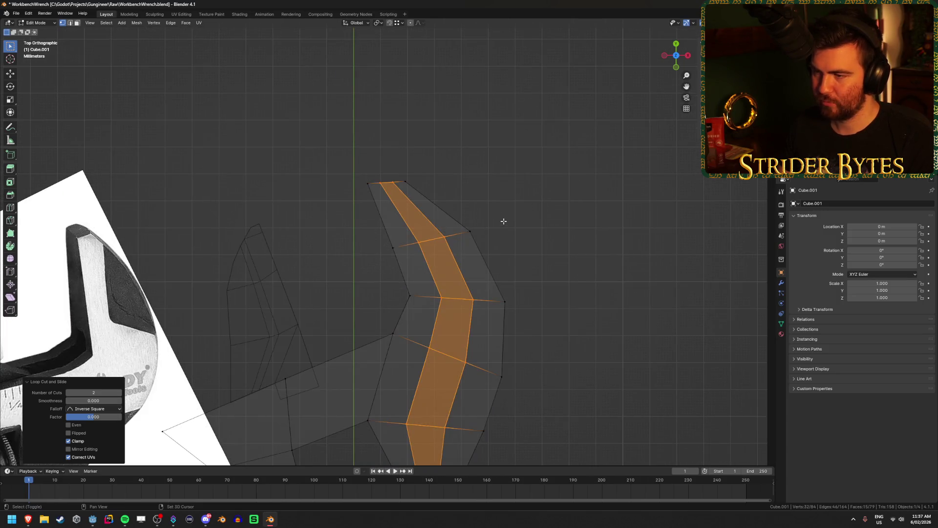
pyautogui.hotkey('alt', 'a')
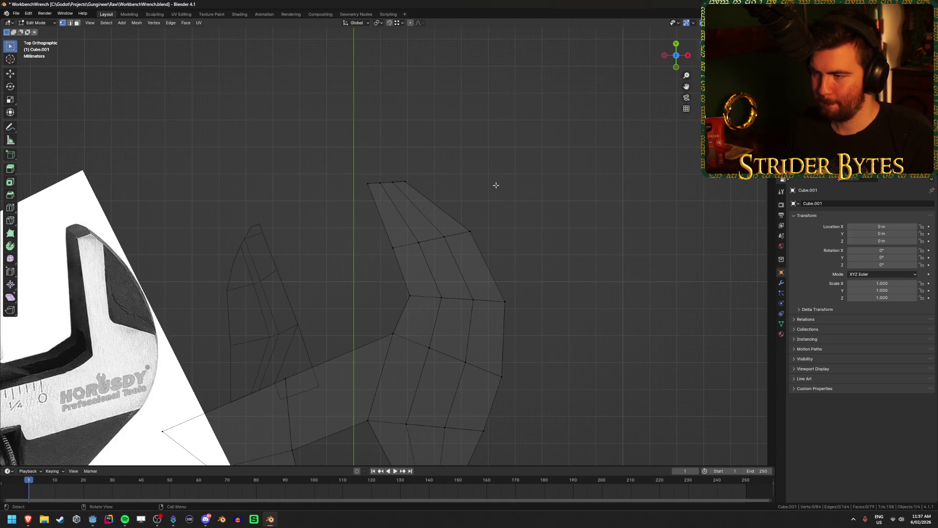
pyautogui.moveTo(401, 193)
pyautogui.mouseDown()
pyautogui.moveTo(417, 167)
pyautogui.moveTo(429, 177)
pyautogui.mouseUp()
pyautogui.press('g')
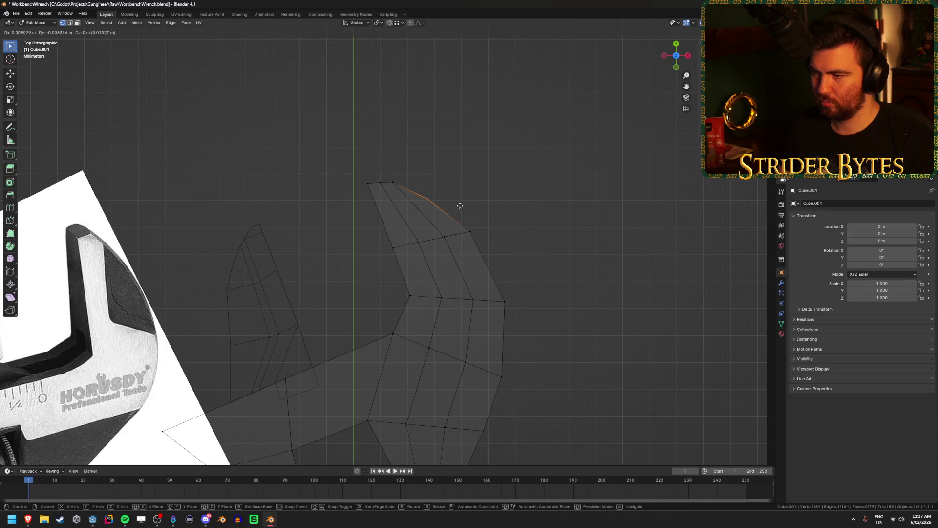
pyautogui.click(464, 207)
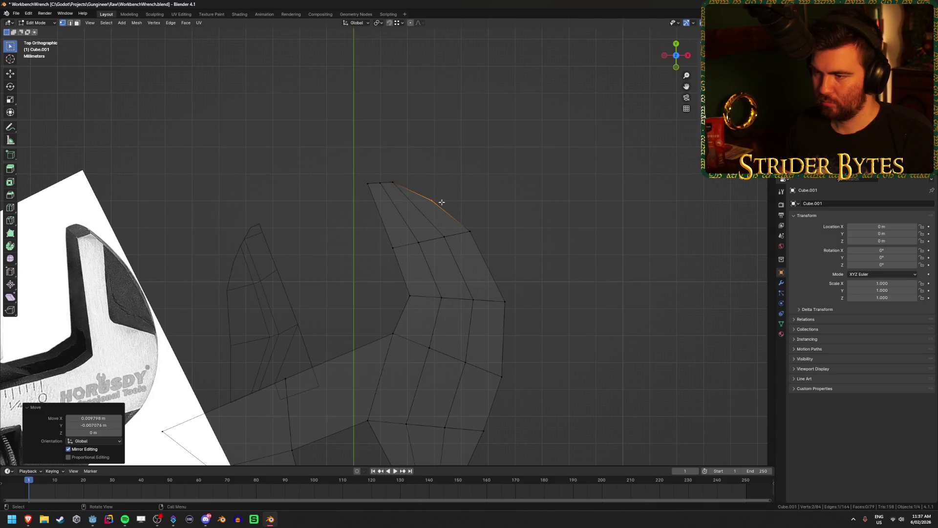
# - Reposition the jaw tip's top vertex onto the upper-right edge
pyautogui.moveTo(390, 191); pyautogui.dragTo(401, 171)
pyautogui.press('g')
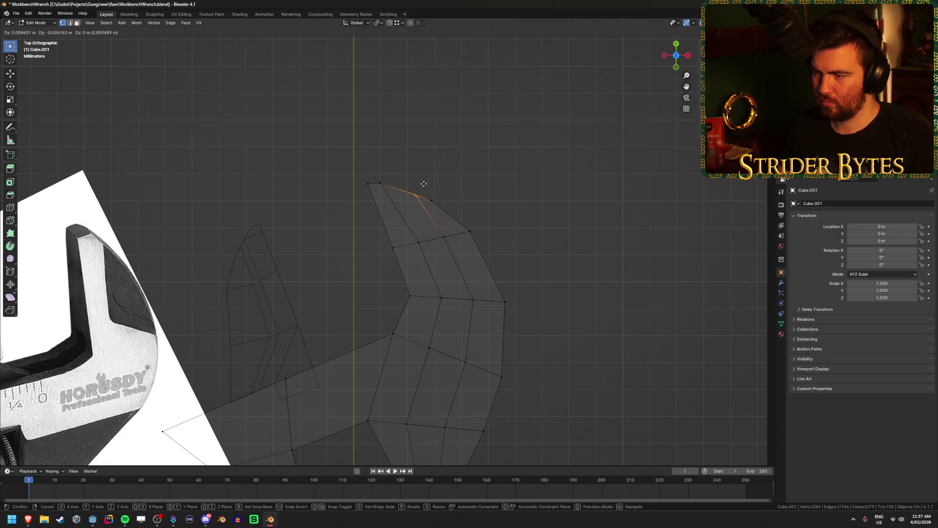
pyautogui.click(429, 203)
pyautogui.press('g')
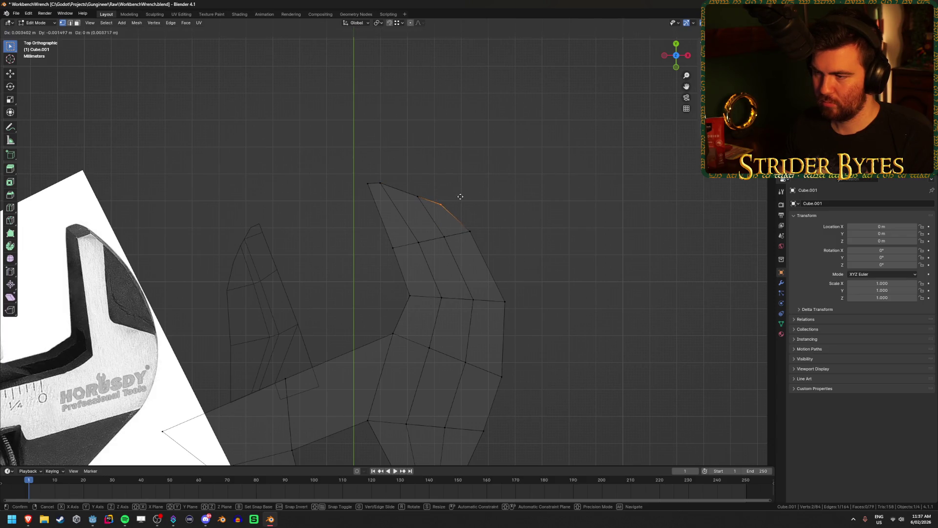
pyautogui.click(459, 197)
pyautogui.hotkey('ctrl', 'z')
pyautogui.press('g')
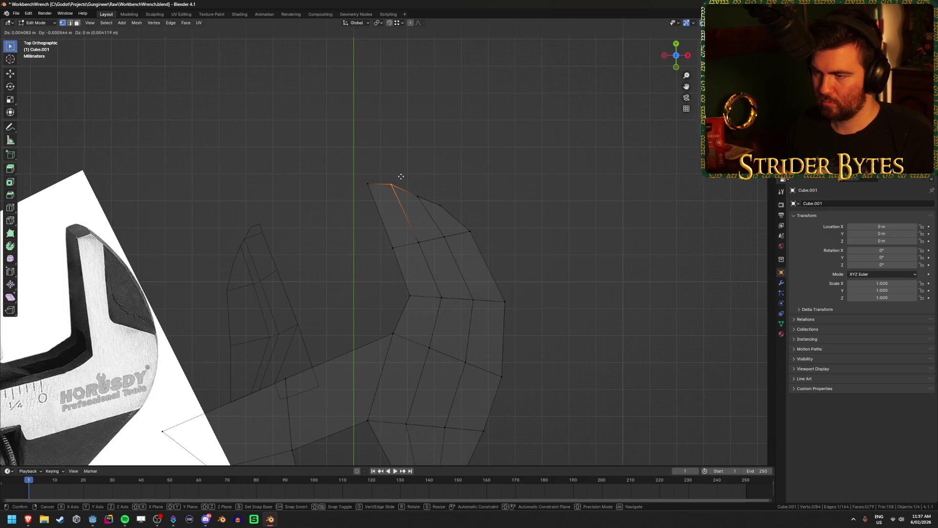
pyautogui.click(413, 200)
pyautogui.press('g')
pyautogui.click(425, 185)
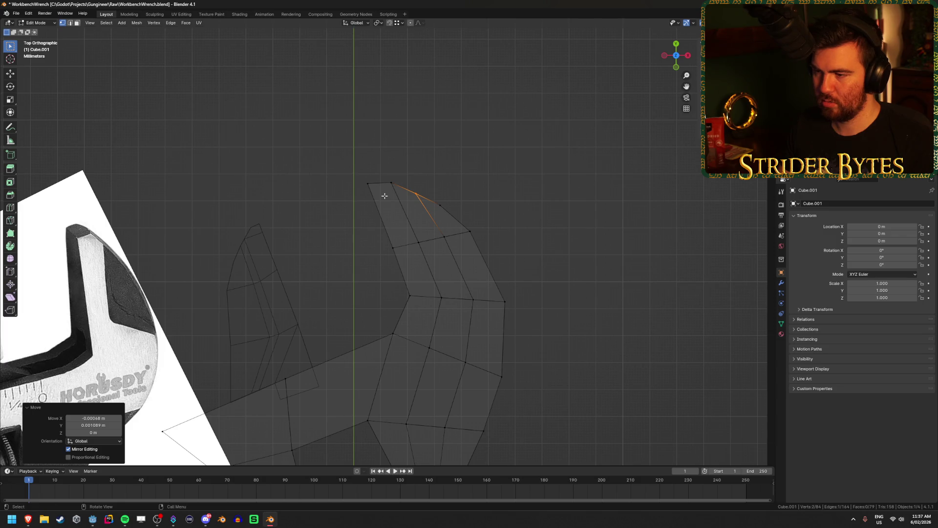
# - Pull the jaw tip's remaining vertices and left corner inward to round the tip
pyautogui.moveTo(385, 195)
pyautogui.mouseDown()
pyautogui.moveTo(393, 173)
pyautogui.moveTo(384, 210)
pyautogui.mouseUp()
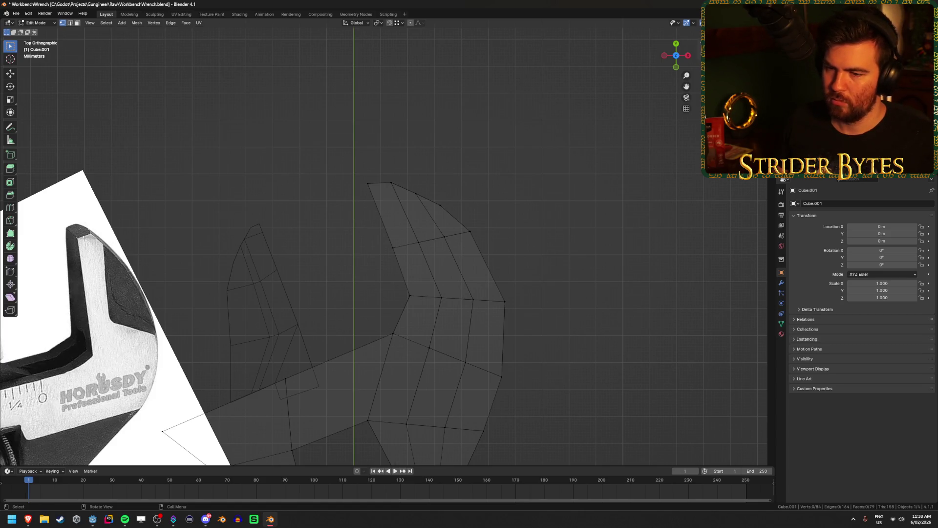
pyautogui.moveTo(380, 171)
pyautogui.mouseDown()
pyautogui.moveTo(404, 193)
pyautogui.moveTo(377, 168)
pyautogui.mouseUp()
pyautogui.press('g')
pyautogui.click(412, 191)
pyautogui.press('g')
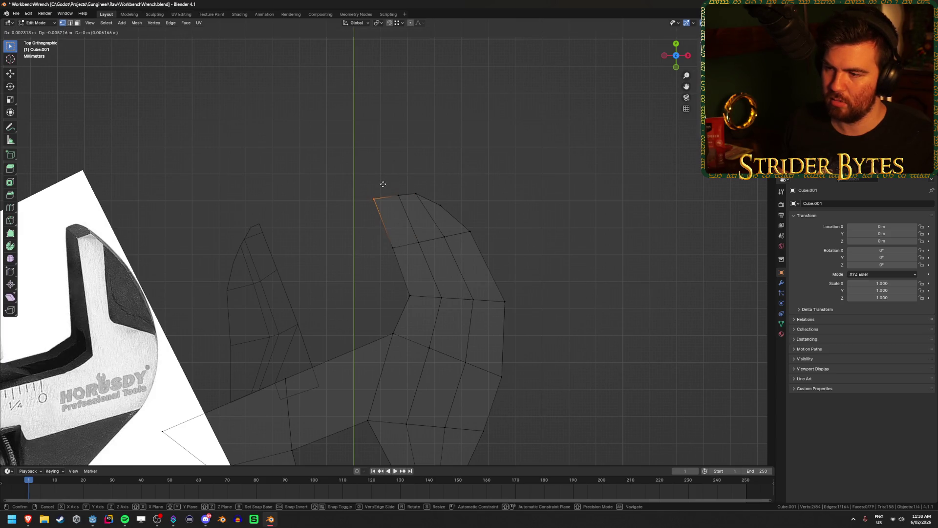
pyautogui.click(385, 187)
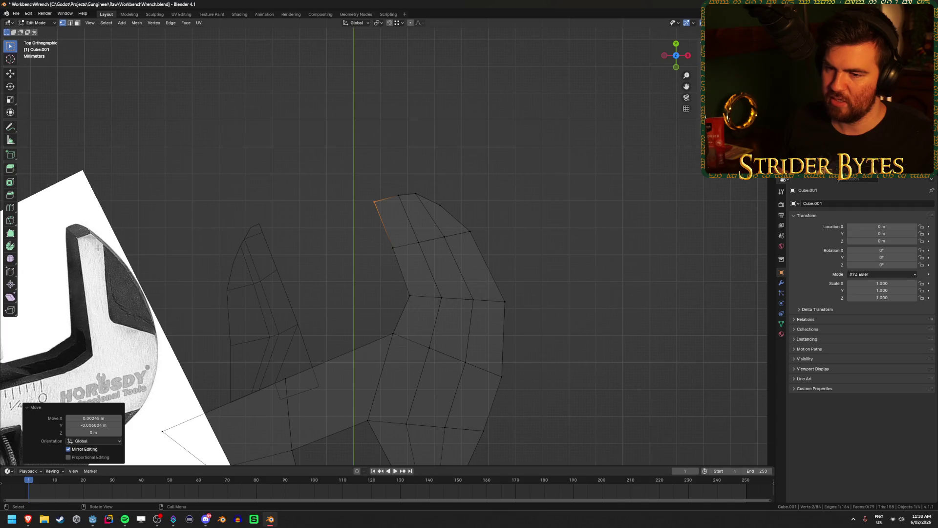
pyautogui.click(418, 191)
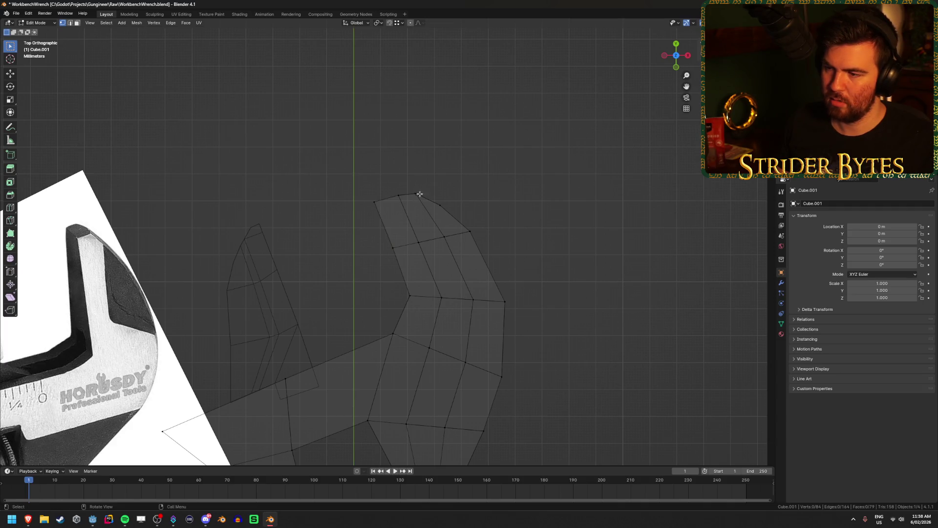
pyautogui.press('g')
pyautogui.rightClick(435, 187)
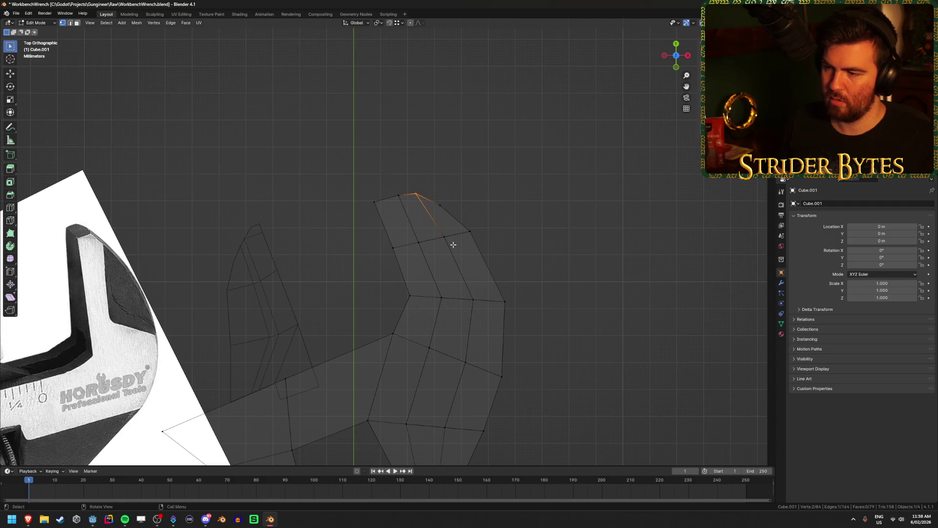
# - Select faces on top of the jaw and try a Z-only scale, then cancel it
pyautogui.moveTo(532, 278)
pyautogui.mouseDown(button='middle')
pyautogui.moveTo(524, 268)
pyautogui.moveTo(540, 259)
pyautogui.moveTo(504, 264)
pyautogui.mouseUp(button='middle')
pyautogui.keyDown('shift'); pyautogui.click(450, 311); pyautogui.keyUp('shift')
pyautogui.moveTo(450, 310)
pyautogui.mouseDown(button='middle')
pyautogui.moveTo(482, 262)
pyautogui.moveTo(463, 215)
pyautogui.mouseUp(button='middle')
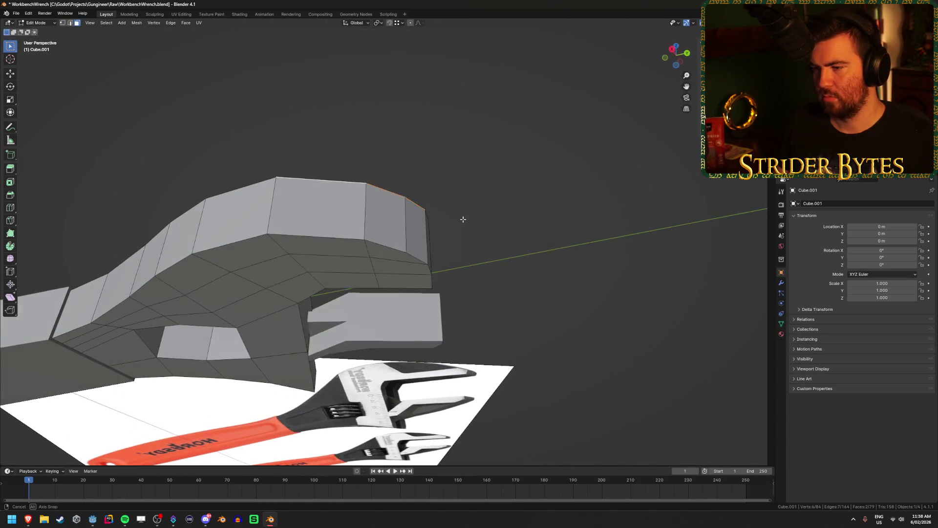
pyautogui.keyDown('shift'); pyautogui.click(342, 248); pyautogui.keyUp('shift')
pyautogui.keyDown('shift'); pyautogui.click(394, 252); pyautogui.keyUp('shift')
pyautogui.press('s')
pyautogui.press('z')
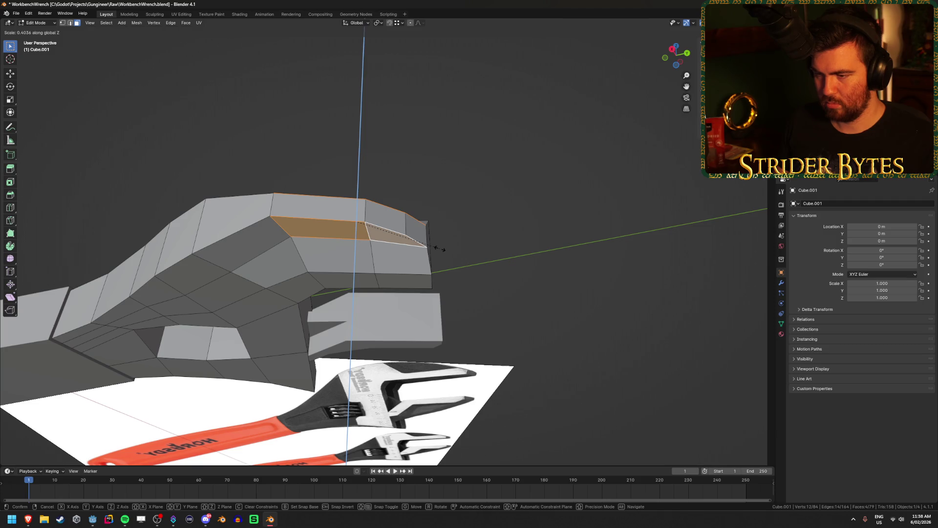
pyautogui.press('Escape')
# - Add and slide an edge loop across the jaw's curved part
pyautogui.moveTo(262, 238); pyautogui.dragTo(322, 301, button='middle')
pyautogui.hotkey('ctrl', 'r')
pyautogui.click(324, 302)
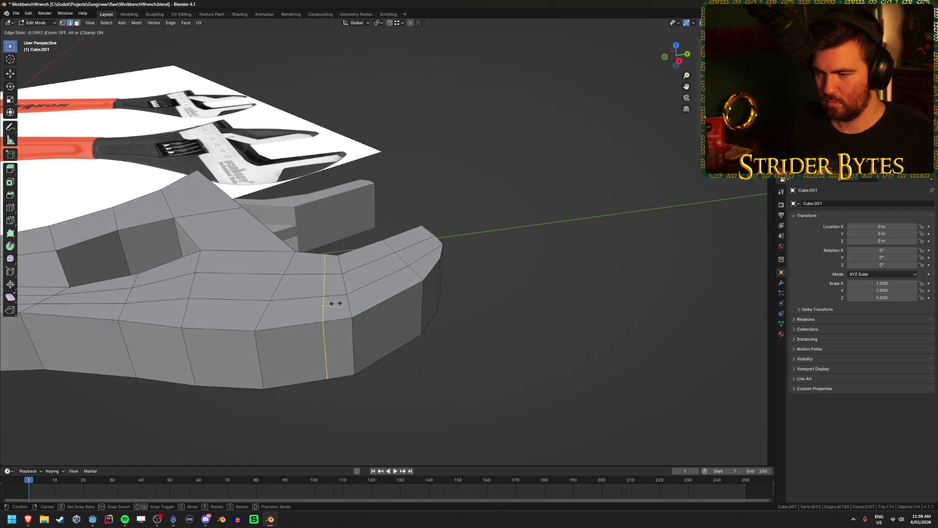
pyautogui.click(344, 305)
# - Select the jaw tip faces and scale them on Z to 0.49 height
pyautogui.press('3')
pyautogui.click(386, 293)
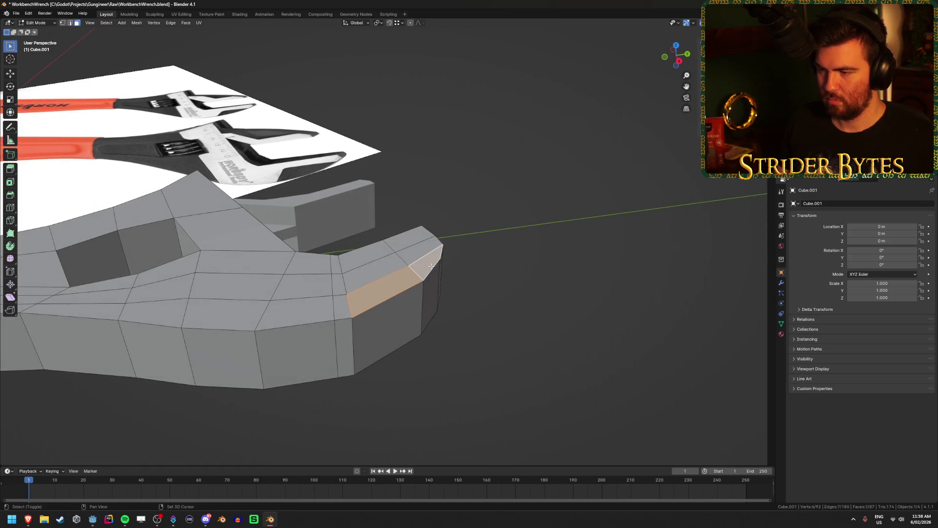
pyautogui.keyDown('shift'); pyautogui.click(405, 259); pyautogui.keyUp('shift')
pyautogui.moveTo(401, 264); pyautogui.dragTo(350, 226, button='middle')
pyautogui.keyDown('shift'); pyautogui.click(351, 226); pyautogui.keyUp('shift')
pyautogui.keyDown('shift'); pyautogui.click(402, 235); pyautogui.keyUp('shift')
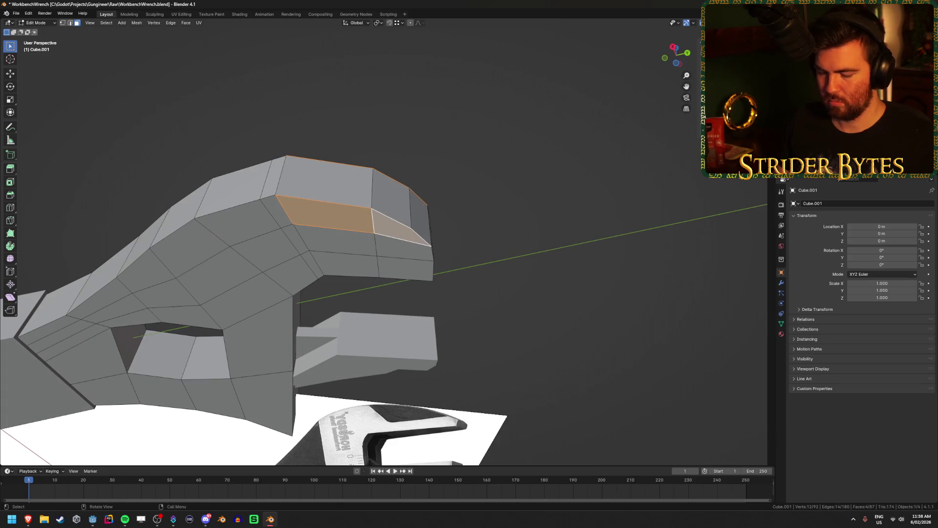
pyautogui.press('s')
pyautogui.press('z')
pyautogui.click(450, 245)
# - Deselect the faces, return to Object Mode, and orbit to view the wrench's side
pyautogui.moveTo(450, 245); pyautogui.dragTo(340, 370, button='middle')
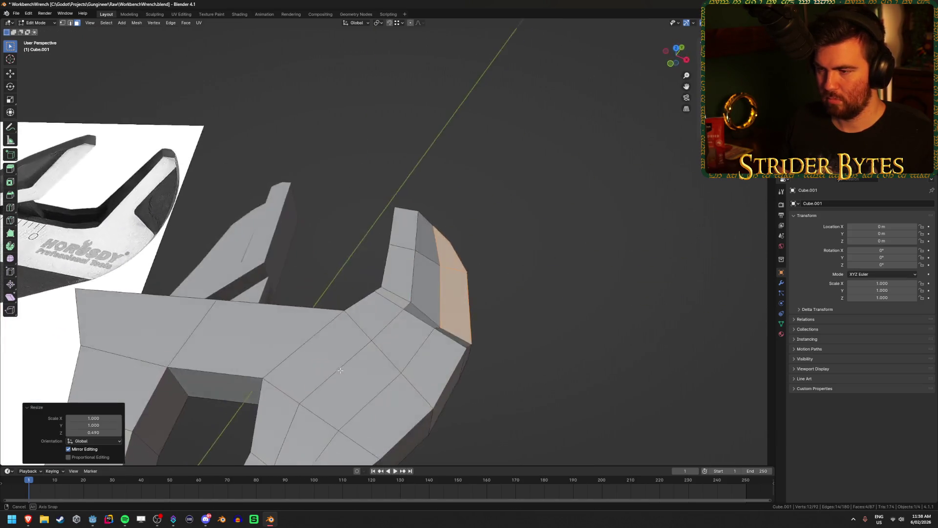
pyautogui.click(540, 309)
pyautogui.press('Tab')
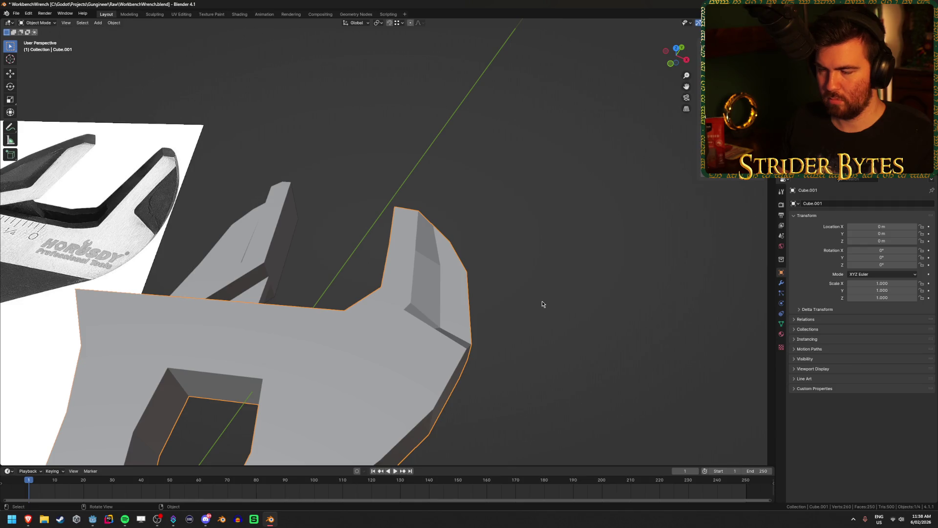
pyautogui.moveTo(542, 304)
pyautogui.mouseDown(button='middle')
pyautogui.moveTo(463, 248)
pyautogui.moveTo(489, 280)
pyautogui.moveTo(551, 324)
pyautogui.mouseUp(button='middle')
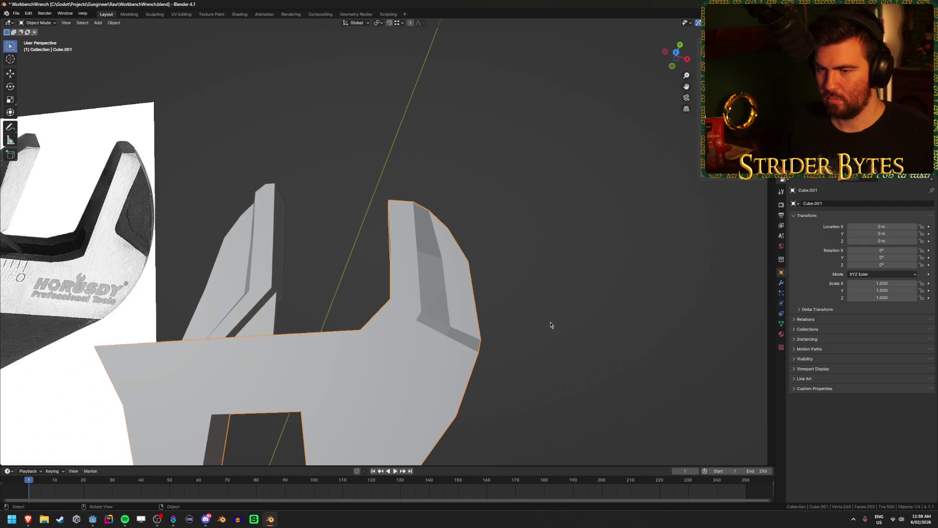
# - In top view with vertex select and X-ray, move the inner jaw corner vertex
pyautogui.press('KP_7')
pyautogui.press('Tab')
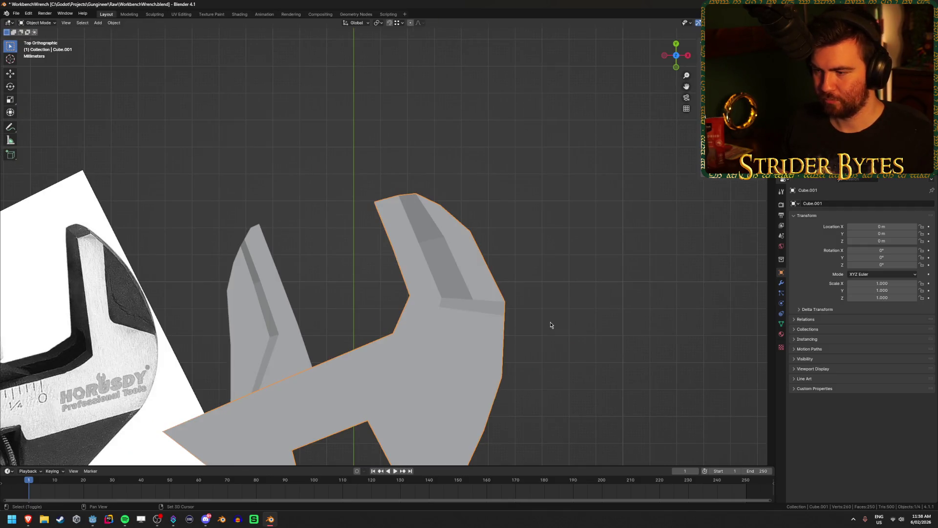
pyautogui.press('1')
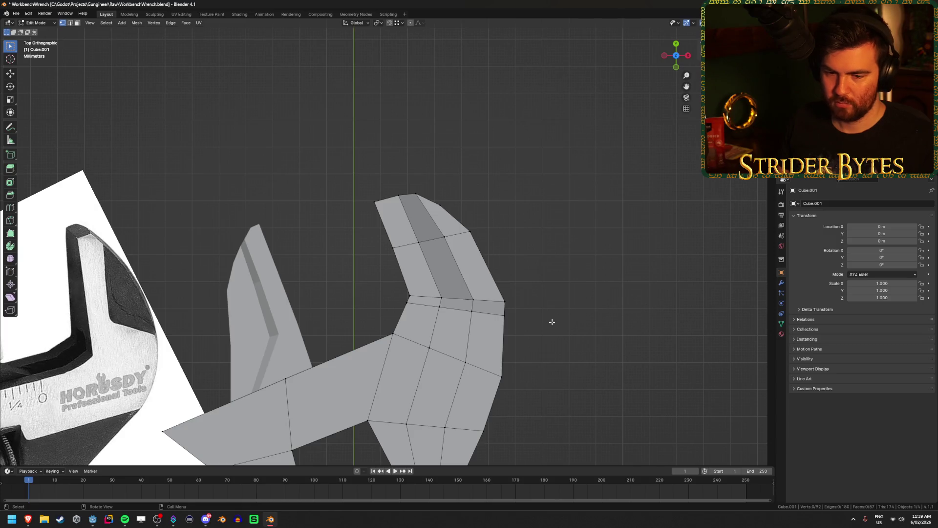
pyautogui.hotkey('alt', 'z')
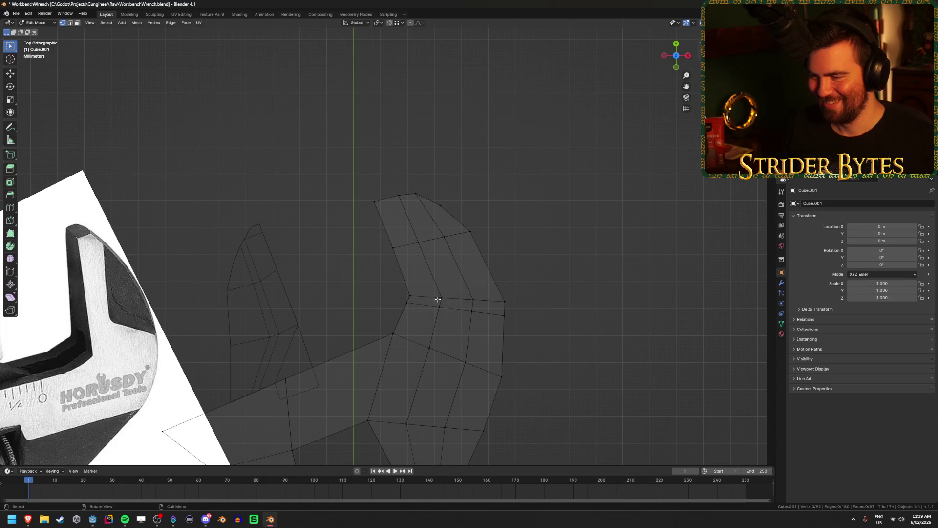
pyautogui.hotkey('alt', 'z')
pyautogui.hotkey('alt', 'z')
pyautogui.moveTo(432, 300); pyautogui.dragTo(446, 289)
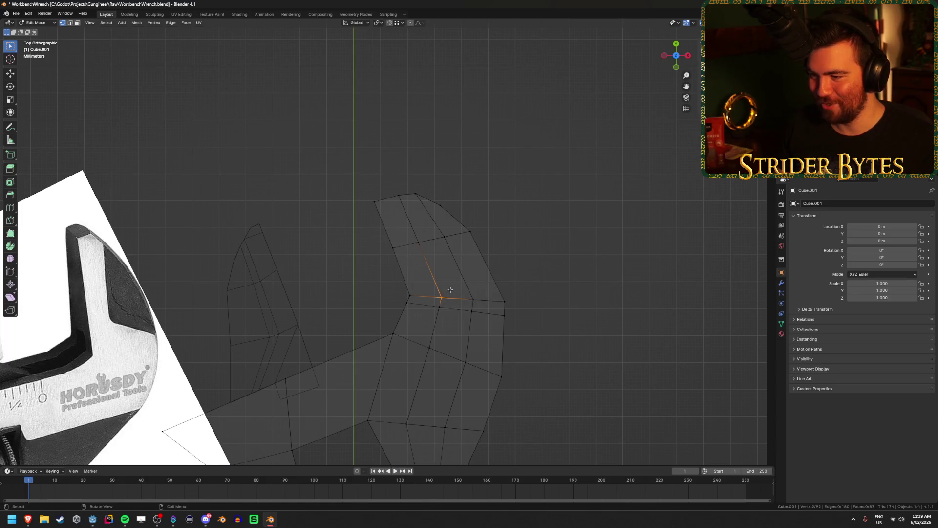
pyautogui.press('g')
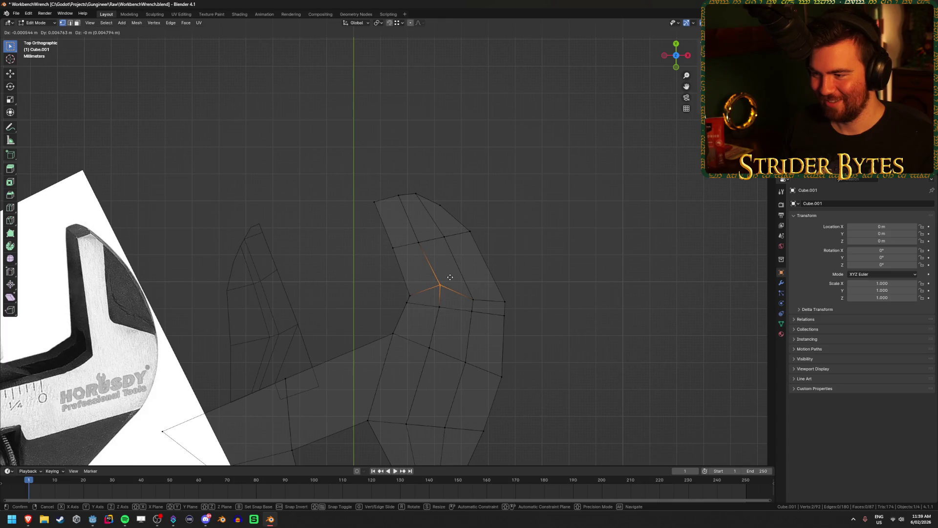
pyautogui.click(450, 277)
# - Nudge the neighbouring jaw vertex and pull the tip's top edge outward
pyautogui.click(473, 297)
pyautogui.press('g')
pyautogui.click(478, 294)
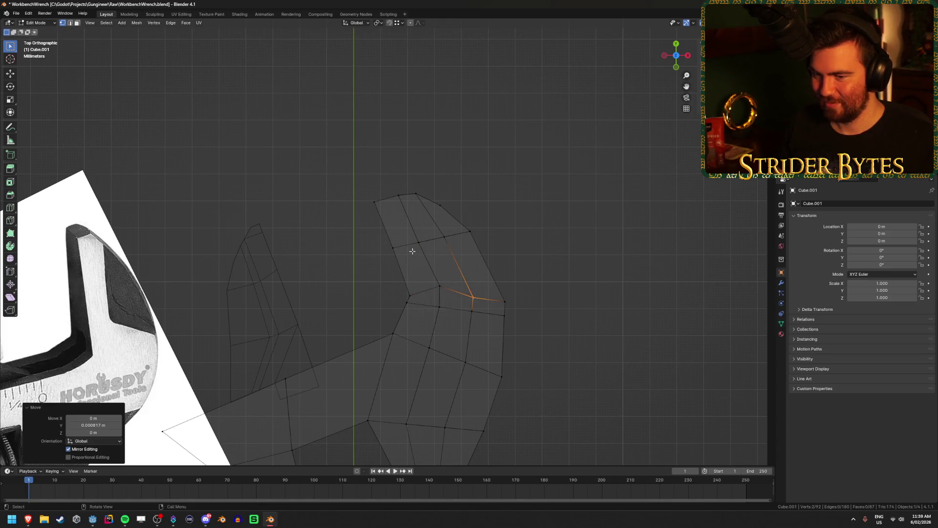
pyautogui.moveTo(370, 209); pyautogui.dragTo(404, 185)
pyautogui.press('g')
pyautogui.press('z')
pyautogui.press('z')
pyautogui.click(404, 189)
# - Adjust the left and right tip vertices, then shift the top tip vertices together
pyautogui.click(373, 191)
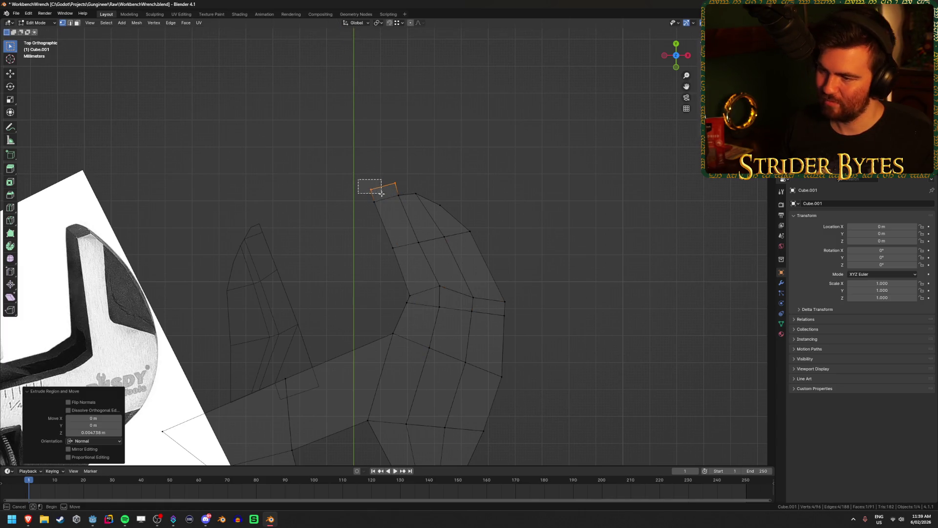
pyautogui.press('g')
pyautogui.click(379, 193)
pyautogui.click(395, 183)
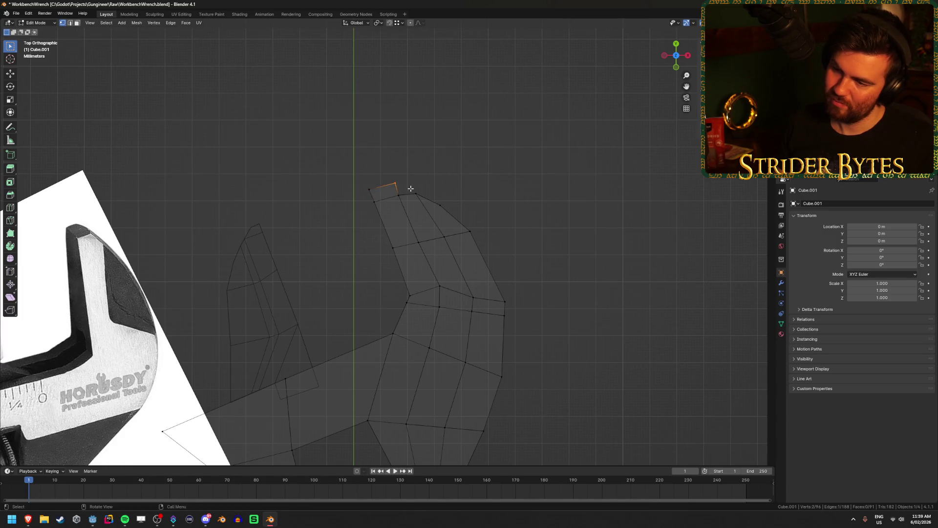
pyautogui.press('g')
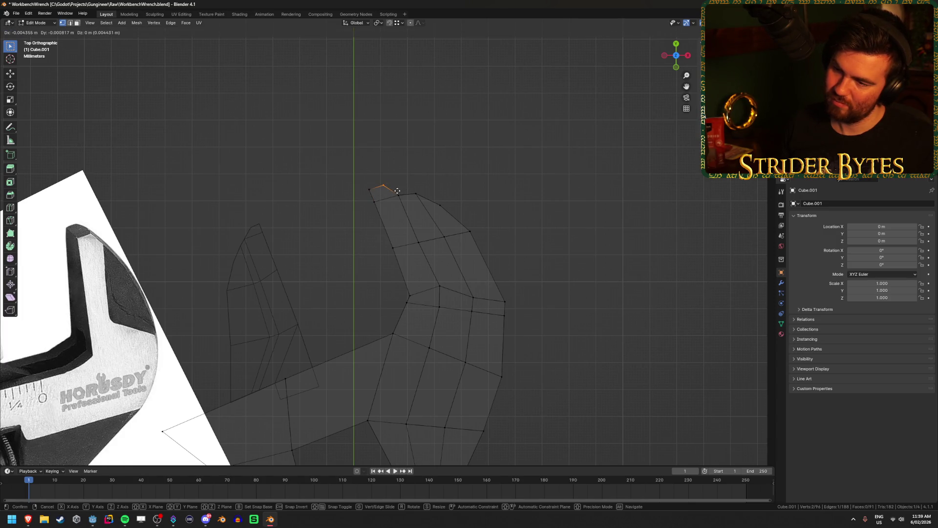
pyautogui.click(397, 190)
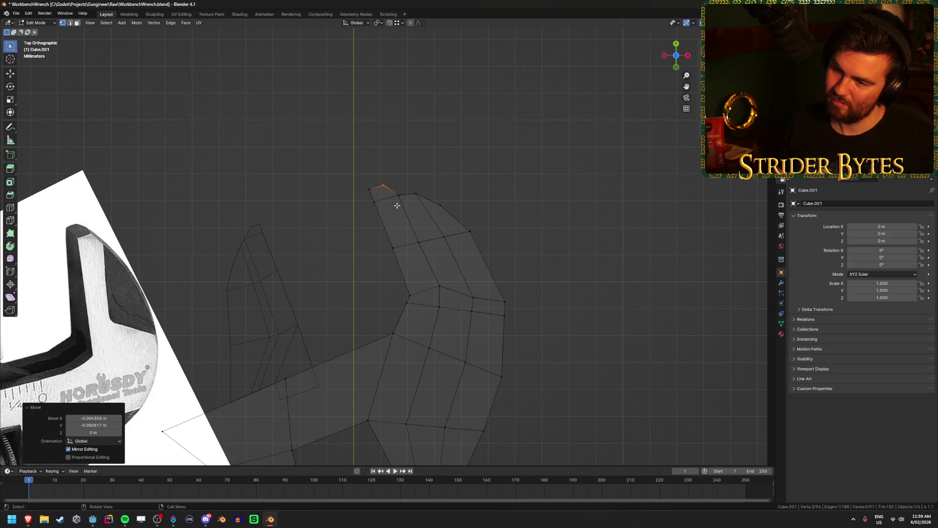
pyautogui.moveTo(377, 175)
pyautogui.mouseDown()
pyautogui.moveTo(399, 203)
pyautogui.moveTo(393, 191)
pyautogui.mouseUp()
pyautogui.press('g')
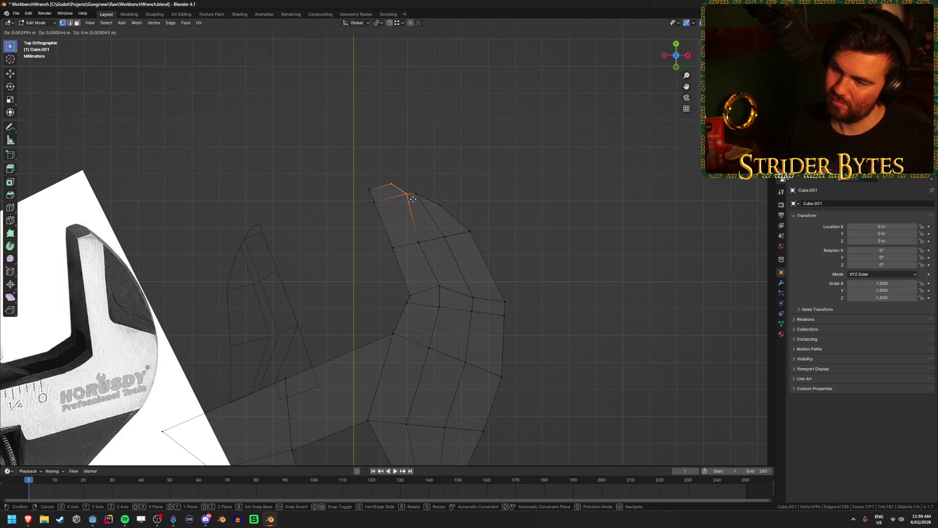
pyautogui.click(398, 192)
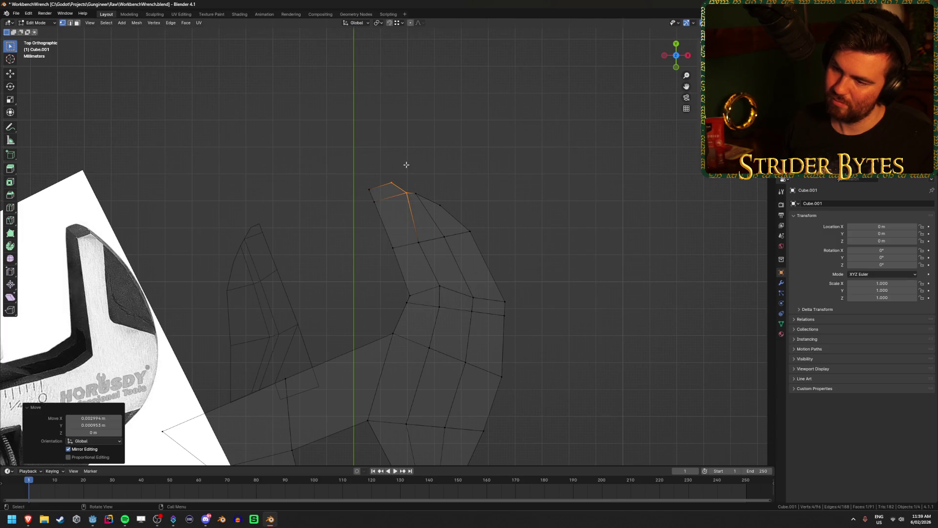
pyautogui.click(473, 187)
# - Turn X-ray off, return to Object Mode, and orbit to check the reshaped jaw
pyautogui.hotkey('shift', 'z')
pyautogui.scroll(-3, 553, 274)
pyautogui.press('Tab')
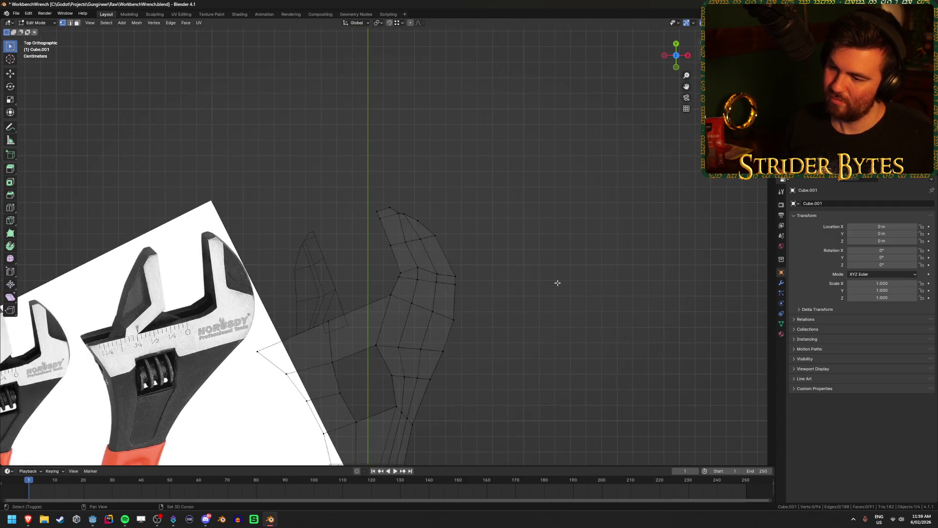
pyautogui.click(557, 286)
pyautogui.moveTo(558, 285)
pyautogui.mouseDown(button='middle')
pyautogui.moveTo(490, 225)
pyautogui.moveTo(418, 198)
pyautogui.moveTo(368, 208)
pyautogui.moveTo(547, 286)
pyautogui.mouseUp(button='middle')
pyautogui.press('KP_7')
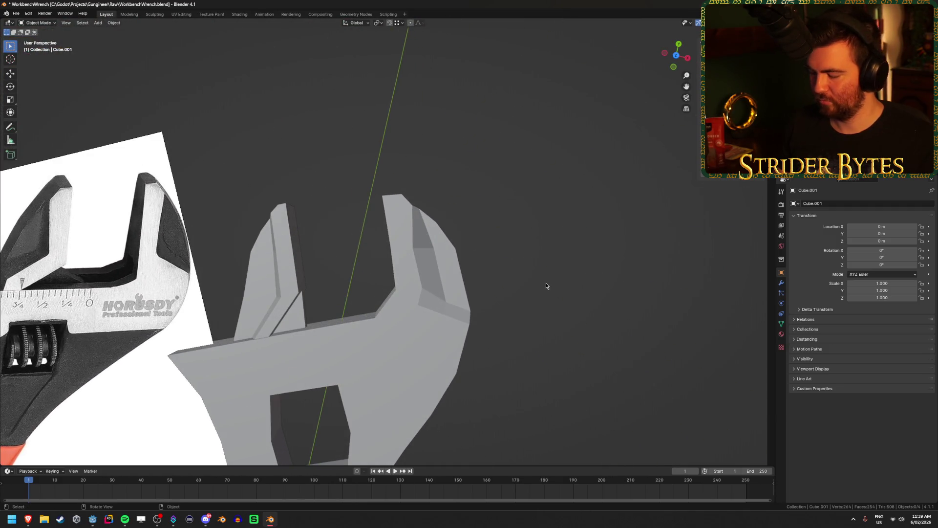
# - In see-through edit mode, lower the jaw tip's top vertices and reposition its corner vertices
pyautogui.scroll(2, 546, 285)
pyautogui.press('Tab')
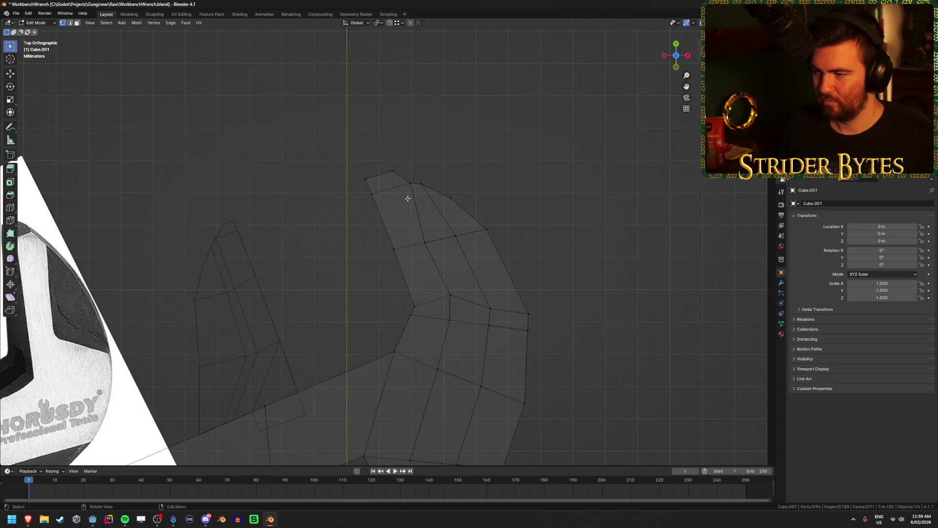
pyautogui.hotkey('alt', 'z')
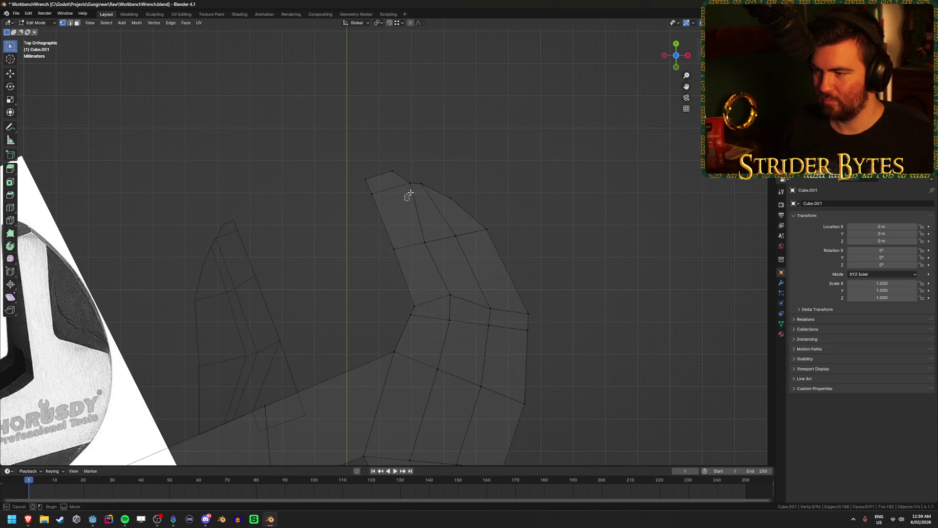
pyautogui.moveTo(408, 193); pyautogui.dragTo(433, 174)
pyautogui.press('g')
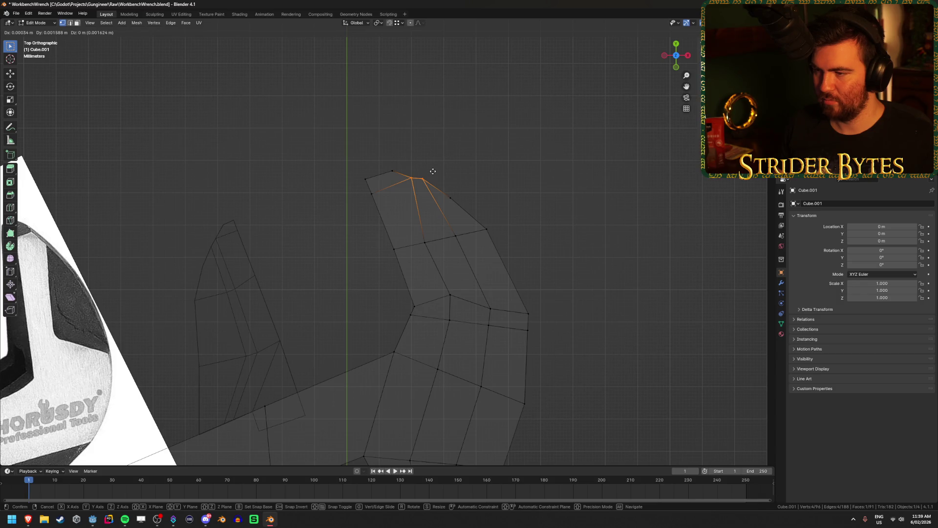
pyautogui.click(428, 189)
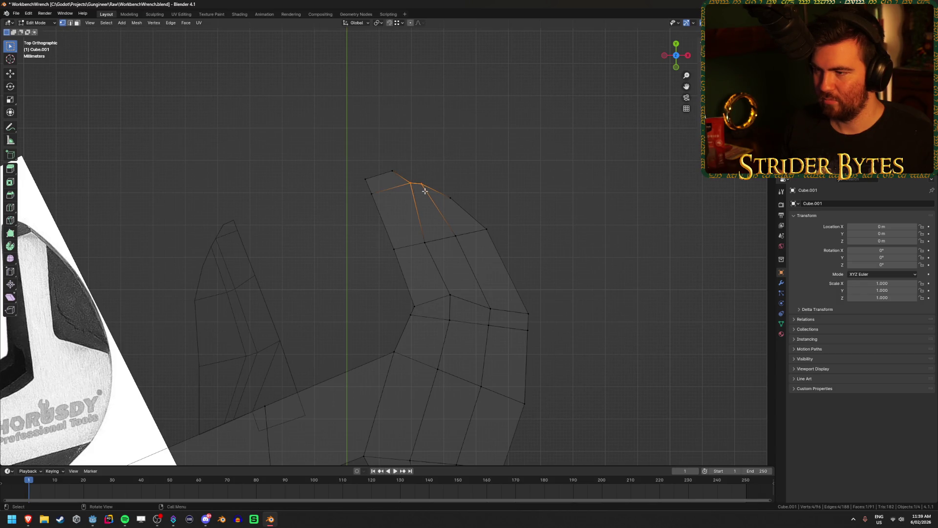
pyautogui.click(410, 184)
pyautogui.press('g')
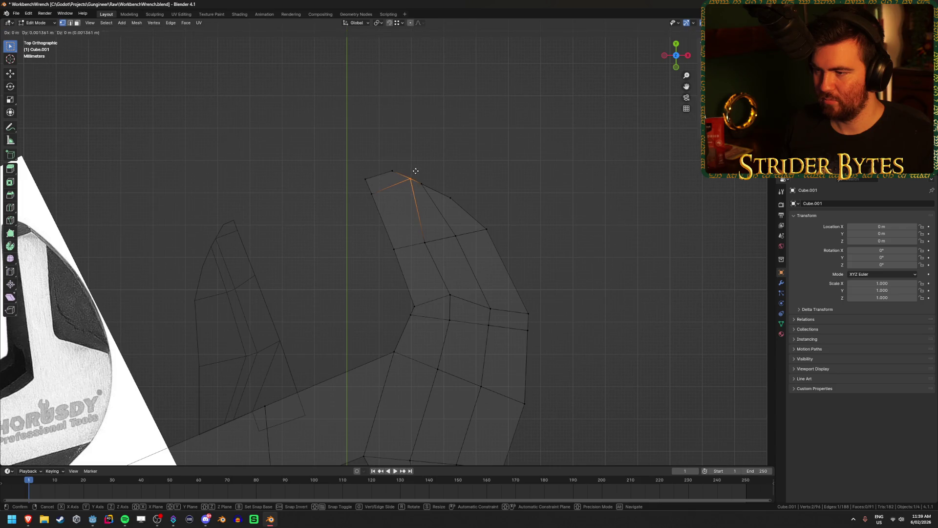
pyautogui.click(414, 172)
pyautogui.click(422, 183)
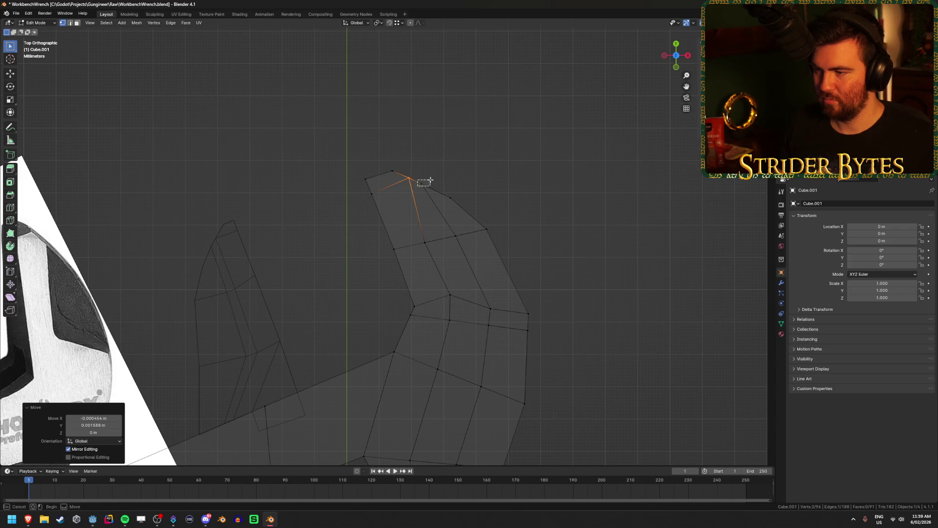
pyautogui.press('g')
pyautogui.click(439, 180)
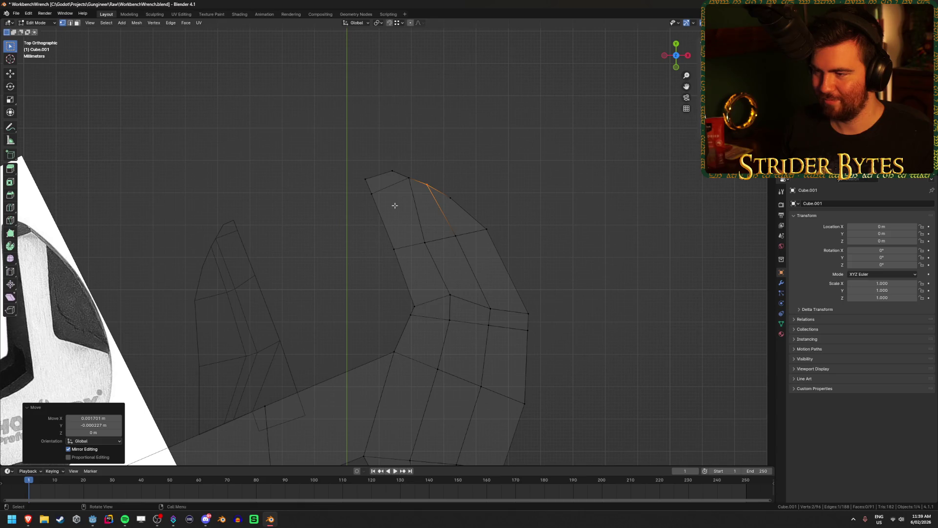
# - Nudge the remaining tip vertices and the middle jaw vertex into shape
pyautogui.moveTo(415, 253)
pyautogui.mouseDown()
pyautogui.moveTo(435, 236)
pyautogui.moveTo(385, 259)
pyautogui.moveTo(411, 247)
pyautogui.mouseUp()
pyautogui.click(409, 178)
pyautogui.press('g')
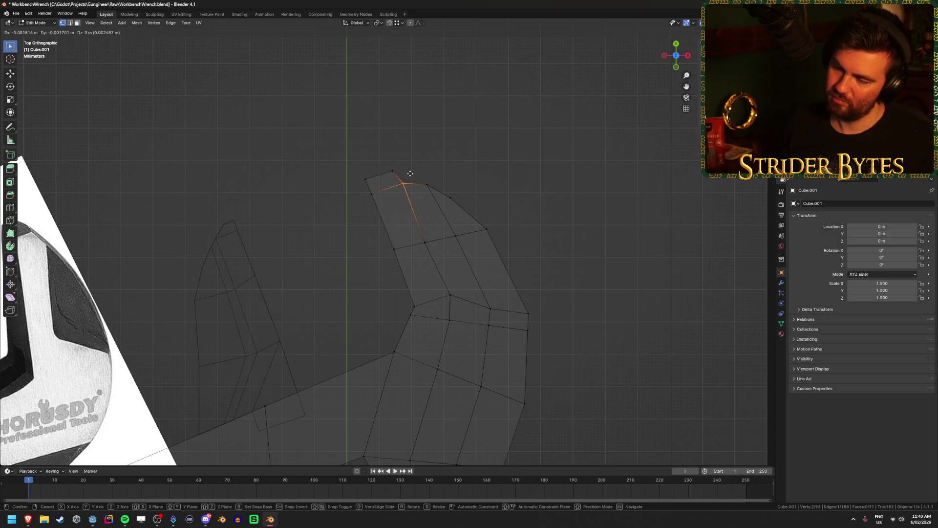
pyautogui.click(411, 173)
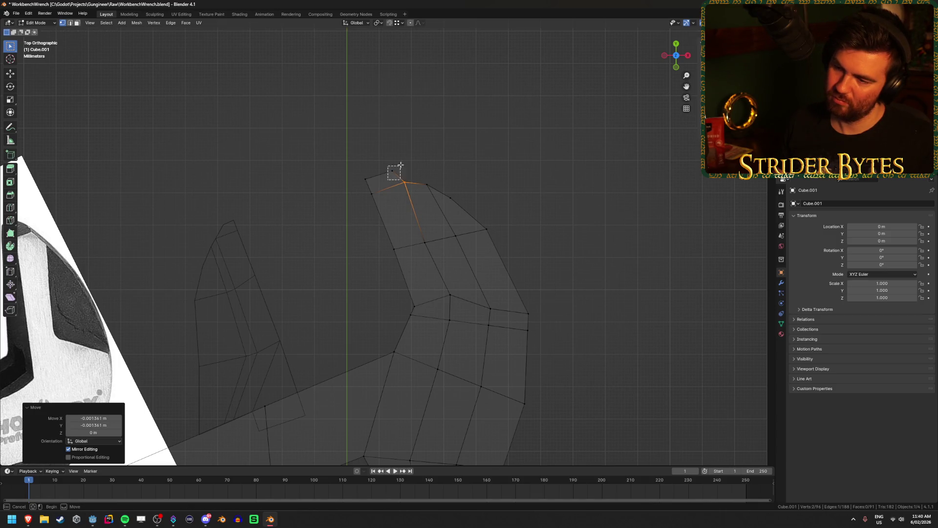
pyautogui.click(393, 168)
pyautogui.press('g')
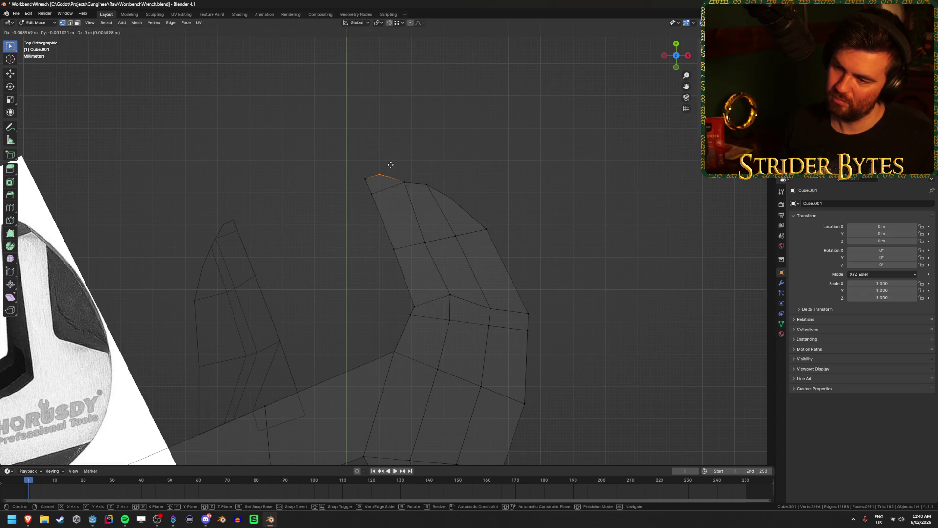
pyautogui.click(392, 164)
pyautogui.click(425, 242)
pyautogui.press('g')
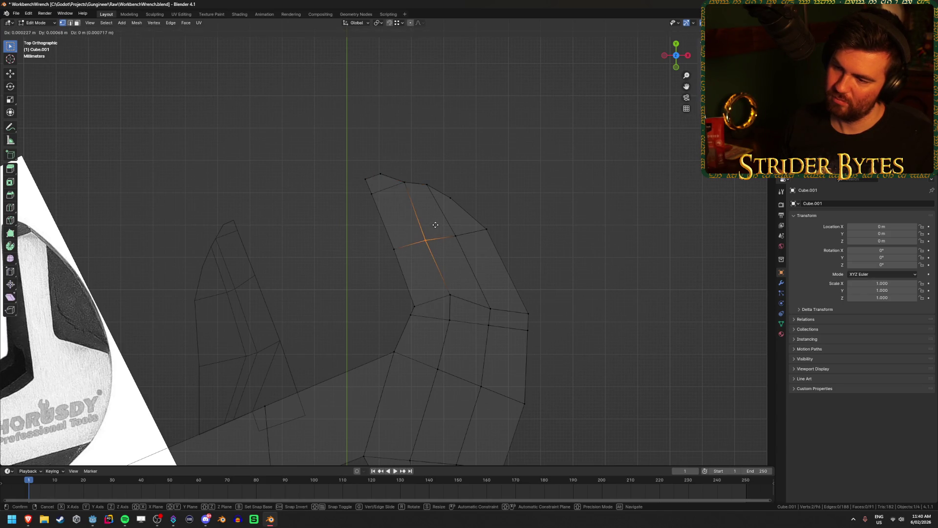
pyautogui.click(437, 226)
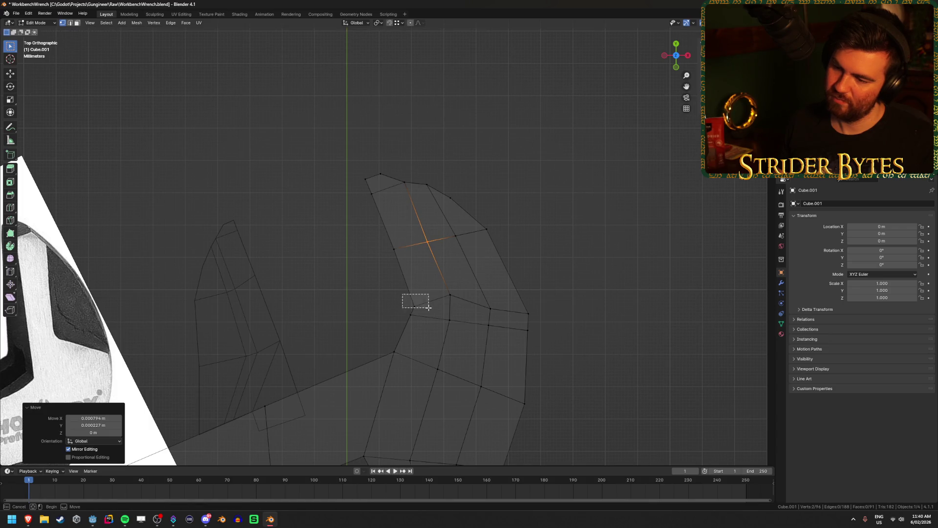
# - Raise the lower jaw vertex, shift the inner corner vertex, and leave edit mode
pyautogui.click(415, 302)
pyautogui.press('g')
pyautogui.click(423, 286)
pyautogui.moveTo(436, 304); pyautogui.dragTo(466, 290)
pyautogui.press('g')
pyautogui.click(463, 289)
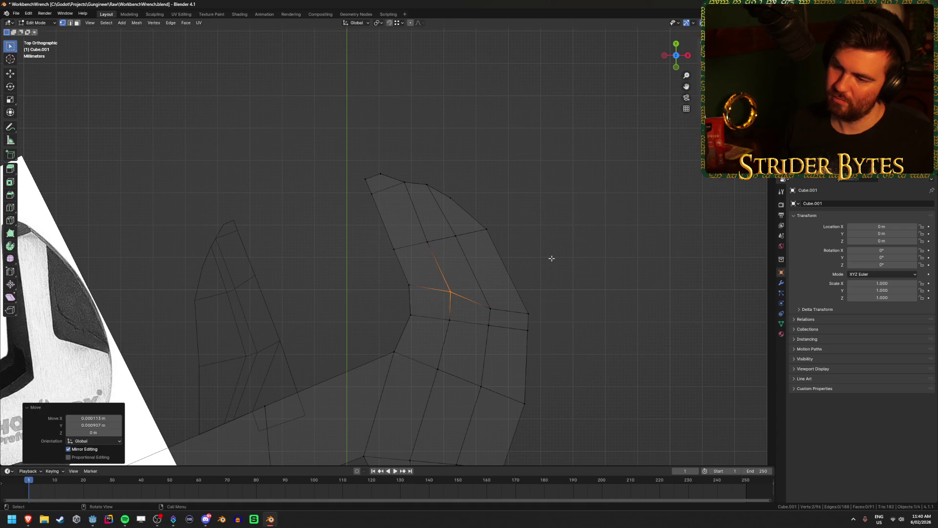
pyautogui.press('Tab')
# - Select four faces on top of the fixed jaw and view them in Right Ortho
pyautogui.scroll(-7, 547, 294)
pyautogui.scroll(-4, 541, 300)
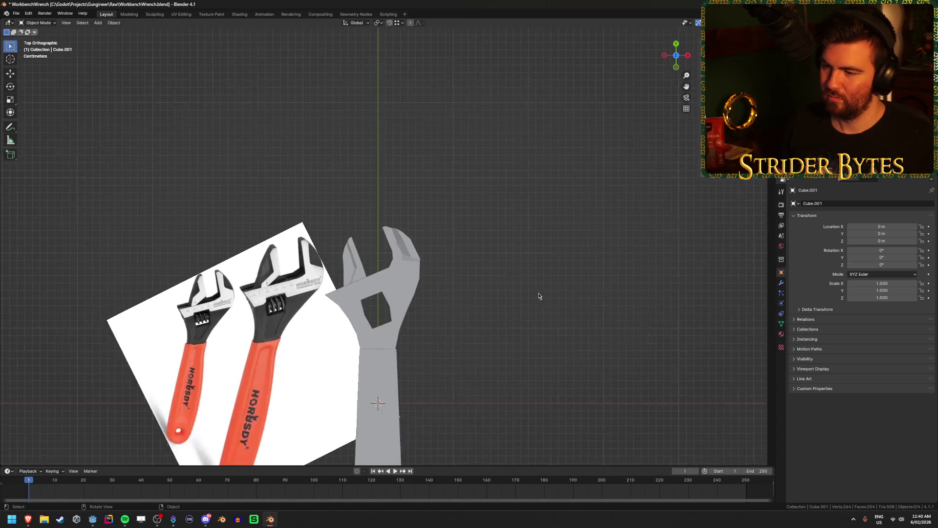
pyautogui.moveTo(540, 299)
pyautogui.mouseDown(button='middle')
pyautogui.moveTo(461, 255)
pyautogui.moveTo(532, 229)
pyautogui.moveTo(555, 237)
pyautogui.moveTo(451, 287)
pyautogui.moveTo(463, 295)
pyautogui.moveTo(322, 268)
pyautogui.moveTo(365, 243)
pyautogui.mouseUp(button='middle')
pyautogui.press('Tab')
pyautogui.scroll(3, 322, 268)
pyautogui.click(323, 268)
pyautogui.keyDown('shift'); pyautogui.click(359, 264); pyautogui.keyUp('shift')
pyautogui.keyDown('shift'); pyautogui.click(365, 243); pyautogui.keyUp('shift')
pyautogui.keyDown('shift'); pyautogui.click(365, 244); pyautogui.keyUp('shift')
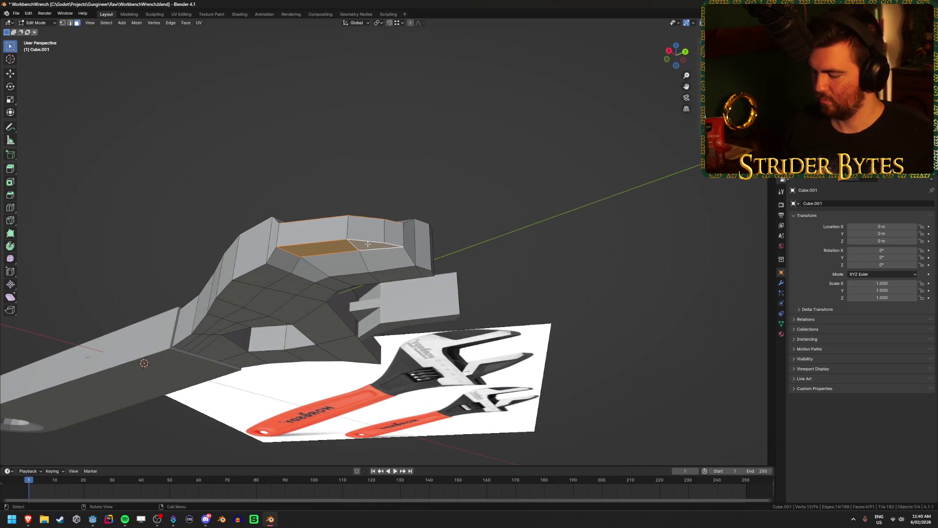
pyautogui.press('KP_1')
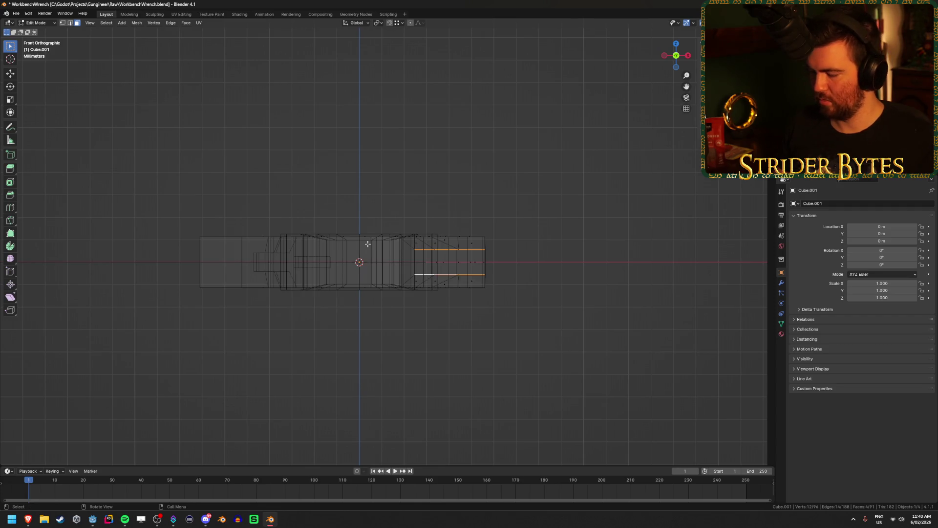
pyautogui.press('KP_3')
pyautogui.moveTo(368, 244)
pyautogui.mouseDown(button='middle')
pyautogui.moveTo(419, 274)
pyautogui.moveTo(476, 283)
pyautogui.moveTo(443, 311)
pyautogui.mouseUp(button='middle')
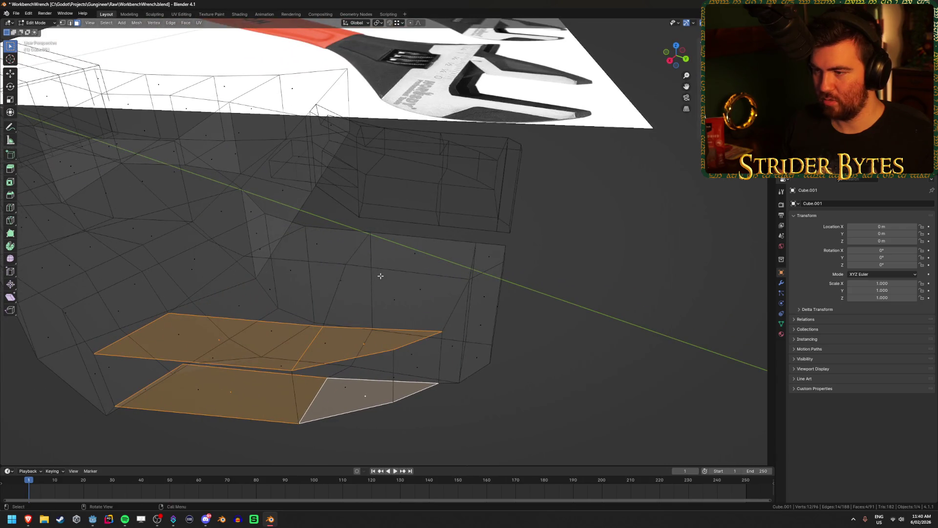
pyautogui.press('KP_3')
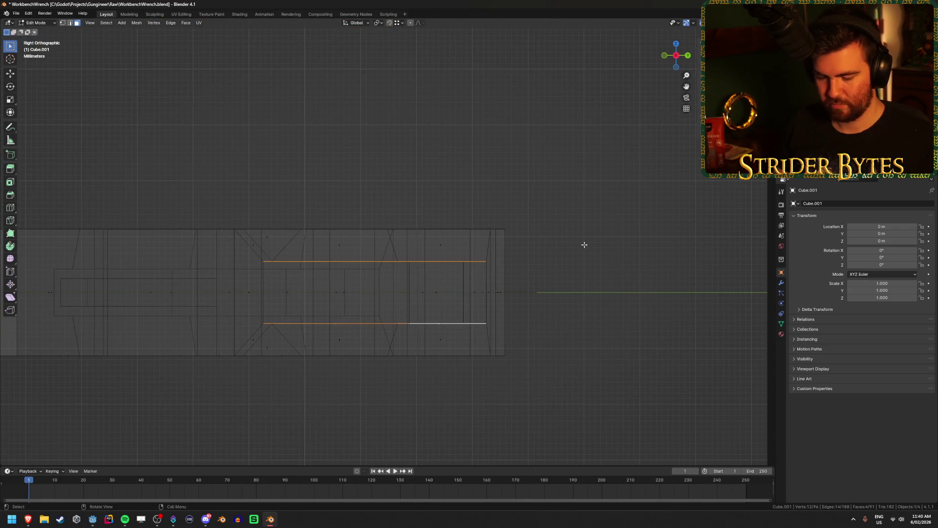
# - Scale the selected jaw faces on Z to 0.748, then return to Object Mode
pyautogui.press('s')
pyautogui.press('z')
pyautogui.click(544, 267)
pyautogui.moveTo(544, 267)
pyautogui.mouseDown(button='middle')
pyautogui.moveTo(570, 292)
pyautogui.moveTo(568, 336)
pyautogui.moveTo(591, 350)
pyautogui.moveTo(532, 352)
pyautogui.moveTo(497, 377)
pyautogui.moveTo(502, 405)
pyautogui.moveTo(514, 377)
pyautogui.moveTo(503, 308)
pyautogui.moveTo(433, 330)
pyautogui.moveTo(348, 310)
pyautogui.moveTo(329, 317)
pyautogui.moveTo(432, 295)
pyautogui.moveTo(453, 254)
pyautogui.moveTo(356, 325)
pyautogui.moveTo(330, 319)
pyautogui.mouseUp(button='middle')
pyautogui.press('Tab')
pyautogui.scroll(5, 552, 347)
pyautogui.scroll(2, 330, 314)
# - Select the wrench head in Edit Mode and show its empty Material Properties tab
pyautogui.click(438, 314)
pyautogui.press('Tab')
pyautogui.press('Tab')
pyautogui.scroll(3, 508, 298)
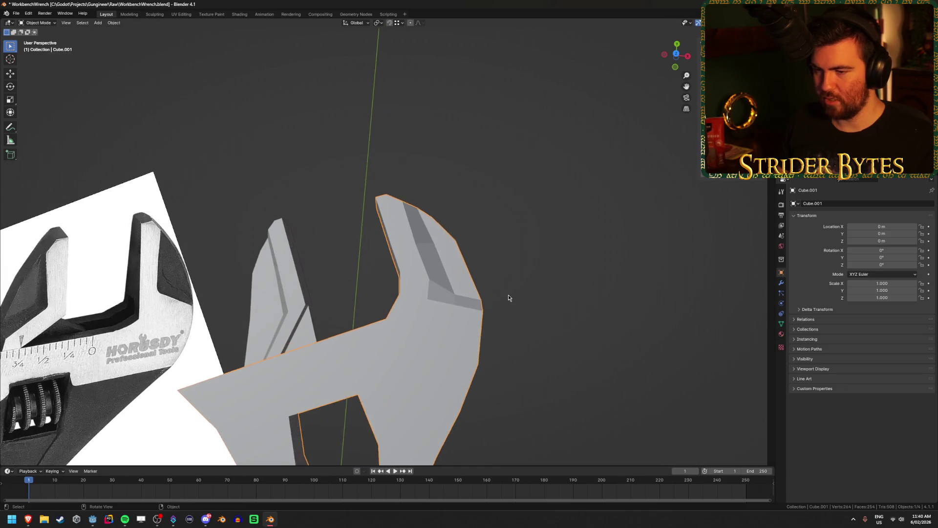
pyautogui.press('Tab')
pyautogui.moveTo(573, 289)
pyautogui.mouseDown(button='middle')
pyautogui.moveTo(495, 255)
pyautogui.moveTo(506, 255)
pyautogui.mouseUp(button='middle')
pyautogui.click(781, 334)
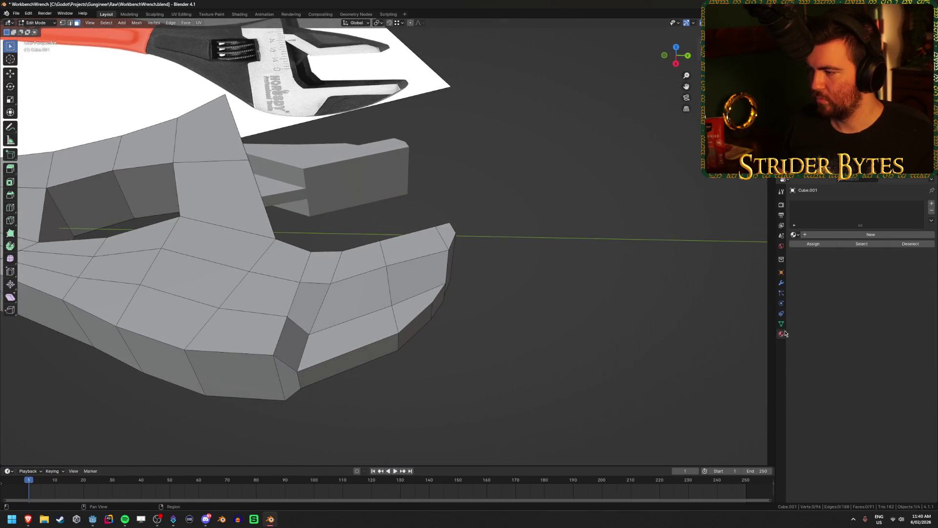
pyautogui.moveTo(543, 313); pyautogui.dragTo(539, 330, button='middle')
pyautogui.scroll(-2, 539, 330)
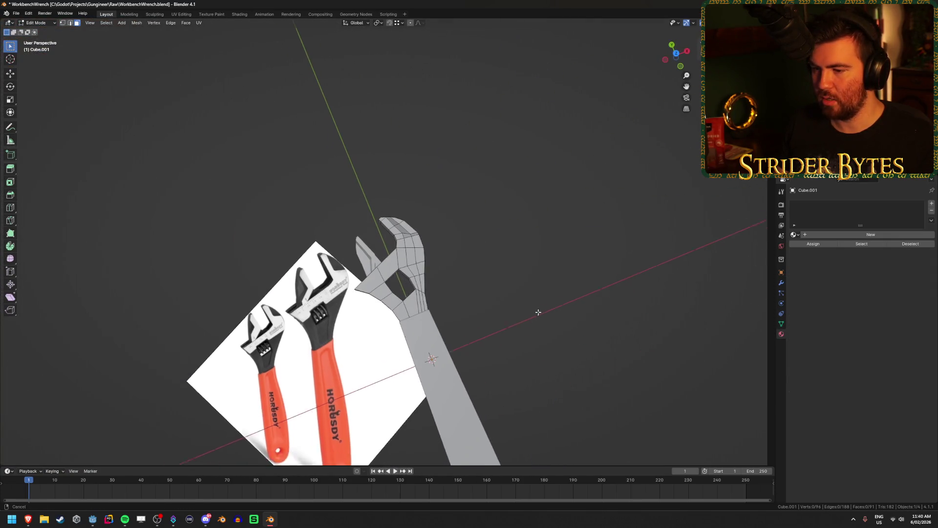
pyautogui.scroll(5, 618, 251)
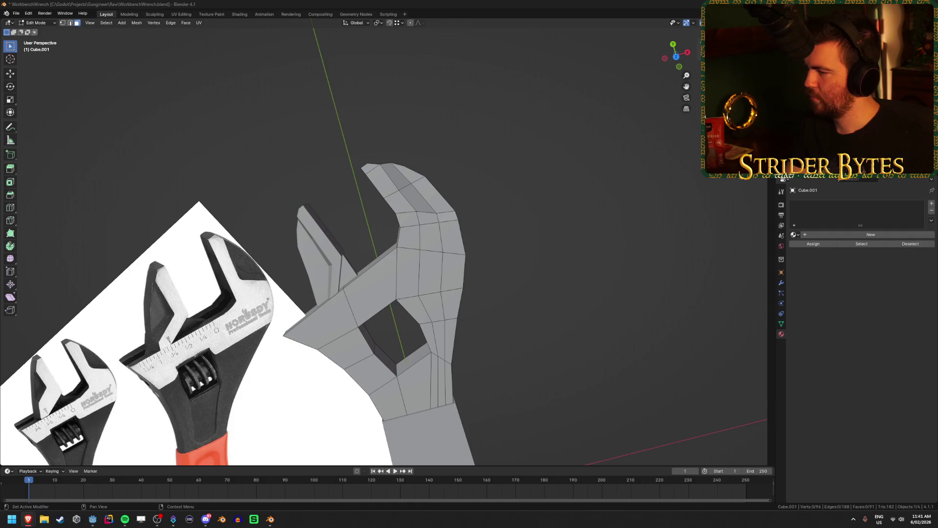
pyautogui.click(544, 271)
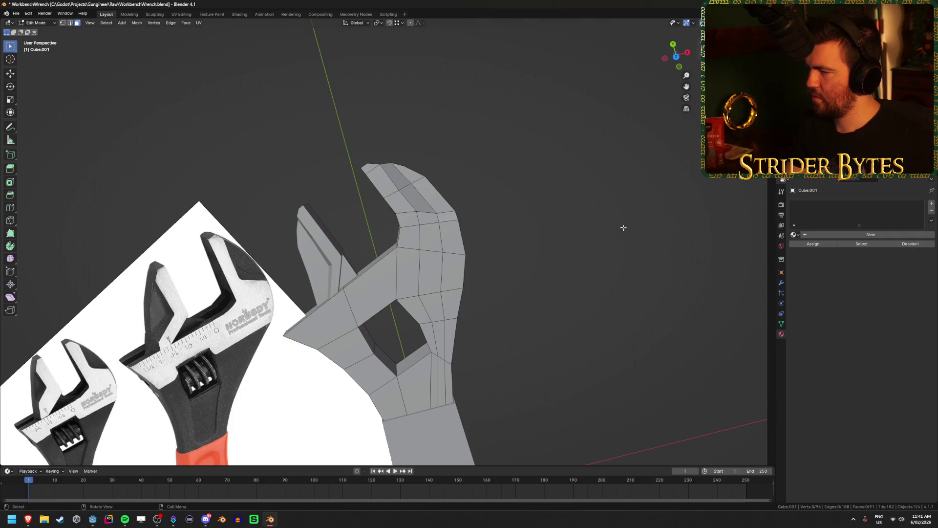
# - Create the first material, the default grey Material.001, for the wrench head
pyautogui.moveTo(537, 250)
pyautogui.mouseDown(button='middle')
pyautogui.moveTo(532, 204)
pyautogui.moveTo(544, 251)
pyautogui.moveTo(543, 238)
pyautogui.mouseUp(button='middle')
pyautogui.press('Tab')
pyautogui.click(523, 257)
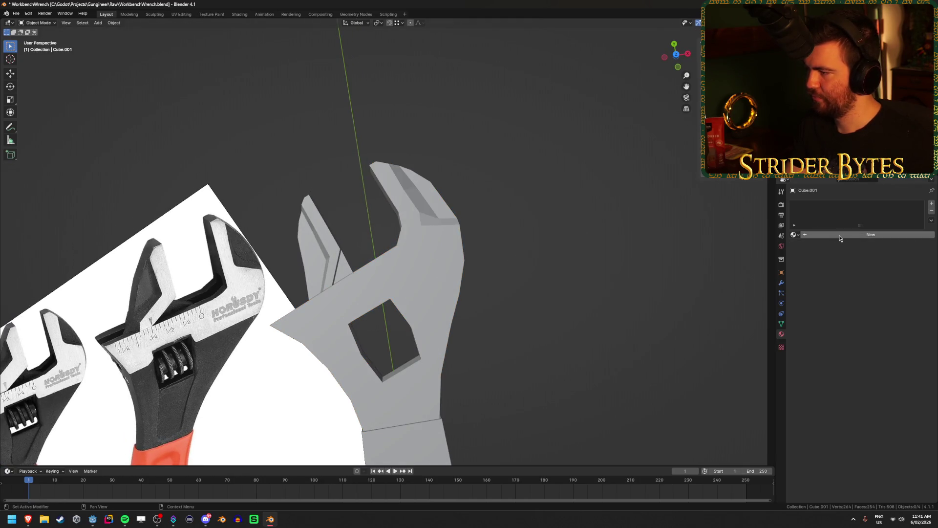
pyautogui.click(841, 235)
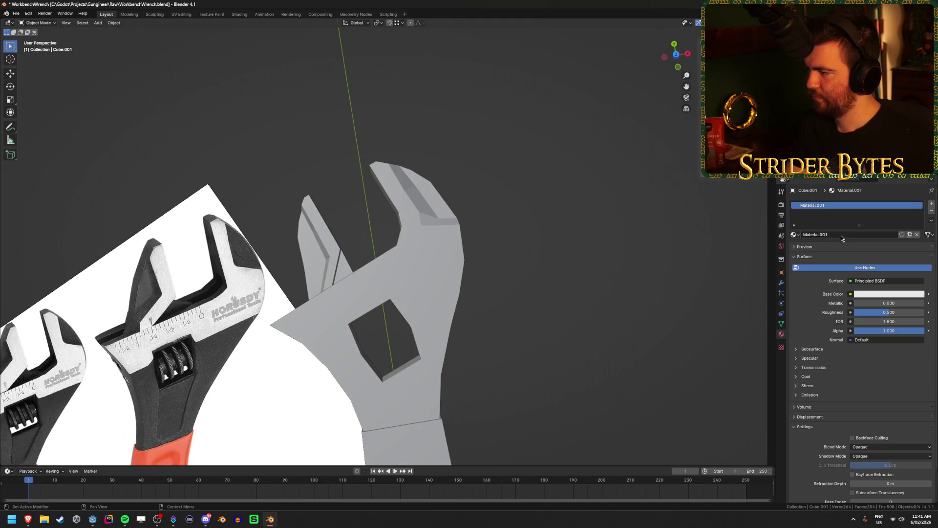
pyautogui.click(874, 294)
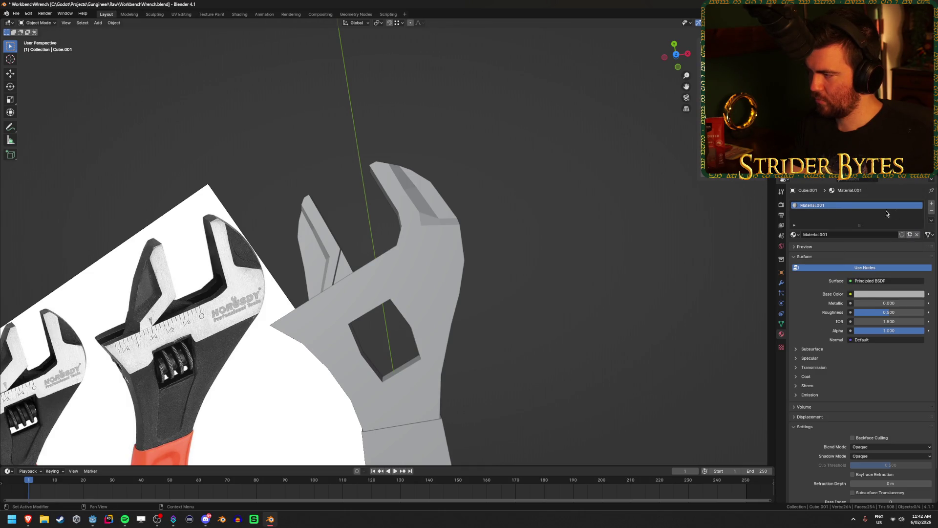
# - Add two more slots holding new Material.002 and Material.003
pyautogui.click(932, 204)
pyautogui.click(932, 203)
pyautogui.click(824, 212)
pyautogui.click(861, 249)
pyautogui.click(831, 220)
pyautogui.click(855, 249)
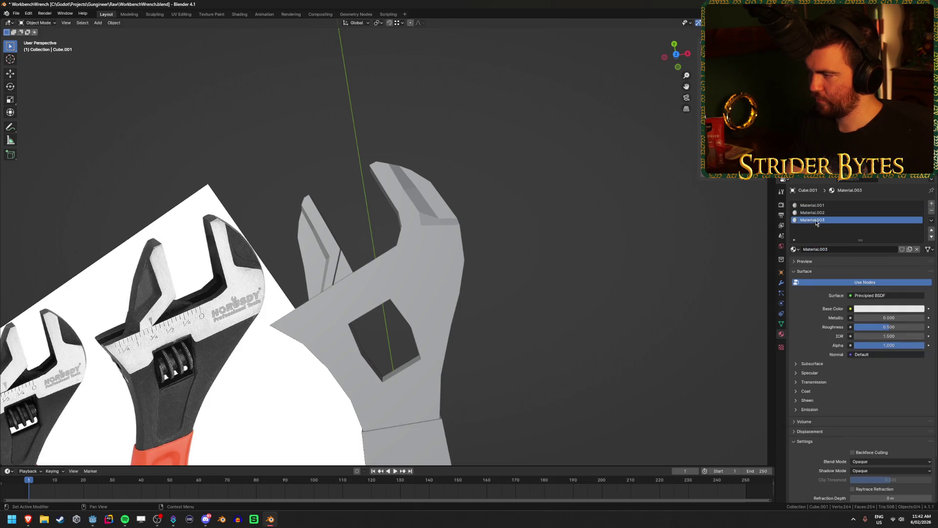
# - Darken Material.002's base colour to near black
pyautogui.click(827, 212)
pyautogui.click(889, 309)
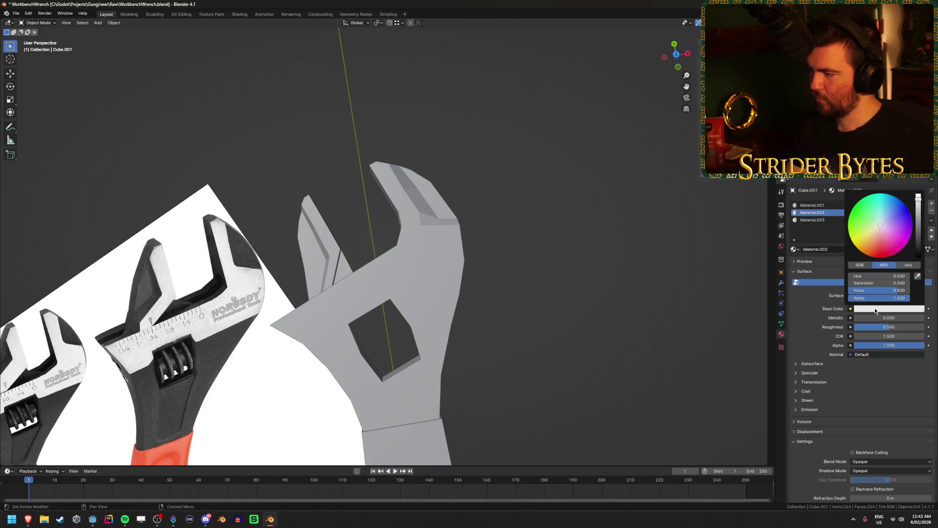
pyautogui.moveTo(919, 196); pyautogui.dragTo(918, 246)
pyautogui.click(814, 220)
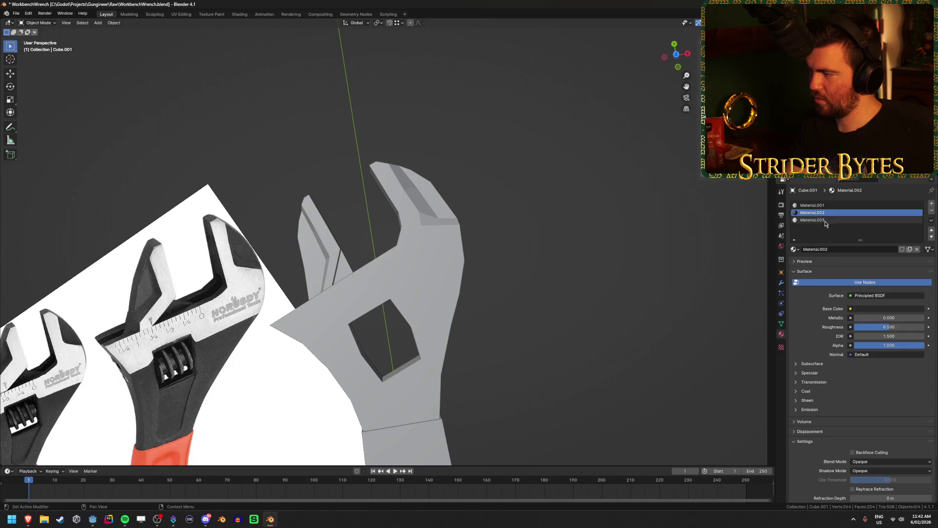
# - Set Material.003's base colour to orange hex FF5F15
pyautogui.click(878, 310)
pyautogui.click(905, 266)
pyautogui.click(881, 275)
pyautogui.write('ff5f15')
pyautogui.press('Return')
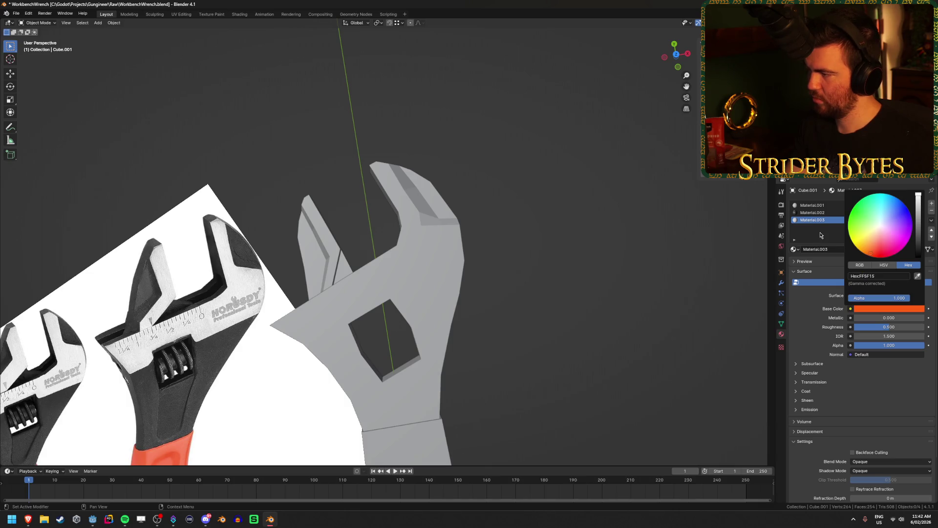
pyautogui.click(824, 212)
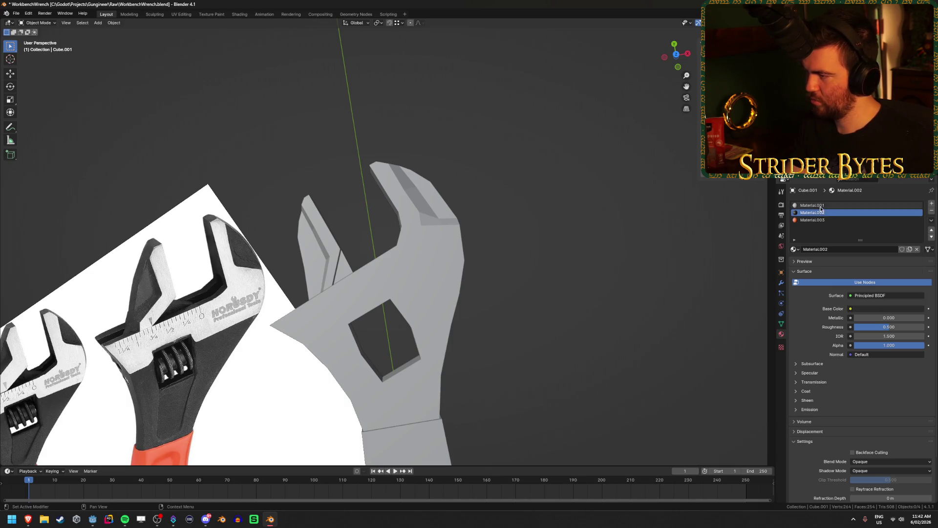
pyautogui.click(825, 205)
pyautogui.moveTo(430, 333)
pyautogui.mouseDown(button='middle')
pyautogui.moveTo(446, 326)
pyautogui.moveTo(417, 371)
pyautogui.moveTo(503, 275)
pyautogui.moveTo(435, 313)
pyautogui.moveTo(369, 327)
pyautogui.mouseUp(button='middle')
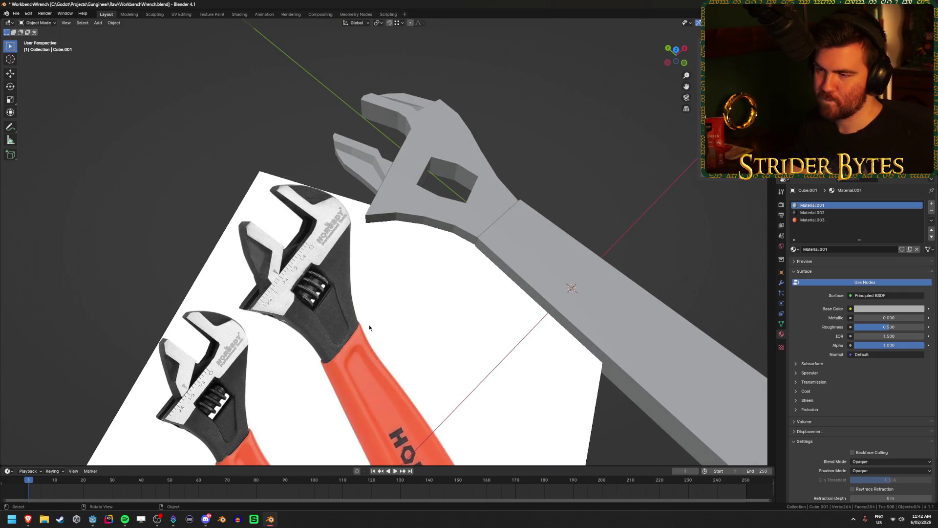
pyautogui.moveTo(414, 300); pyautogui.dragTo(392, 322, button='middle')
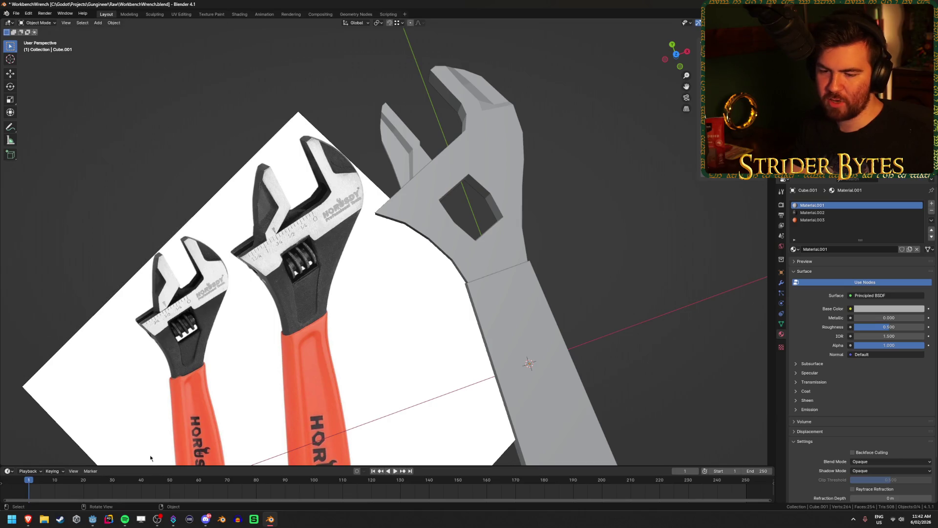
pyautogui.click(91, 521)
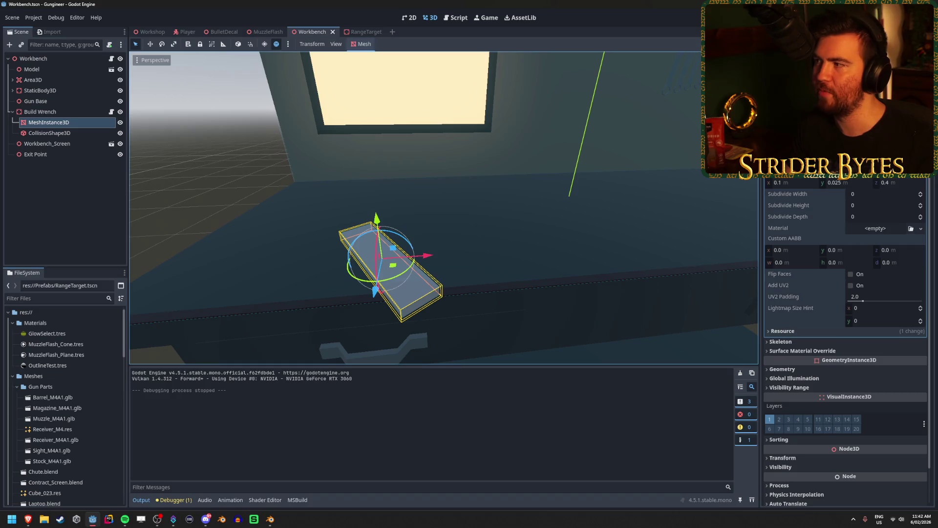
pyautogui.hotkey('alt', 'Tab')
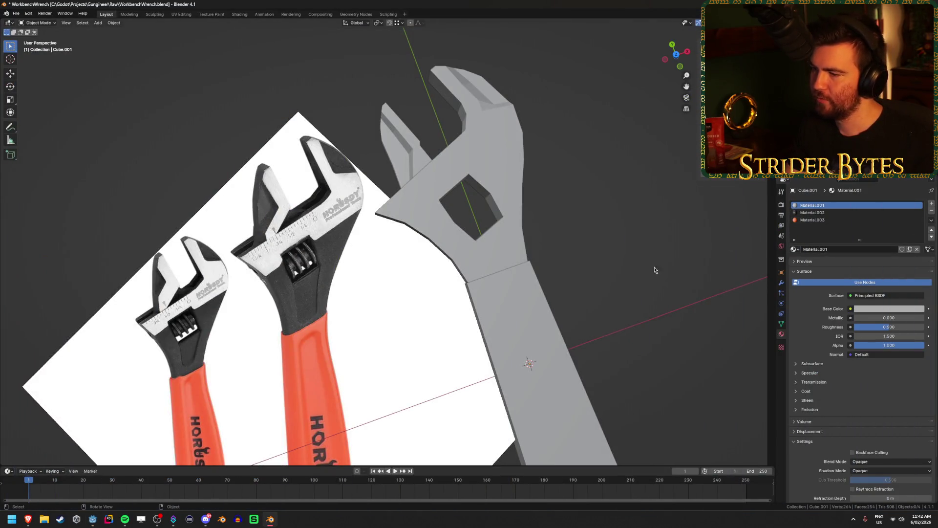
pyautogui.scroll(-2, 655, 269)
# - Join the movable jaw, wrench head and handle into one object with Ctrl+J
pyautogui.click(469, 274)
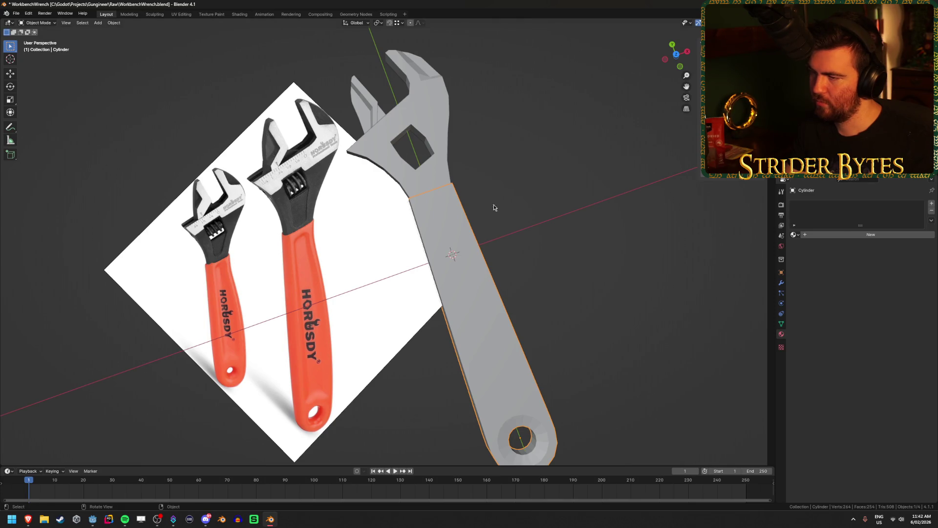
pyautogui.click(435, 174)
pyautogui.click(368, 110)
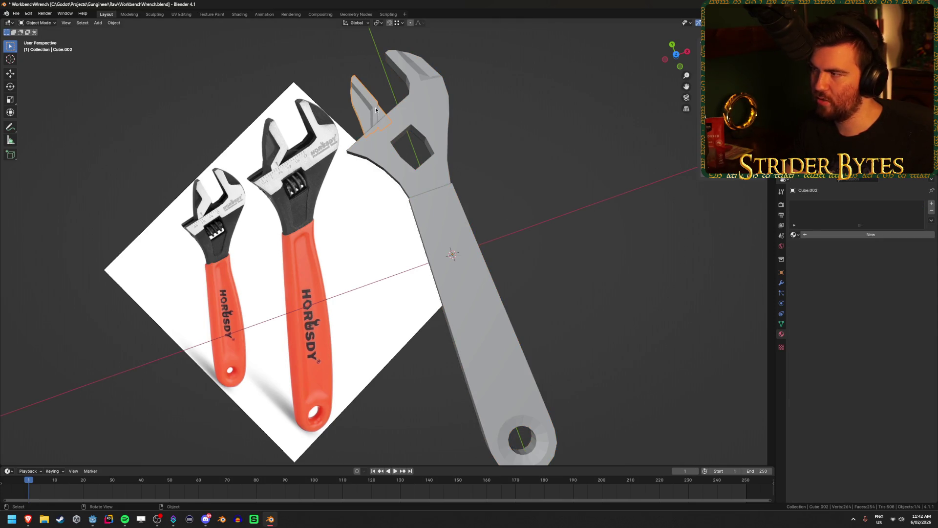
pyautogui.click(438, 110)
pyautogui.keyDown('shift'); pyautogui.click(461, 230); pyautogui.keyUp('shift')
pyautogui.hotkey('ctrl', 'j')
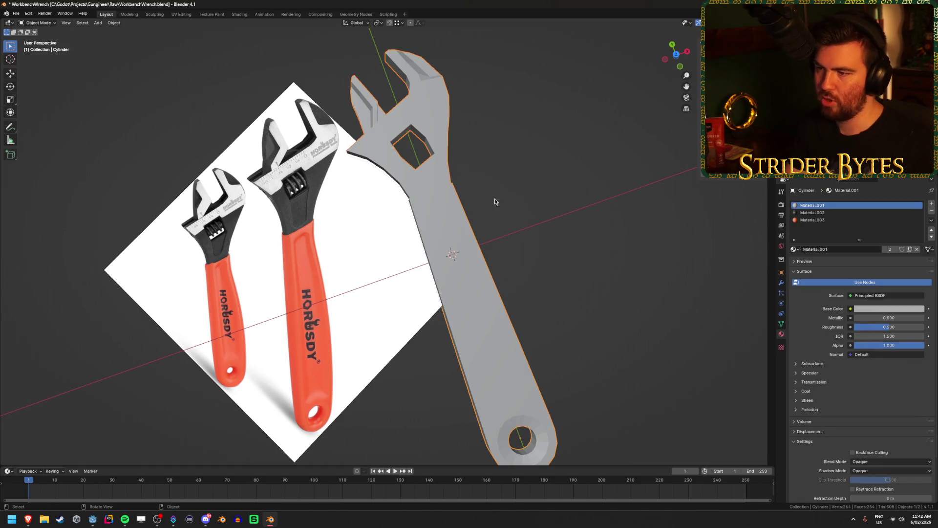
# - Select the handle's linked geometry and assign it the orange Material.003
pyautogui.press('Tab')
pyautogui.moveTo(565, 157)
pyautogui.mouseDown(button='middle')
pyautogui.moveTo(549, 193)
pyautogui.moveTo(558, 206)
pyautogui.moveTo(530, 204)
pyautogui.mouseUp(button='middle')
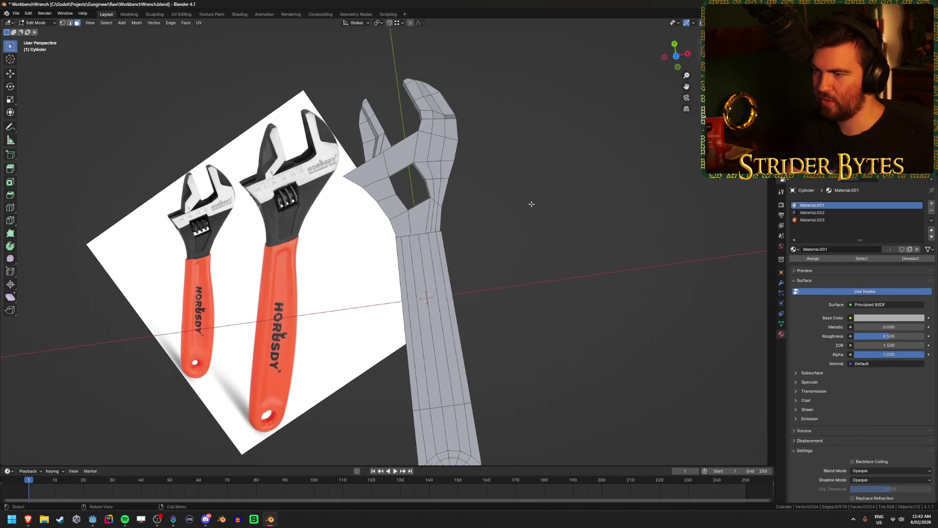
pyautogui.scroll(2, 530, 203)
pyautogui.scroll(-1, 498, 278)
pyautogui.keyDown('shift'); pyautogui.moveTo(498, 278); pyautogui.dragTo(513, 167, button='middle'); pyautogui.keyUp('shift')
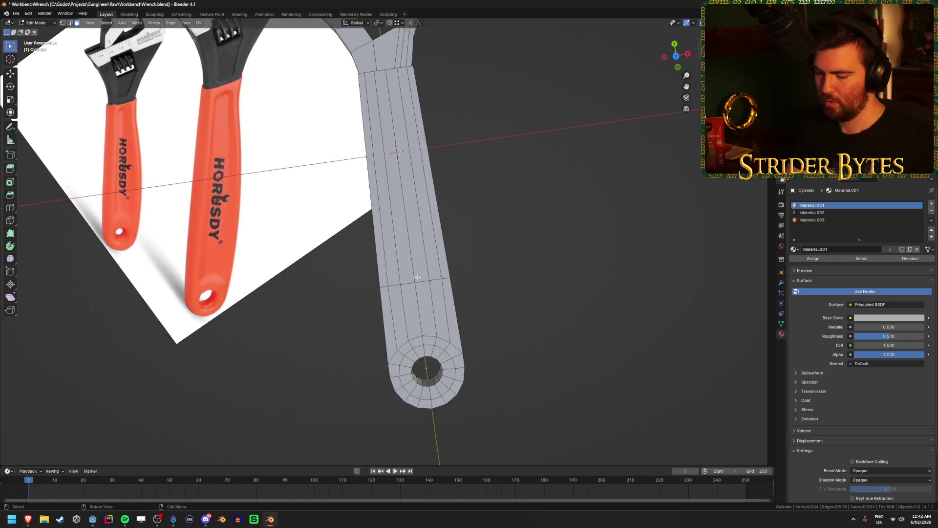
pyautogui.press('l')
pyautogui.click(813, 219)
pyautogui.click(814, 258)
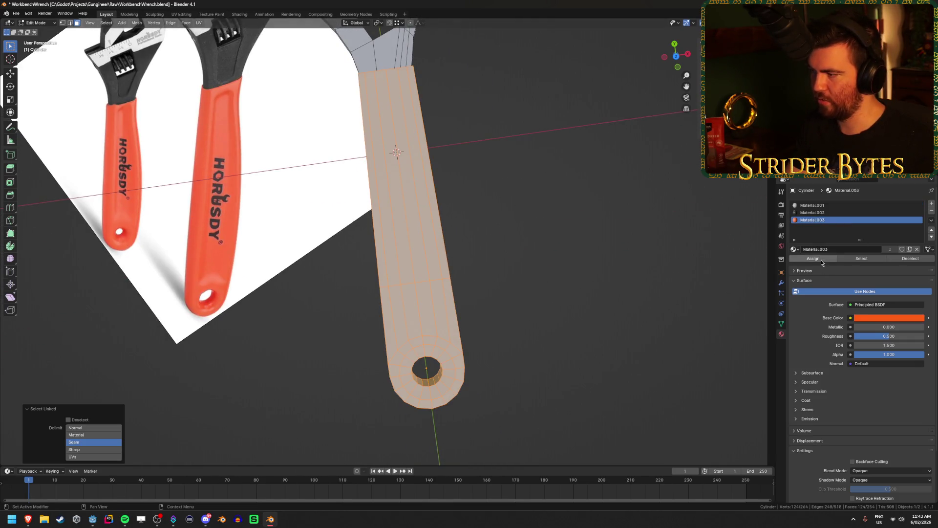
pyautogui.press('Tab')
# - Orbit around to inspect the orange handle and reselect the joined wrench
pyautogui.scroll(-3, 497, 260)
pyautogui.moveTo(497, 306)
pyautogui.mouseDown(button='middle')
pyautogui.moveTo(517, 239)
pyautogui.moveTo(498, 234)
pyautogui.moveTo(460, 141)
pyautogui.mouseUp(button='middle')
pyautogui.scroll(6, 461, 140)
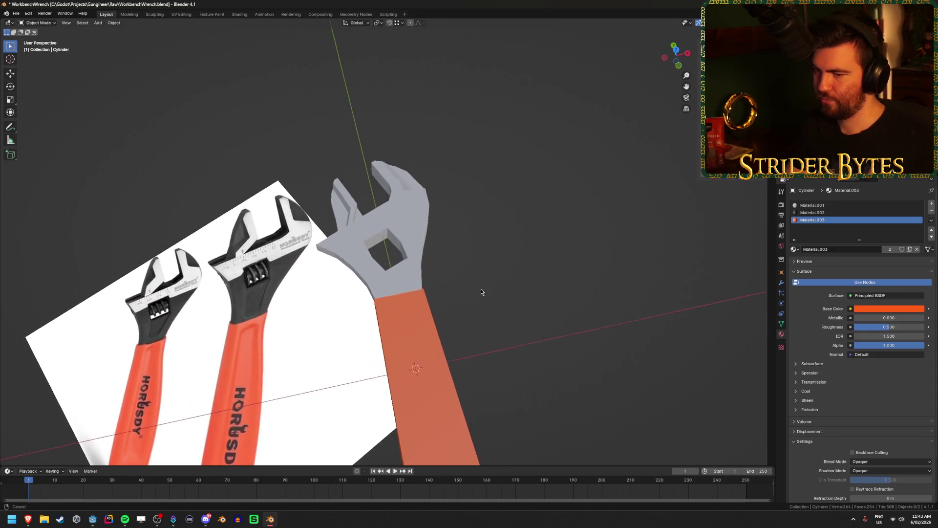
pyautogui.scroll(2, 446, 196)
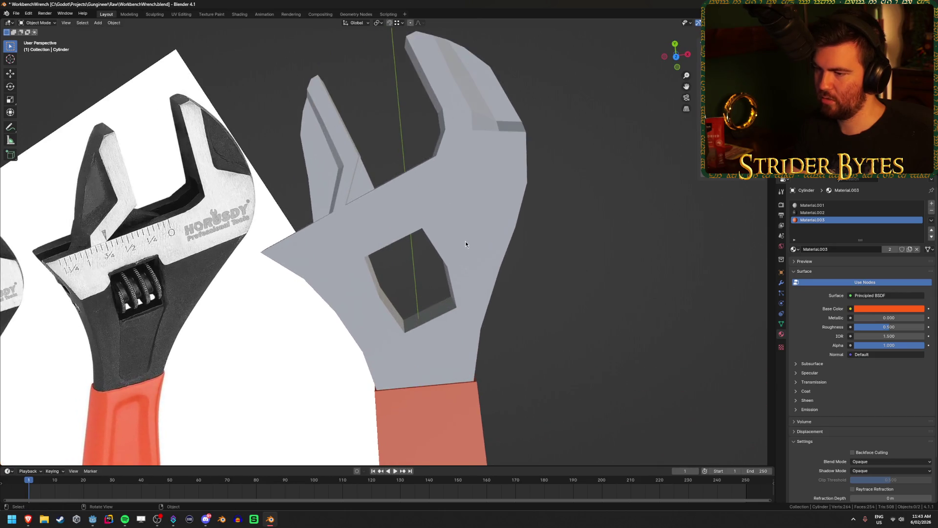
pyautogui.moveTo(437, 246)
pyautogui.mouseDown(button='middle')
pyautogui.moveTo(436, 231)
pyautogui.moveTo(456, 218)
pyautogui.moveTo(616, 228)
pyautogui.moveTo(555, 293)
pyautogui.moveTo(662, 274)
pyautogui.moveTo(632, 264)
pyautogui.moveTo(668, 259)
pyautogui.moveTo(601, 310)
pyautogui.moveTo(624, 239)
pyautogui.mouseUp(button='middle')
pyautogui.click(455, 217)
# - In top wireframe view, circle-select the faces around the jaw base and both jaw tips
pyautogui.press('Tab')
pyautogui.hotkey('shift', 'z')
pyautogui.hotkey('shift', 'z')
pyautogui.press('KP_7')
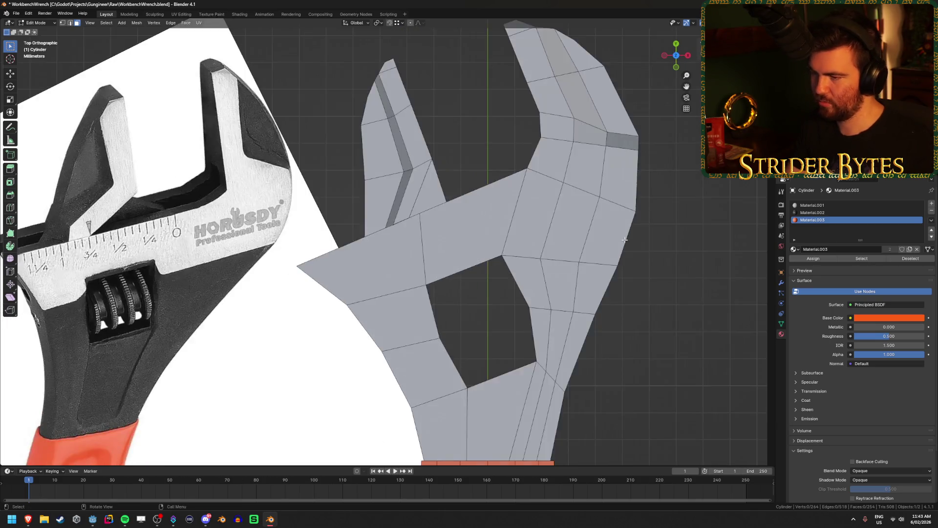
pyautogui.hotkey('shift', 'z')
pyautogui.press('KP_5')
pyautogui.press('KP_5')
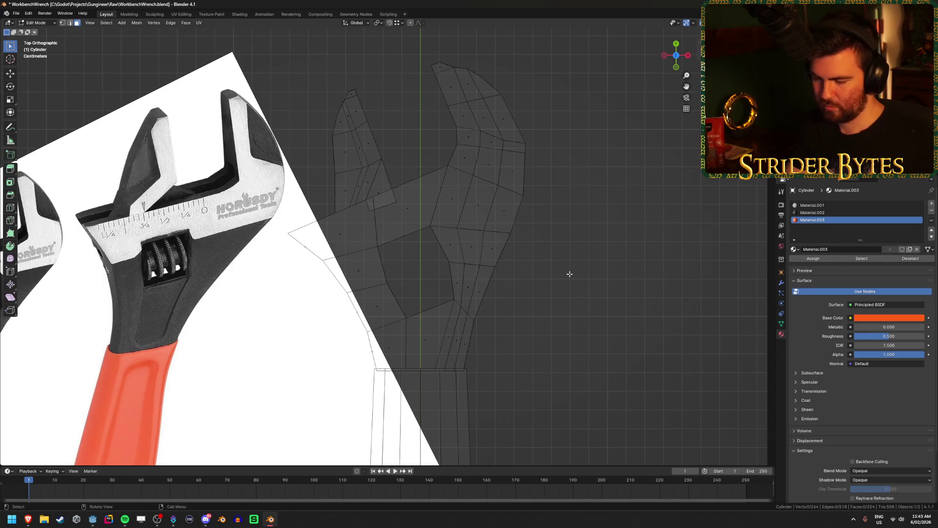
pyautogui.press('c')
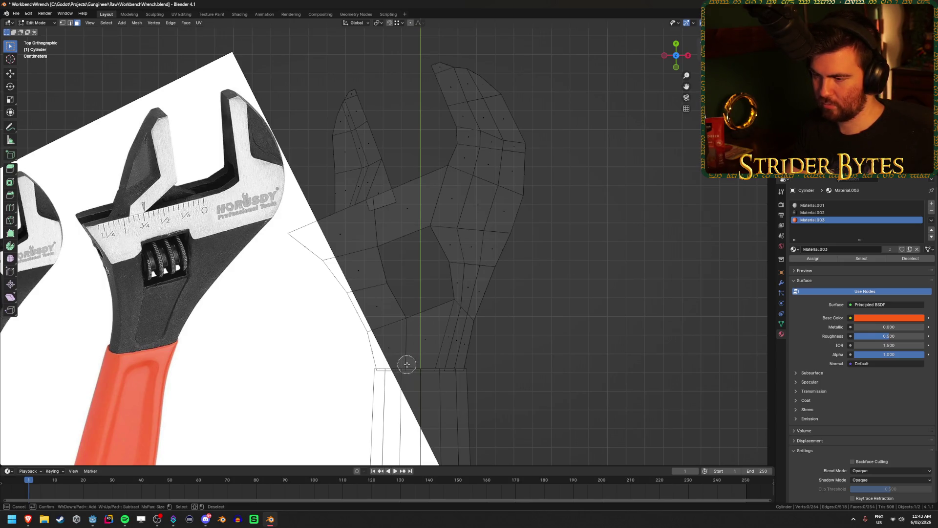
pyautogui.scroll(-5, 407, 362)
pyautogui.moveTo(407, 362)
pyautogui.mouseDown()
pyautogui.moveTo(342, 281)
pyautogui.moveTo(429, 324)
pyautogui.moveTo(462, 327)
pyautogui.moveTo(474, 279)
pyautogui.moveTo(456, 275)
pyautogui.mouseUp()
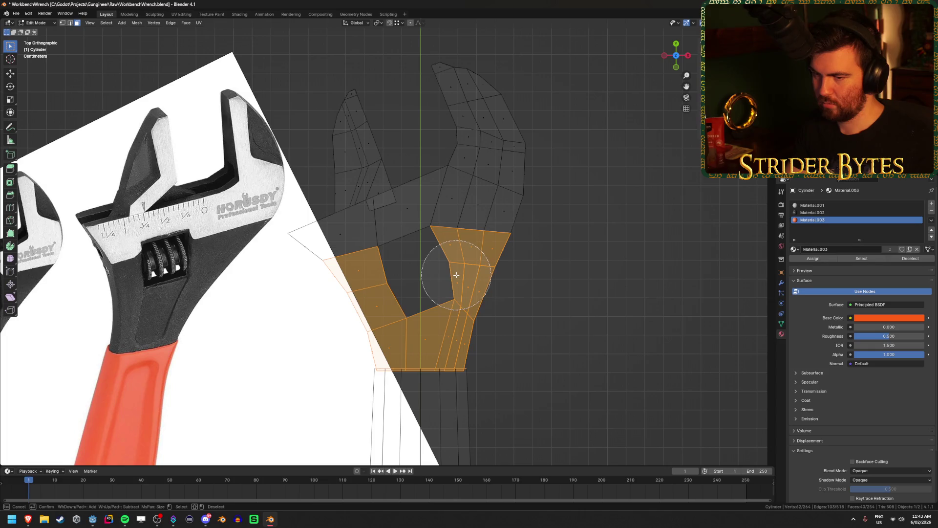
pyautogui.scroll(-3, 564, 101)
pyautogui.scroll(4, 566, 101)
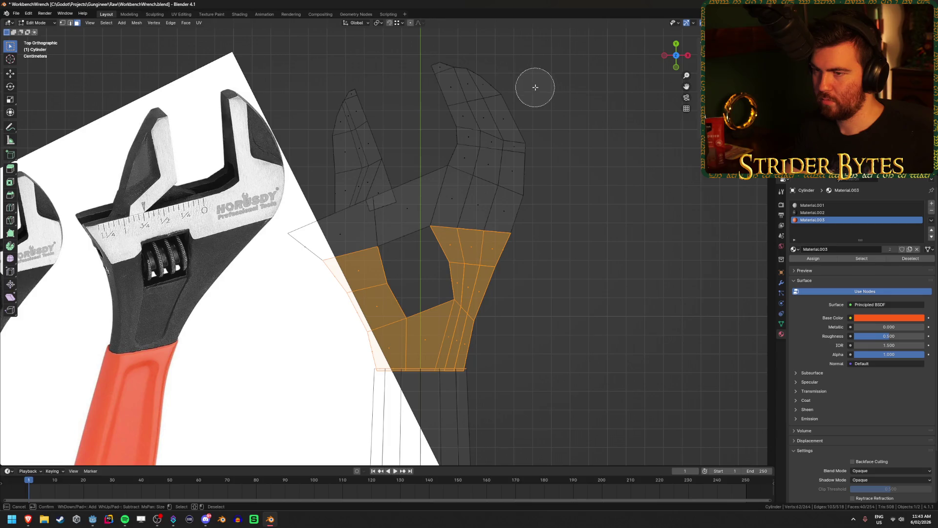
pyautogui.moveTo(504, 82)
pyautogui.mouseDown()
pyautogui.moveTo(496, 77)
pyautogui.moveTo(508, 103)
pyautogui.moveTo(483, 77)
pyautogui.moveTo(495, 104)
pyautogui.mouseUp()
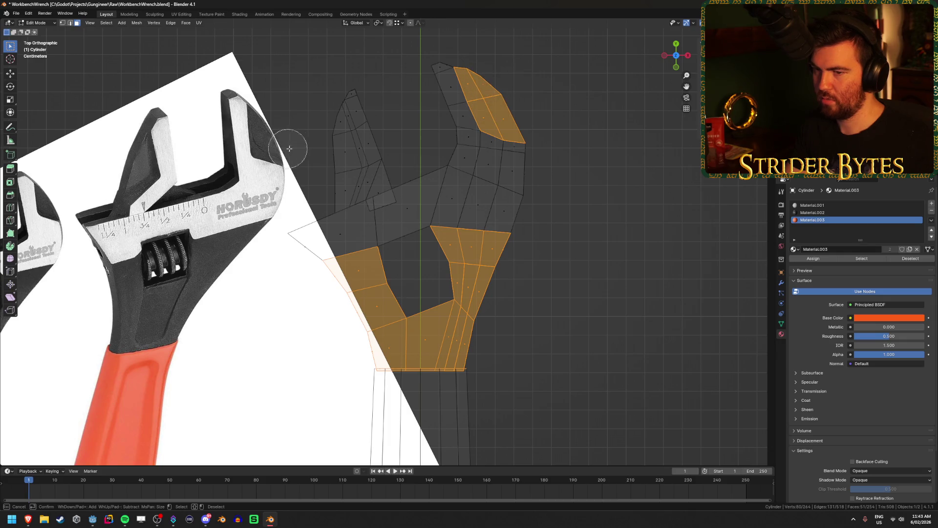
pyautogui.moveTo(320, 133)
pyautogui.mouseDown()
pyautogui.moveTo(331, 126)
pyautogui.moveTo(342, 181)
pyautogui.mouseUp()
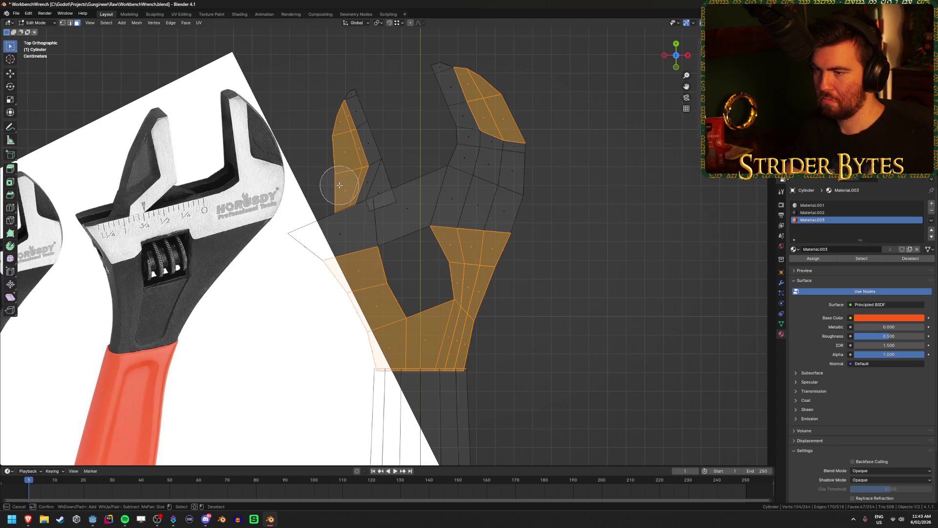
pyautogui.scroll(3, 388, 181)
pyautogui.moveTo(383, 185); pyautogui.dragTo(394, 177)
pyautogui.rightClick(394, 177)
pyautogui.moveTo(394, 177)
pyautogui.mouseDown(button='middle')
pyautogui.moveTo(399, 146)
pyautogui.moveTo(425, 130)
pyautogui.moveTo(557, 264)
pyautogui.moveTo(535, 238)
pyautogui.moveTo(509, 260)
pyautogui.moveTo(566, 301)
pyautogui.moveTo(415, 233)
pyautogui.mouseUp(button='middle')
# - Add further jaw faces, including the underside ones, to the selection
pyautogui.press('c')
pyautogui.moveTo(396, 224); pyautogui.dragTo(391, 262)
pyautogui.click(360, 272)
pyautogui.press('Escape')
pyautogui.moveTo(411, 265)
pyautogui.mouseDown(button='middle')
pyautogui.moveTo(444, 339)
pyautogui.moveTo(373, 283)
pyautogui.moveTo(383, 263)
pyautogui.moveTo(286, 299)
pyautogui.moveTo(306, 344)
pyautogui.moveTo(254, 350)
pyautogui.moveTo(224, 388)
pyautogui.moveTo(424, 404)
pyautogui.moveTo(513, 381)
pyautogui.mouseUp(button='middle')
pyautogui.keyDown('shift'); pyautogui.click(391, 164); pyautogui.keyUp('shift')
pyautogui.press('c')
pyautogui.click(268, 277)
pyautogui.press('Escape')
# - Assign Material.002 to the selected jaw faces and return to Object Mode
pyautogui.click(812, 213)
pyautogui.click(814, 258)
pyautogui.hotkey('alt', 'a')
pyautogui.scroll(-4, 621, 291)
pyautogui.moveTo(542, 303); pyautogui.dragTo(605, 214, button='middle')
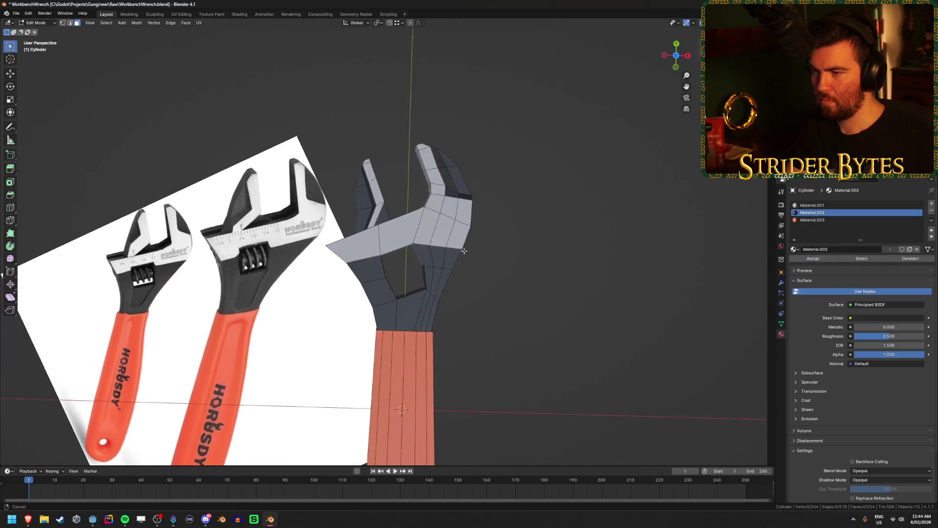
pyautogui.hotkey('shift', 'z')
pyautogui.hotkey('shift', 'z')
pyautogui.press('Tab')
pyautogui.scroll(4, 561, 241)
pyautogui.moveTo(562, 240)
pyautogui.mouseDown(button='middle')
pyautogui.moveTo(587, 211)
pyautogui.moveTo(538, 207)
pyautogui.mouseUp(button='middle')
pyautogui.scroll(4, 537, 207)
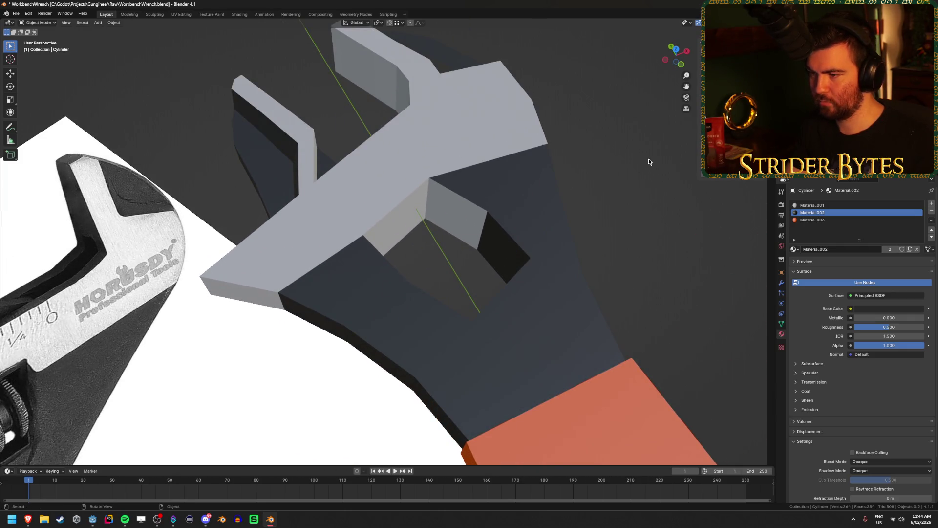
# - Circle-select the two faces inside the wrench head's slot and delete them
pyautogui.press('Tab')
pyautogui.rightClick(481, 200)
pyautogui.press('c')
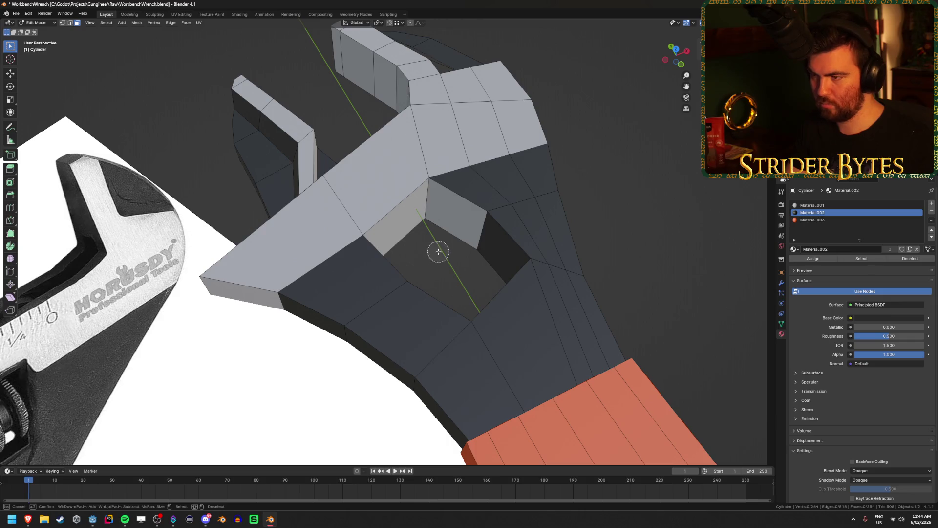
pyautogui.click(421, 228)
pyautogui.moveTo(421, 227); pyautogui.dragTo(392, 220)
pyautogui.press('x')
pyautogui.press('f')
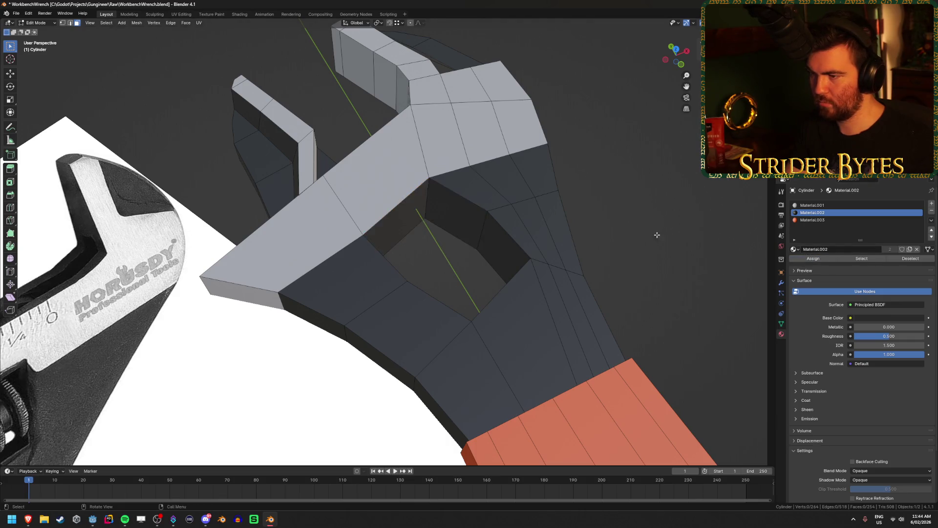
pyautogui.press('Tab')
# - Orbit and zoom around the wrench to compare the open head with the reference image
pyautogui.scroll(-5, 653, 232)
pyautogui.moveTo(624, 243)
pyautogui.mouseDown(button='middle')
pyautogui.moveTo(553, 256)
pyautogui.moveTo(571, 202)
pyautogui.moveTo(509, 204)
pyautogui.moveTo(489, 251)
pyautogui.moveTo(499, 279)
pyautogui.moveTo(449, 278)
pyautogui.moveTo(433, 160)
pyautogui.mouseUp(button='middle')
pyautogui.press('Tab')
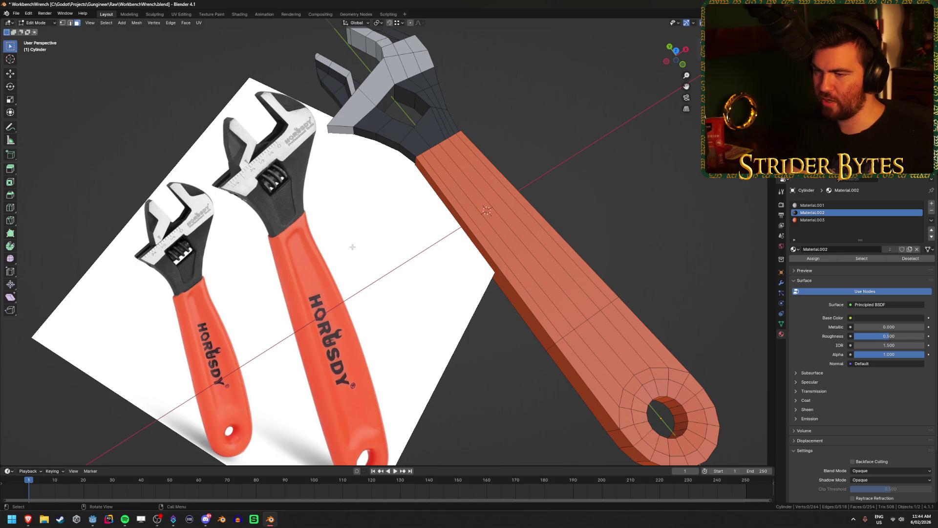
pyautogui.press('Tab')
pyautogui.moveTo(585, 210)
pyautogui.mouseDown(button='middle')
pyautogui.moveTo(562, 179)
pyautogui.moveTo(584, 162)
pyautogui.moveTo(588, 216)
pyautogui.moveTo(607, 257)
pyautogui.moveTo(574, 177)
pyautogui.mouseUp(button='middle')
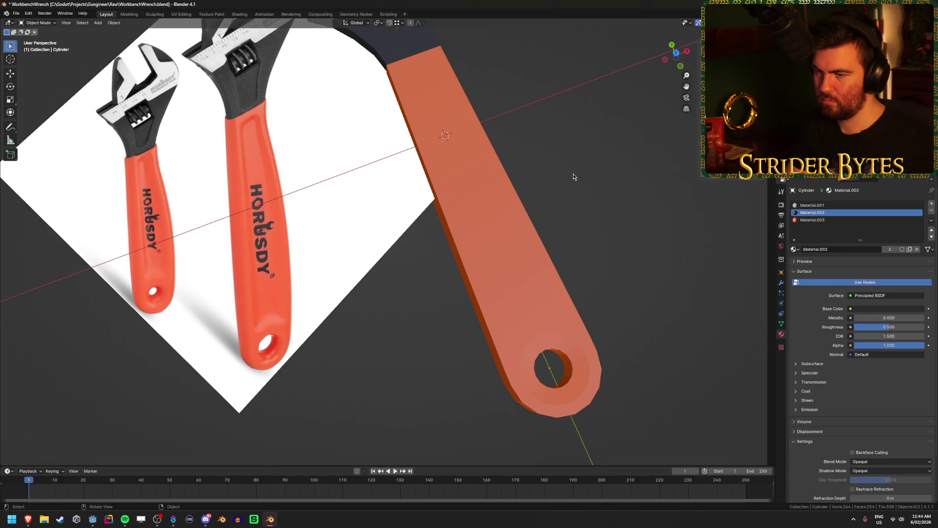
pyautogui.scroll(-2, 573, 176)
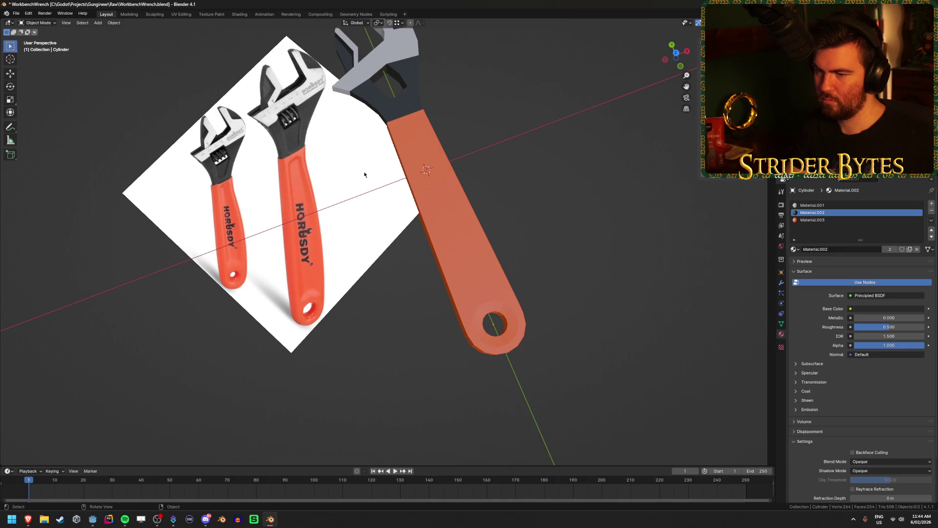
pyautogui.click(333, 186)
pyautogui.moveTo(340, 175); pyautogui.dragTo(280, 248, button='middle')
pyautogui.scroll(4, 283, 245)
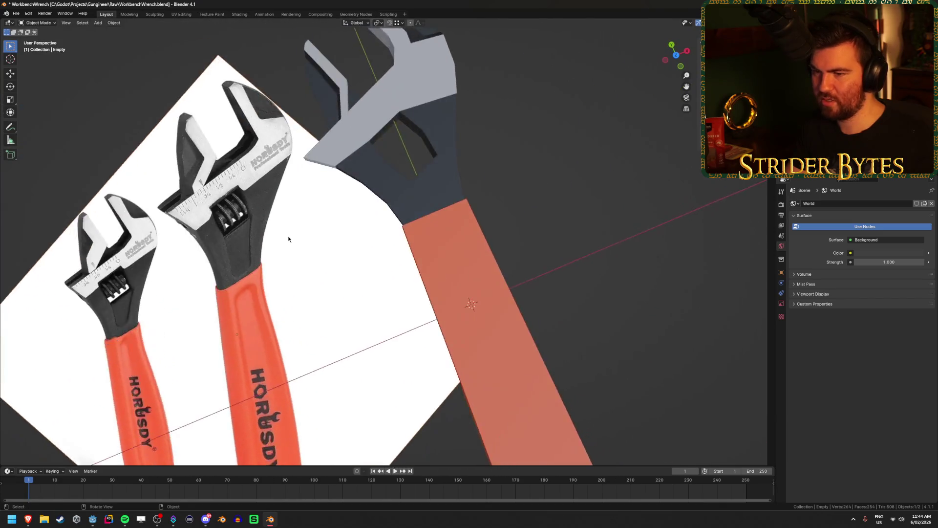
pyautogui.scroll(2, 289, 239)
pyautogui.moveTo(205, 216); pyautogui.dragTo(339, 229, button='middle')
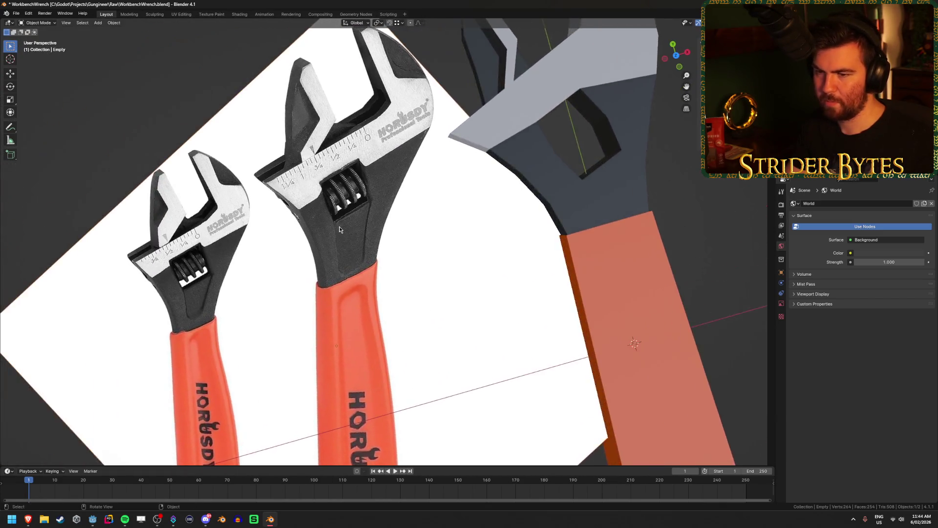
pyautogui.scroll(1, 339, 228)
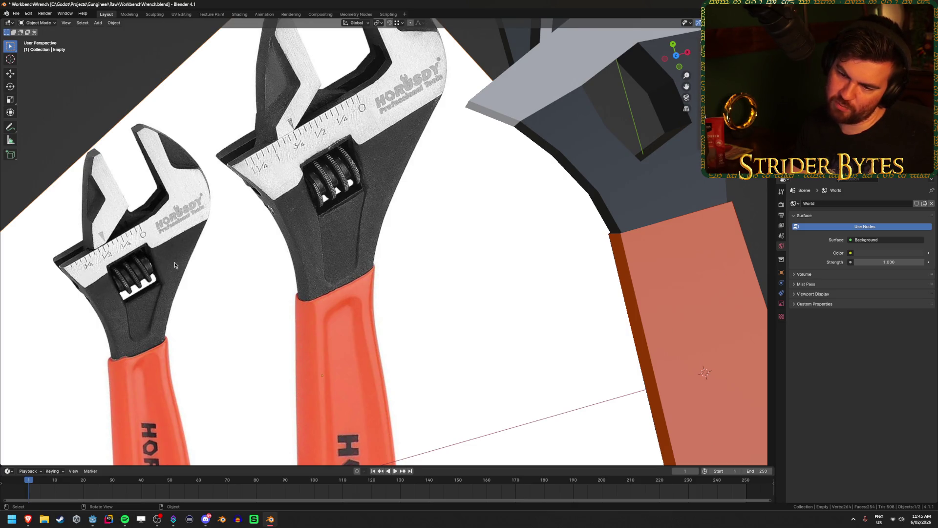
pyautogui.scroll(-4, 454, 233)
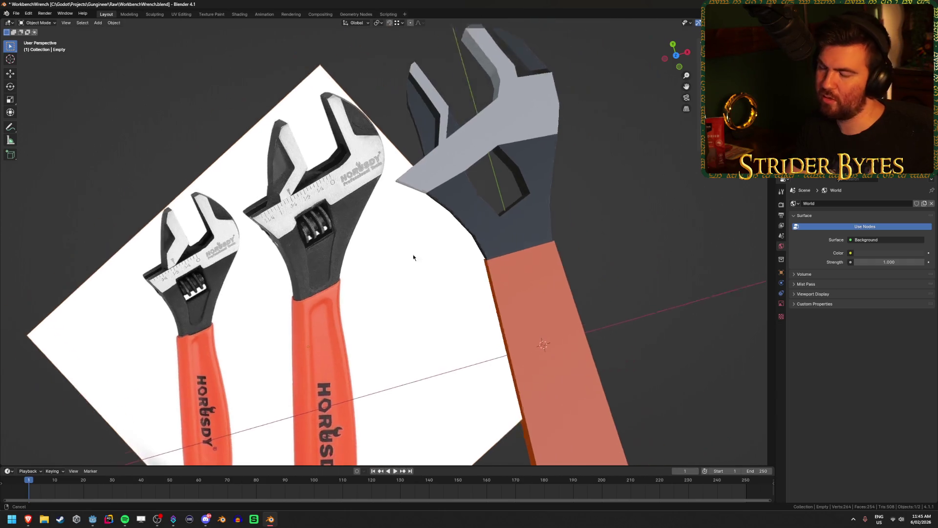
# - Add a cylinder mesh and move it up onto the wrench head at Y 0.13 m
pyautogui.hotkey('shift', 'a')
pyautogui.moveTo(619, 230)
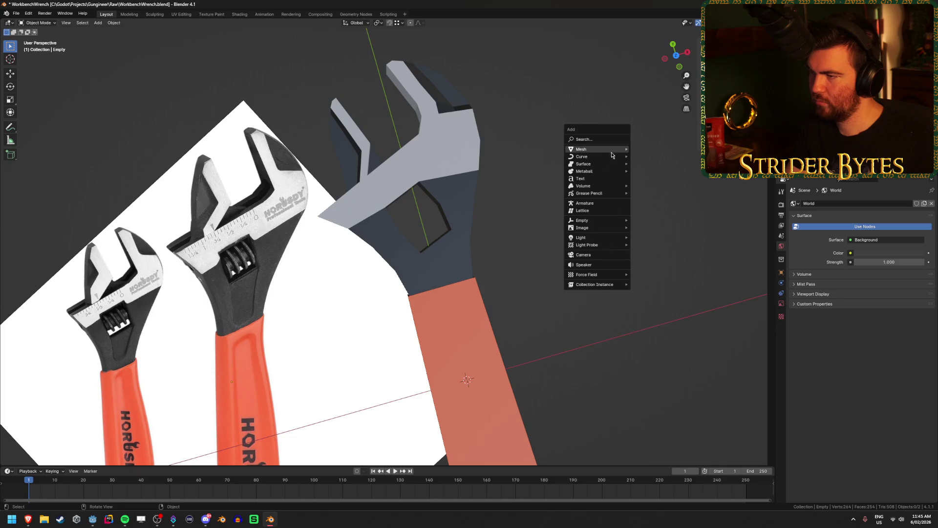
pyautogui.moveTo(612, 153)
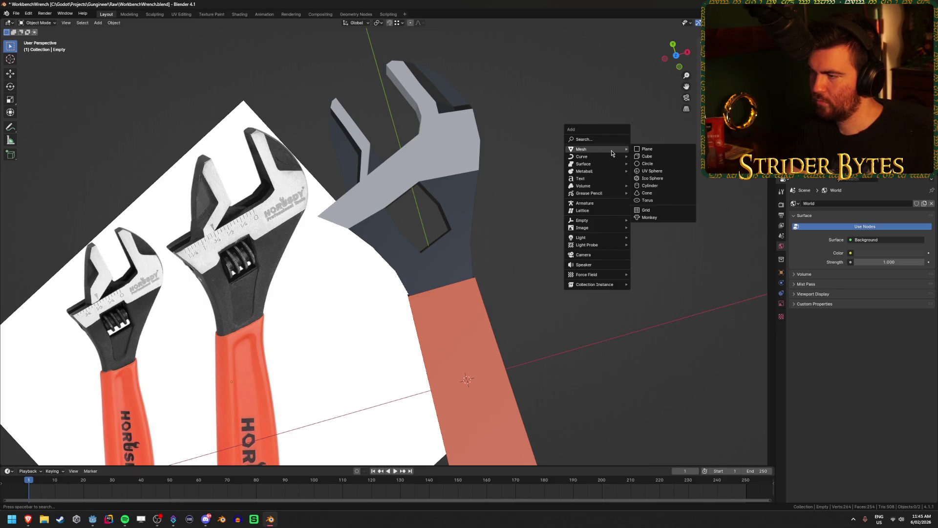
pyautogui.click(653, 186)
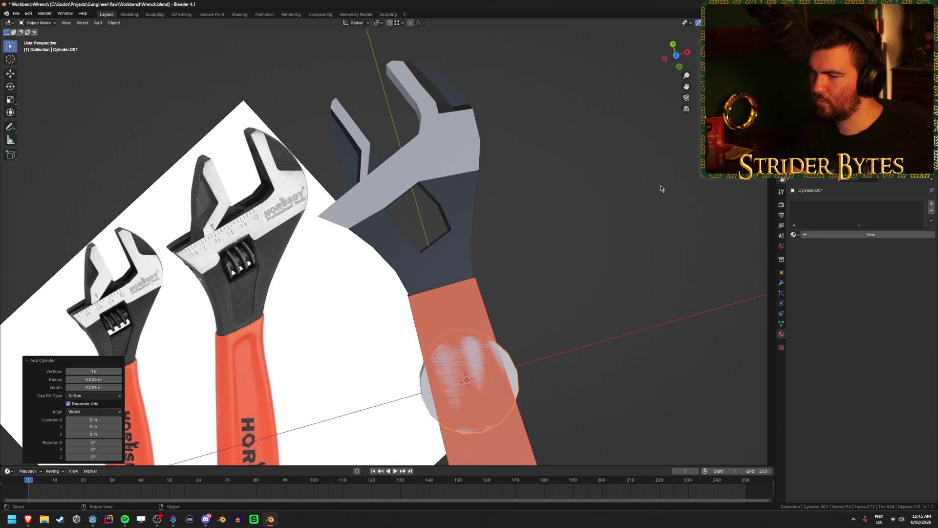
pyautogui.moveTo(595, 339)
pyautogui.mouseDown(button='middle')
pyautogui.moveTo(609, 329)
pyautogui.moveTo(337, 350)
pyautogui.mouseUp(button='middle')
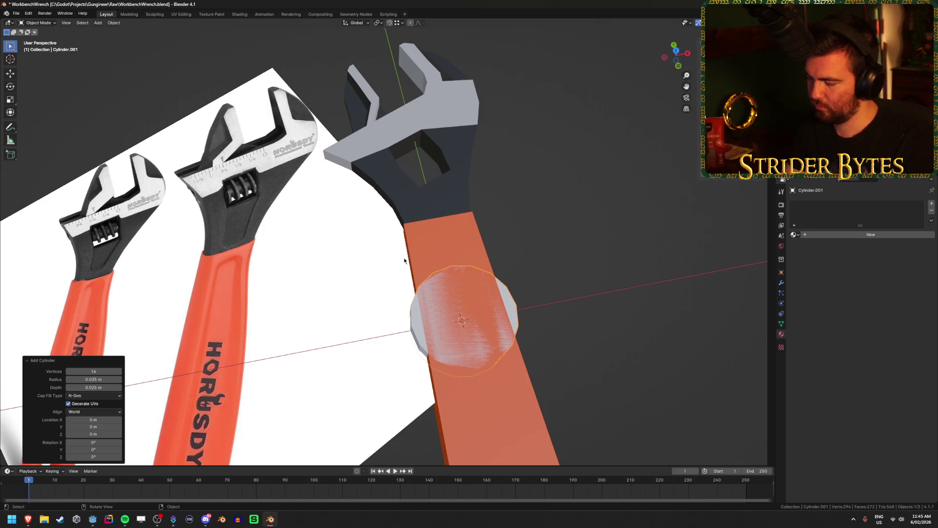
pyautogui.press('KP_7')
pyautogui.moveTo(95, 430); pyautogui.dragTo(98, 111)
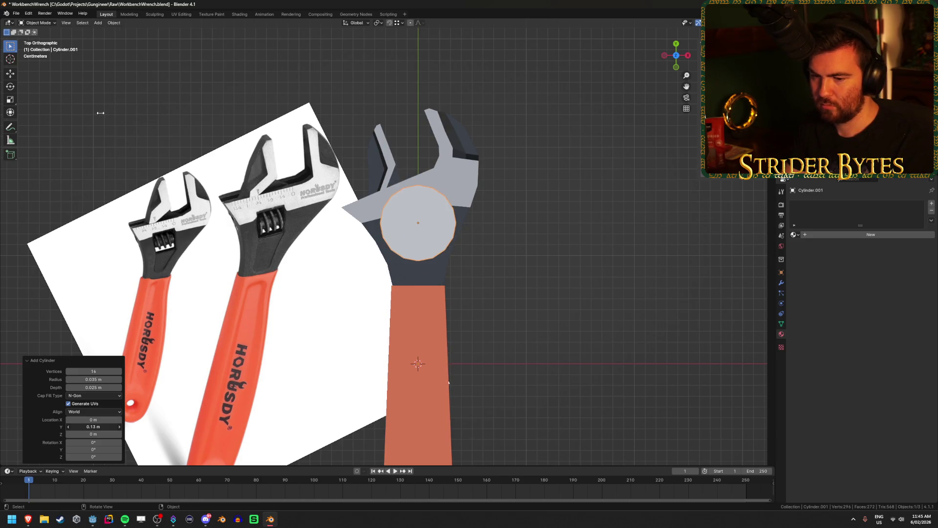
pyautogui.moveTo(93, 442)
pyautogui.mouseDown()
pyautogui.moveTo(111, 128)
pyautogui.moveTo(180, 152)
pyautogui.mouseUp()
# - Set the cylinder's rotation to X 0° and Y 90°, and shrink its radius
pyautogui.click(96, 443)
pyautogui.write('0')
pyautogui.press('Return')
pyautogui.click(93, 449)
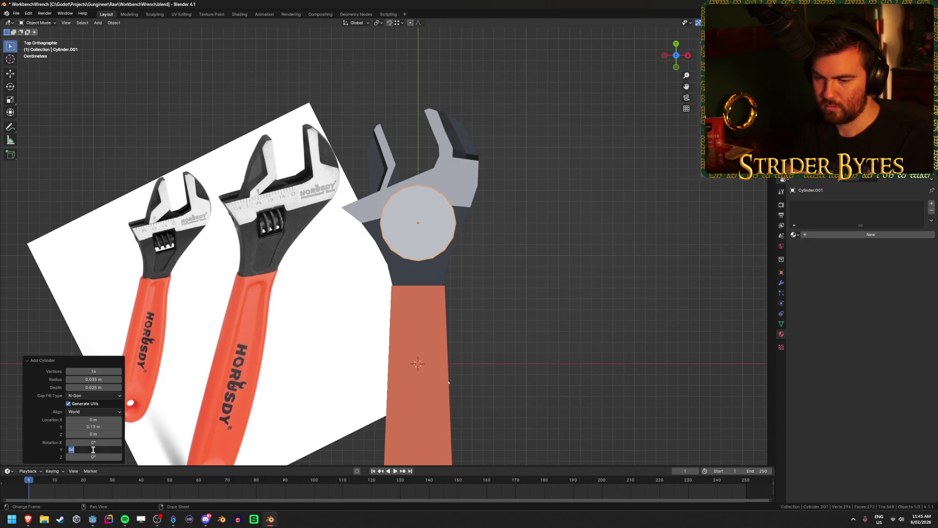
pyautogui.write('90')
pyautogui.press('Return')
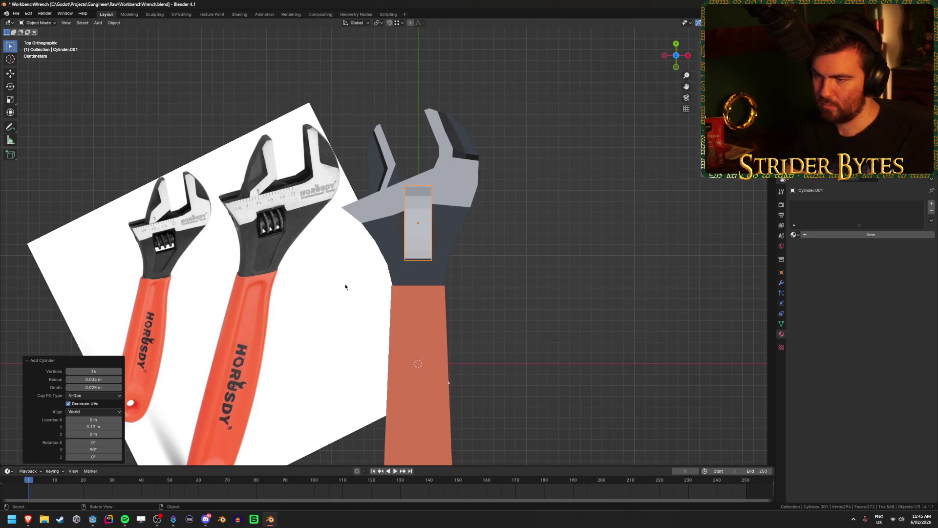
pyautogui.scroll(1, 461, 410)
pyautogui.moveTo(99, 380); pyautogui.dragTo(73, 380)
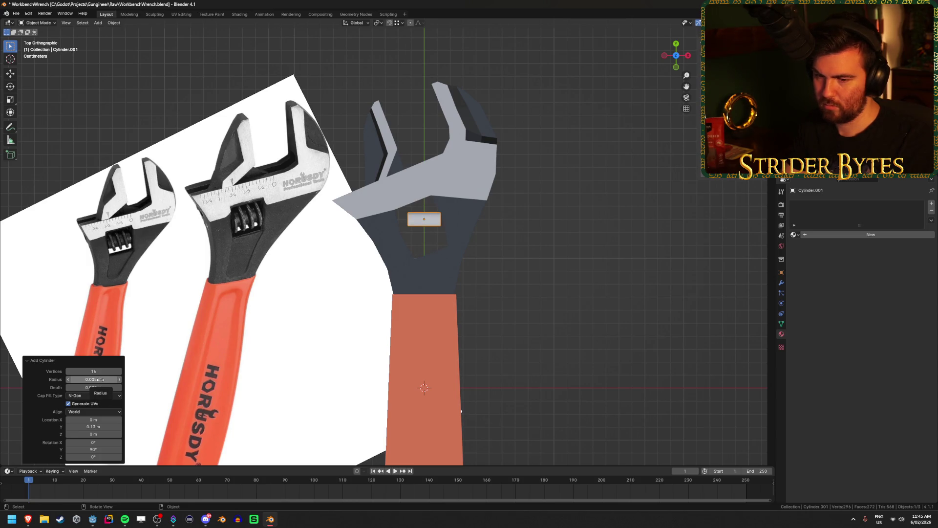
# - Give the cylinder a depth of 0.05 m
pyautogui.click(95, 379)
pyautogui.press('BackSpace')
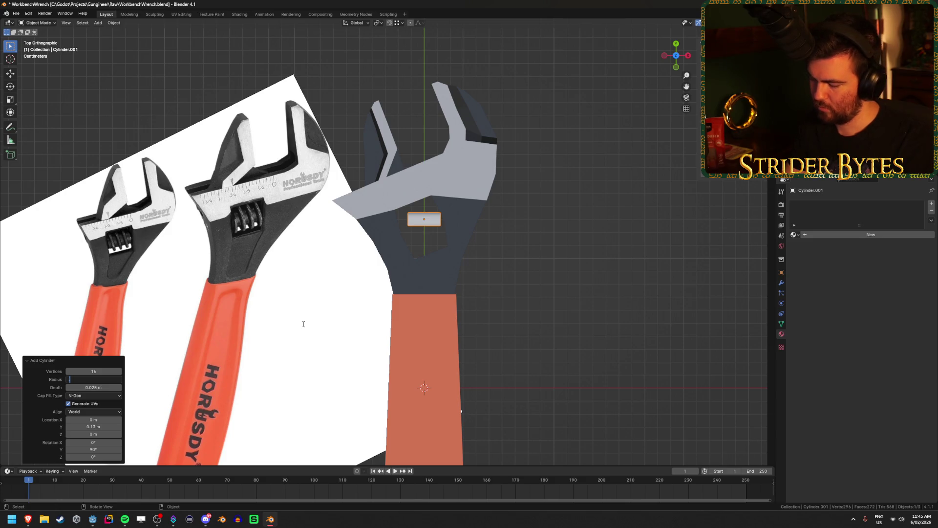
pyautogui.write('.01')
pyautogui.press('Tab')
pyautogui.scroll(3, 391, 244)
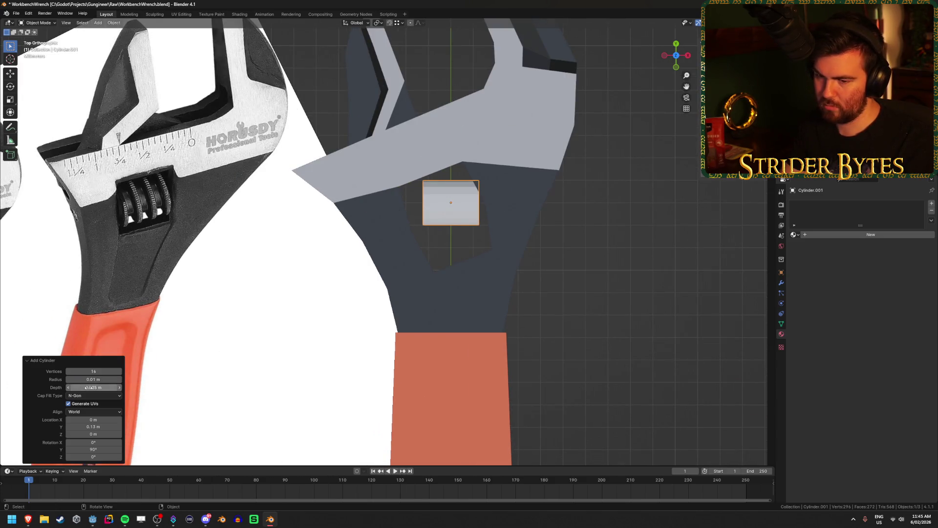
pyautogui.write('0.05')
pyautogui.press('Return')
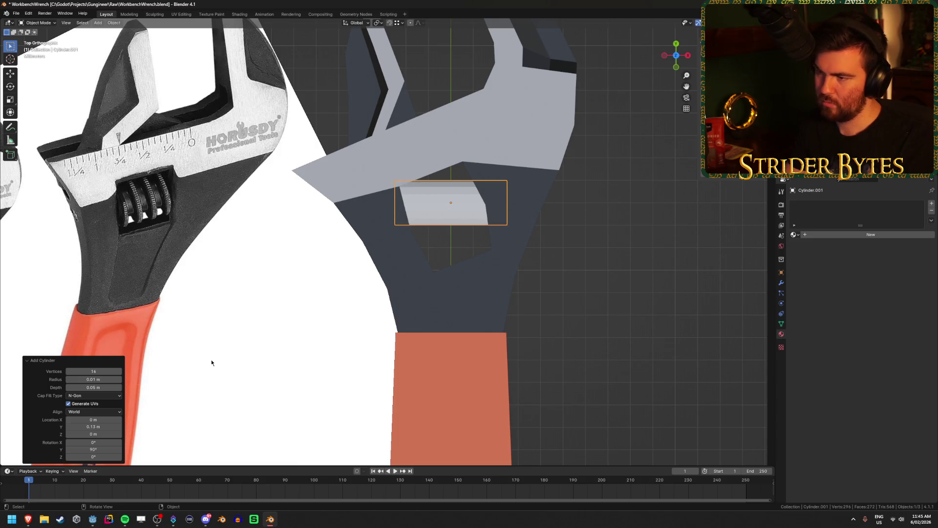
pyautogui.scroll(-1, 396, 302)
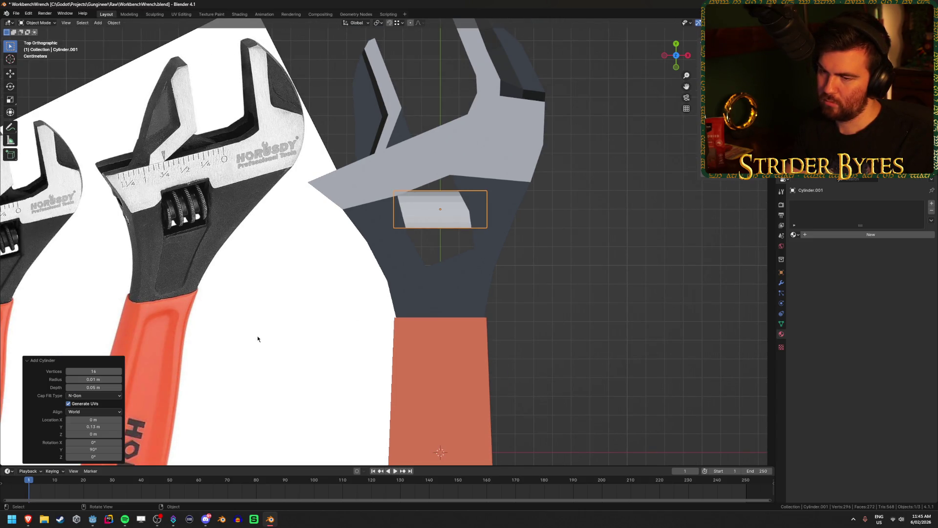
# - Reduce the cylinder's radius to 0.0075 m
pyautogui.click(98, 379)
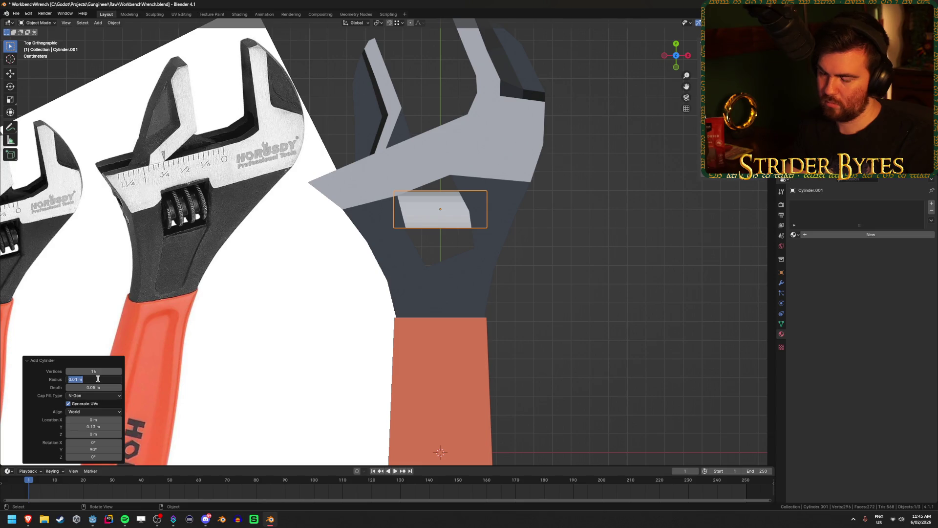
pyautogui.press('BackSpace')
pyautogui.write('5')
pyautogui.press('Return')
pyautogui.click(98, 378)
pyautogui.write('5')
pyautogui.press('Return')
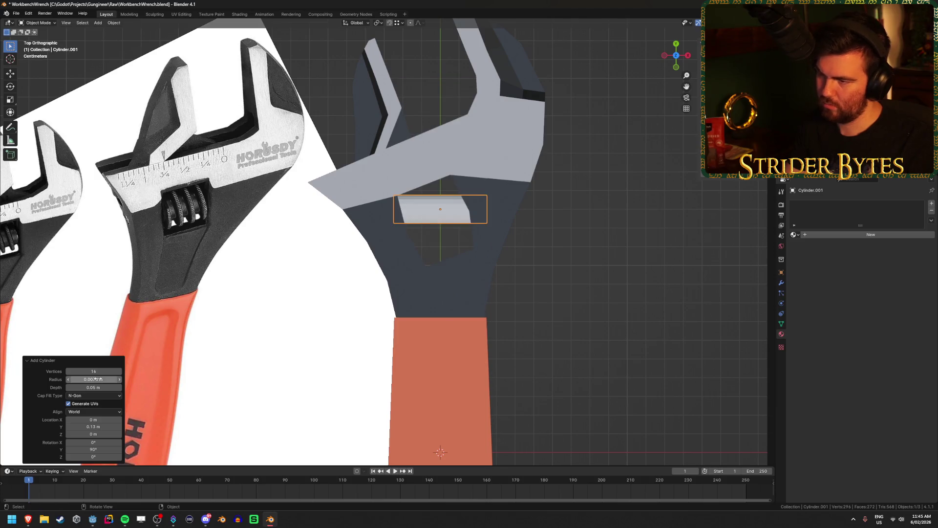
# - Tilt the cylinder −20° on X, remove its end caps, and place it at Y 0.125 m
pyautogui.moveTo(97, 442); pyautogui.dragTo(79, 442)
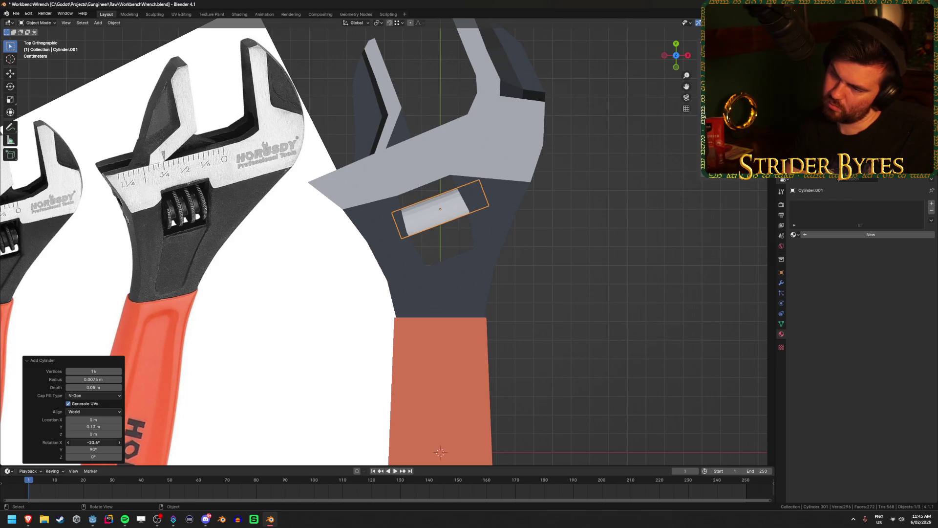
pyautogui.click(103, 442)
pyautogui.write('-20')
pyautogui.press('Return')
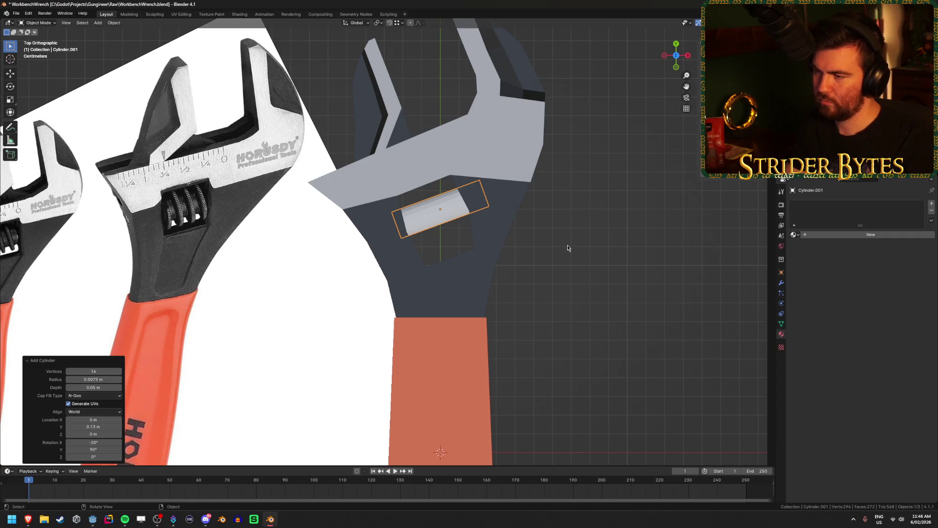
pyautogui.scroll(1, 569, 247)
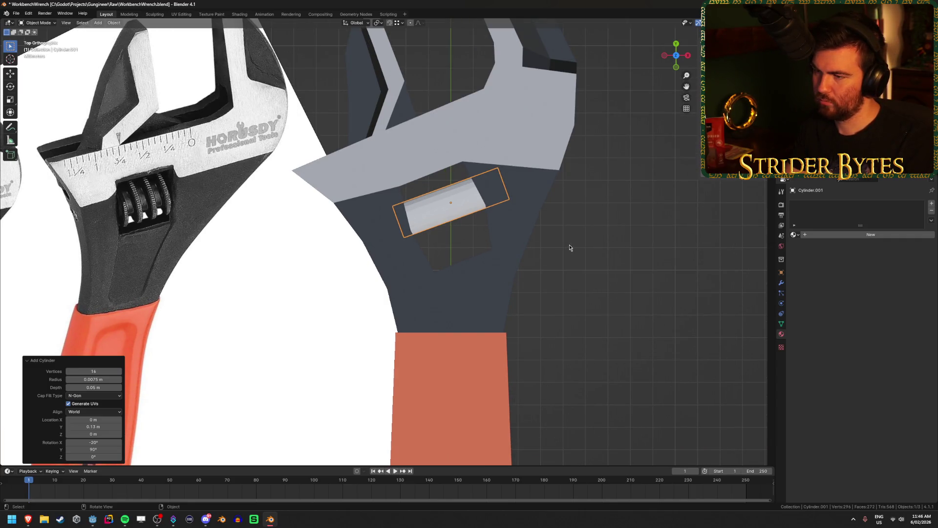
pyautogui.click(104, 396)
pyautogui.click(96, 405)
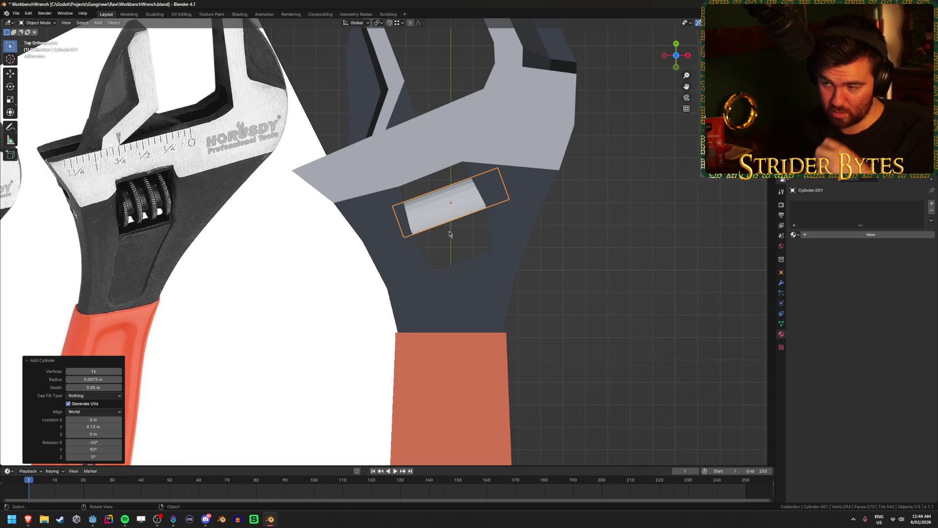
pyautogui.moveTo(97, 426); pyautogui.dragTo(99, 115)
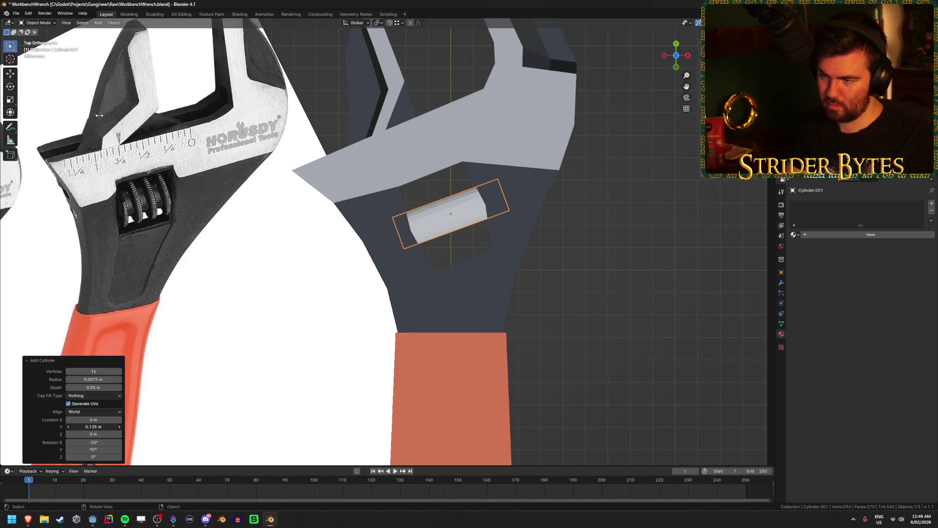
pyautogui.click(567, 317)
pyautogui.scroll(-3, 568, 330)
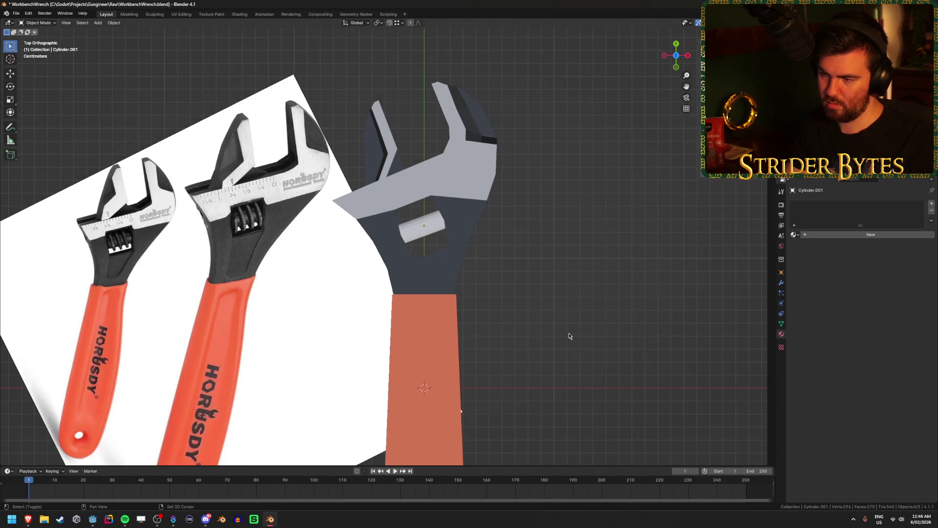
# - Add a second trial cylinder to the scene
pyautogui.hotkey('shift', 'a')
pyautogui.moveTo(570, 336)
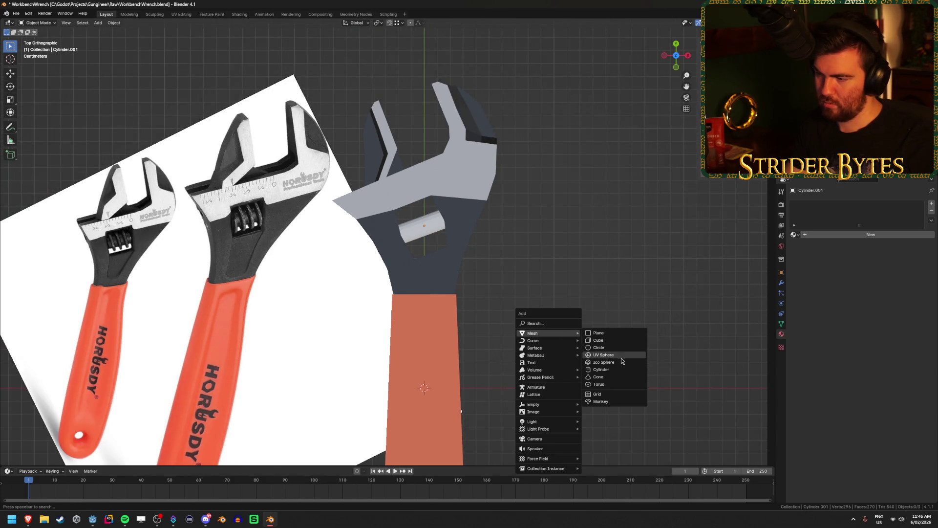
pyautogui.click(620, 370)
pyautogui.scroll(-2, 535, 375)
pyautogui.scroll(-5, 534, 375)
pyautogui.scroll(5, 534, 372)
pyautogui.scroll(-4, 533, 371)
pyautogui.scroll(-6, 534, 371)
pyautogui.scroll(15, 516, 360)
pyautogui.scroll(-4, 488, 336)
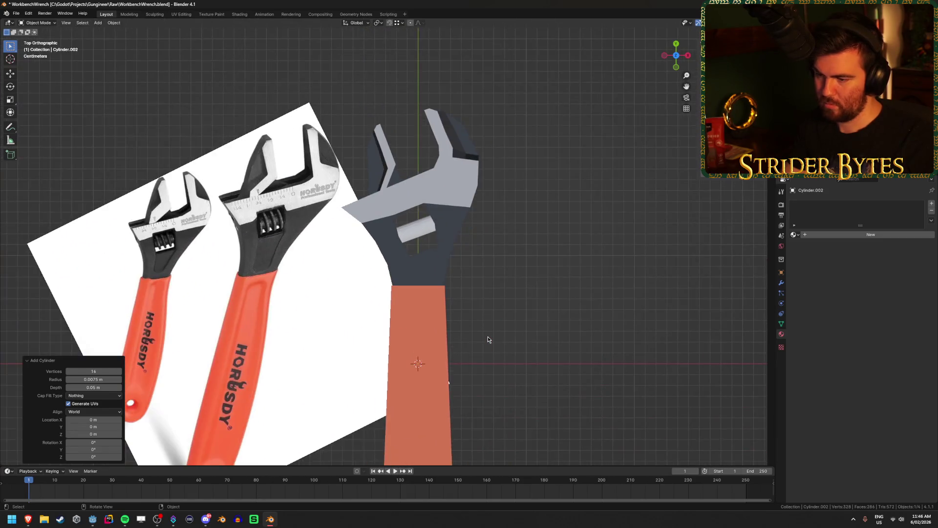
# - In wireframe view, move the trial cylinder along Y and tilt it around X
pyautogui.hotkey('shift', 'z')
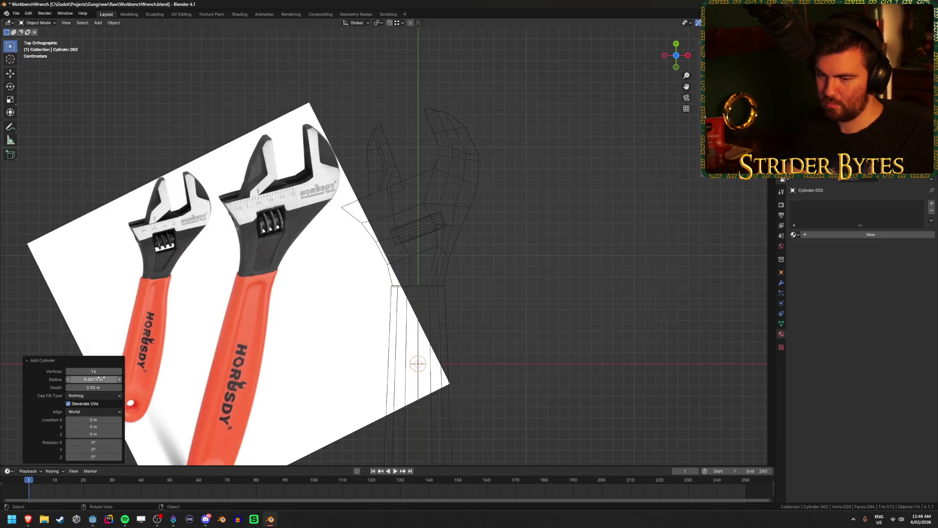
pyautogui.moveTo(93, 427)
pyautogui.mouseDown()
pyautogui.moveTo(96, 113)
pyautogui.moveTo(97, 199)
pyautogui.mouseUp()
pyautogui.scroll(3, 517, 217)
pyautogui.hotkey('shift', 'z')
pyautogui.hotkey('shift', 'z')
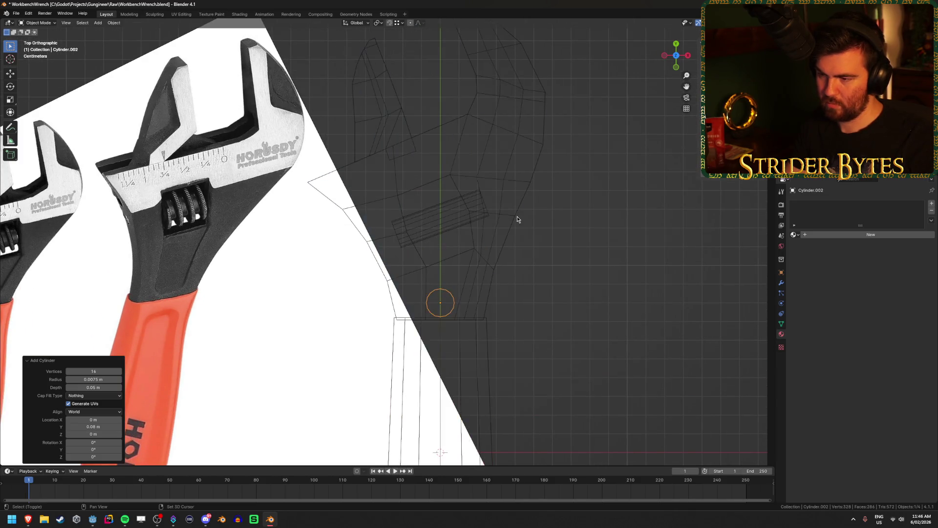
pyautogui.moveTo(94, 442); pyautogui.dragTo(170, 131)
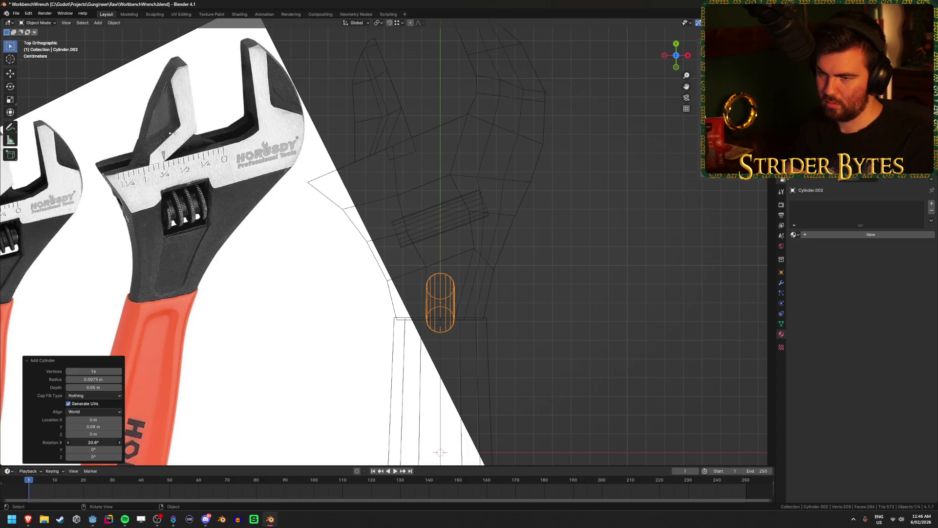
# - Undo the trial cylinder, reselect Cylinder.001, and bring up the mesh add list
pyautogui.hotkey('ctrl', 'z')
pyautogui.click(455, 226)
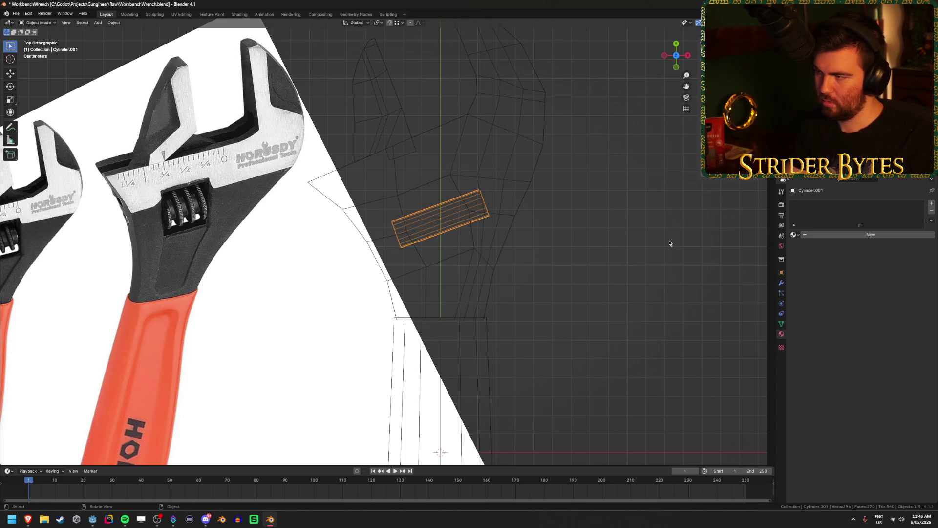
pyautogui.hotkey('shift', 'a')
pyautogui.moveTo(504, 245)
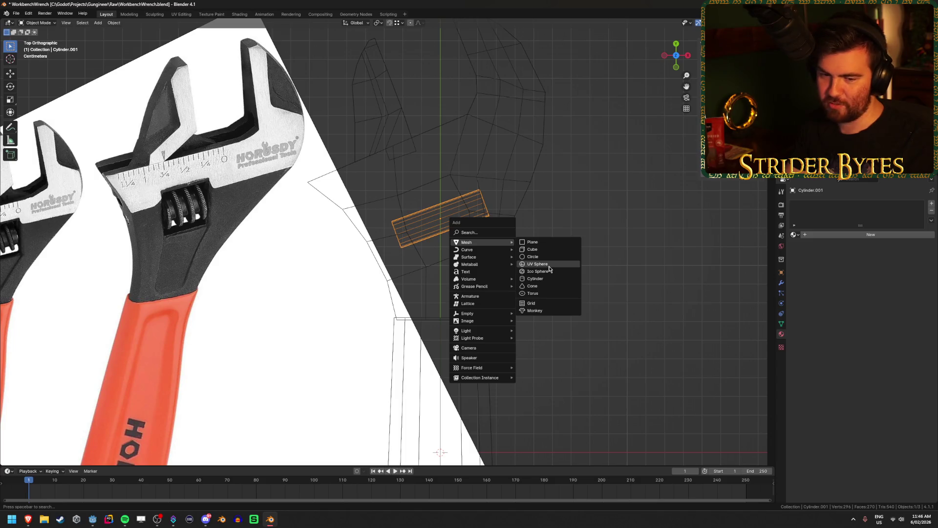
# - Add a new pin cylinder rotated 90° on Y and −20° on X
pyautogui.click(537, 278)
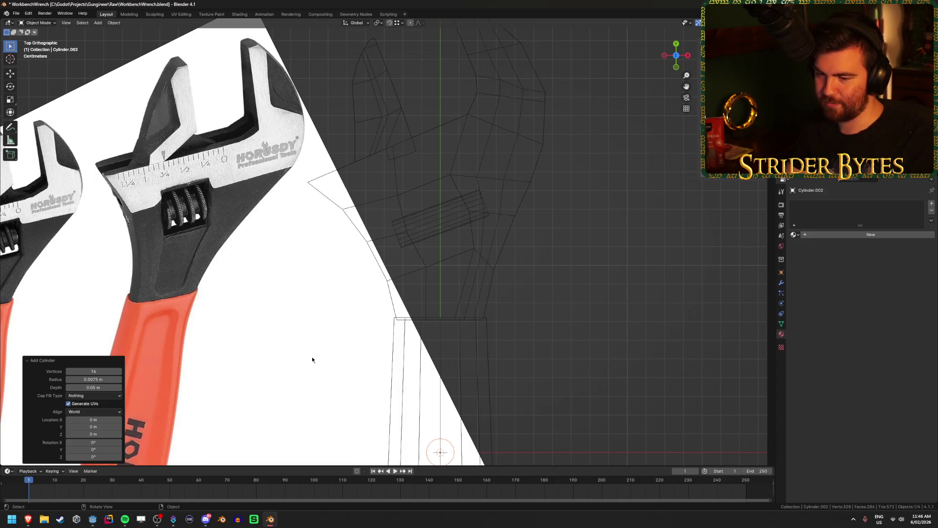
pyautogui.scroll(-3, 312, 360)
pyautogui.click(95, 450)
pyautogui.write('90')
pyautogui.press('Return')
pyautogui.click(100, 442)
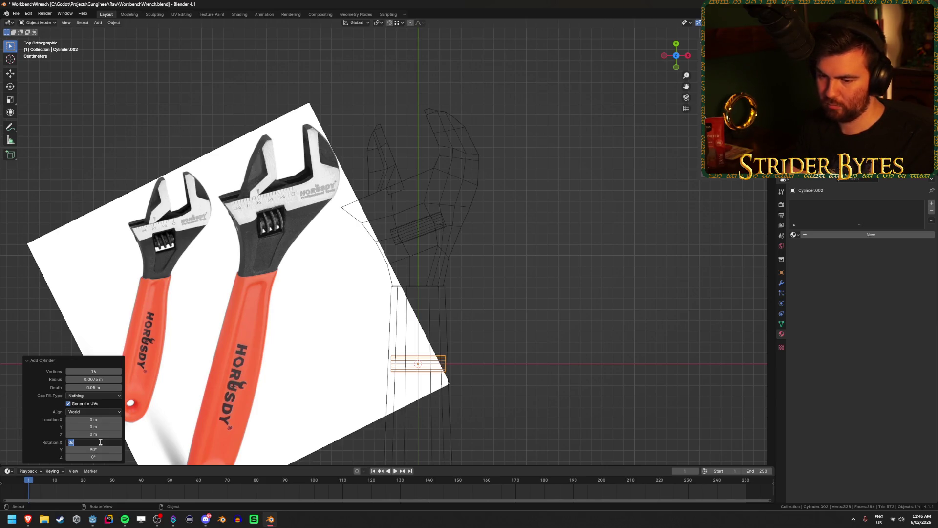
pyautogui.write('-0')
pyautogui.press('Return')
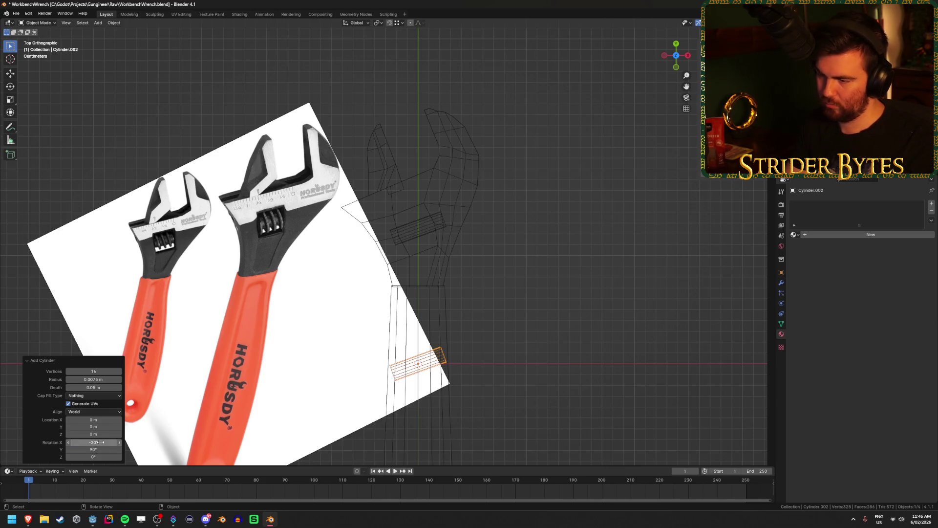
# - Set the pin's depth to 0.0025 m and its radius to 0.01 m
pyautogui.click(98, 387)
pyautogui.write('0.01')
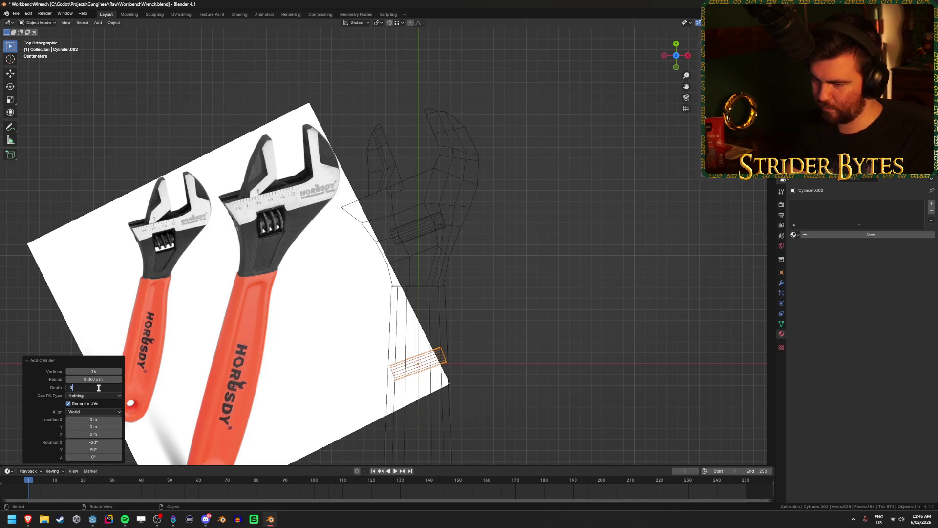
pyautogui.press('Return')
pyautogui.click(98, 387)
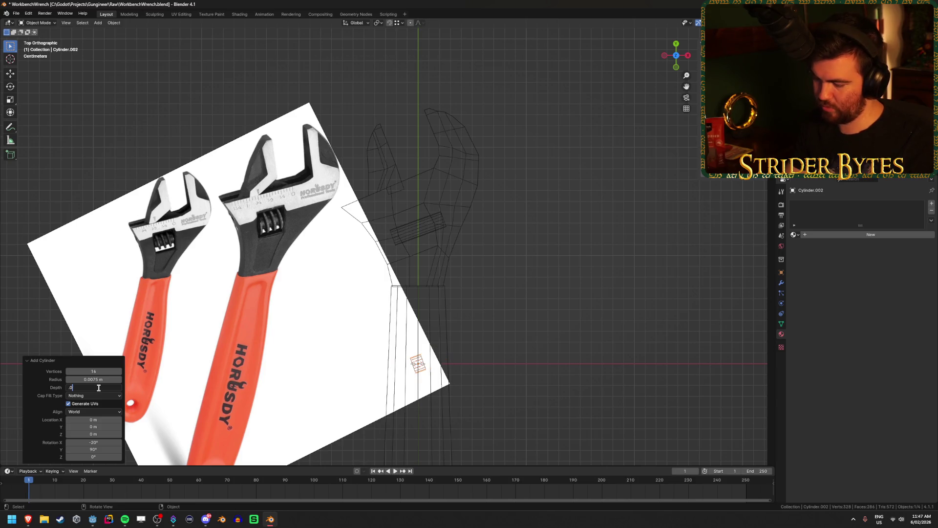
pyautogui.write('.005')
pyautogui.press('Return')
pyautogui.click(98, 388)
pyautogui.write('.')
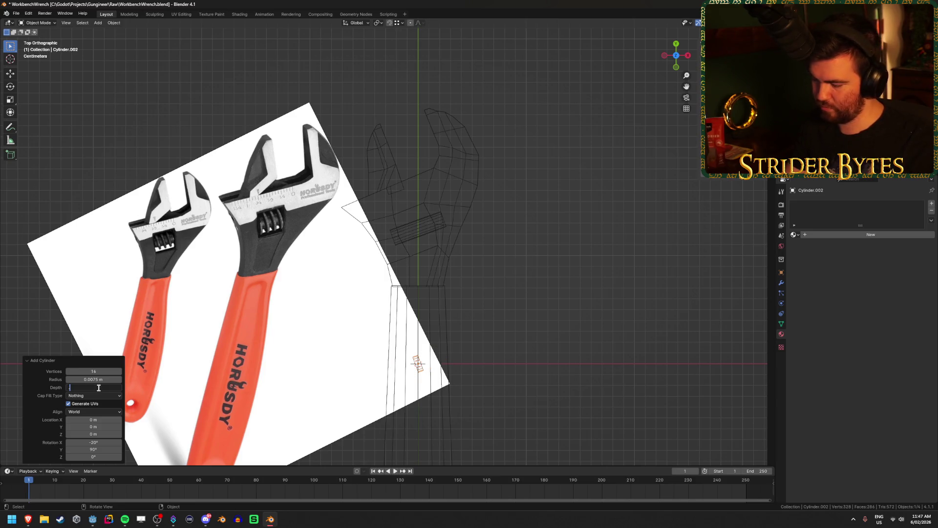
pyautogui.press('Return')
pyautogui.click(98, 387)
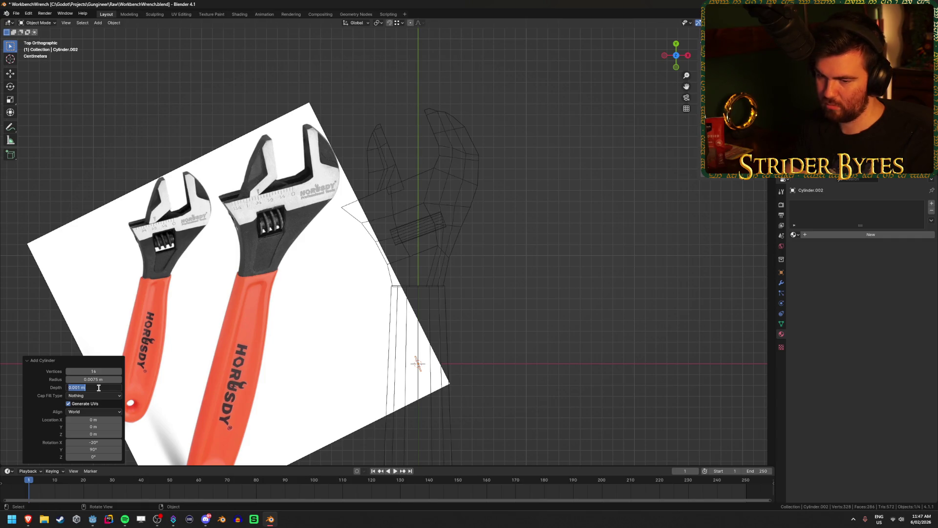
pyautogui.write('.0025')
pyautogui.press('Return')
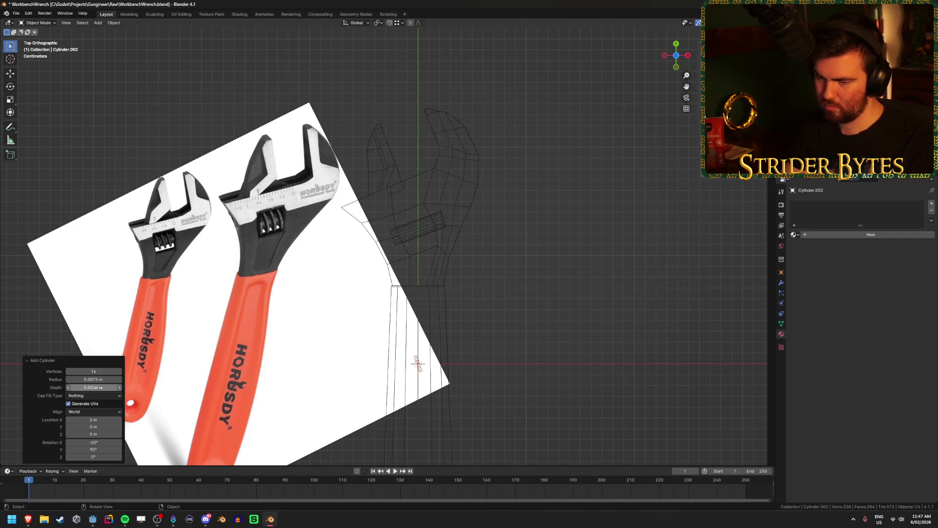
pyautogui.doubleClick(105, 379)
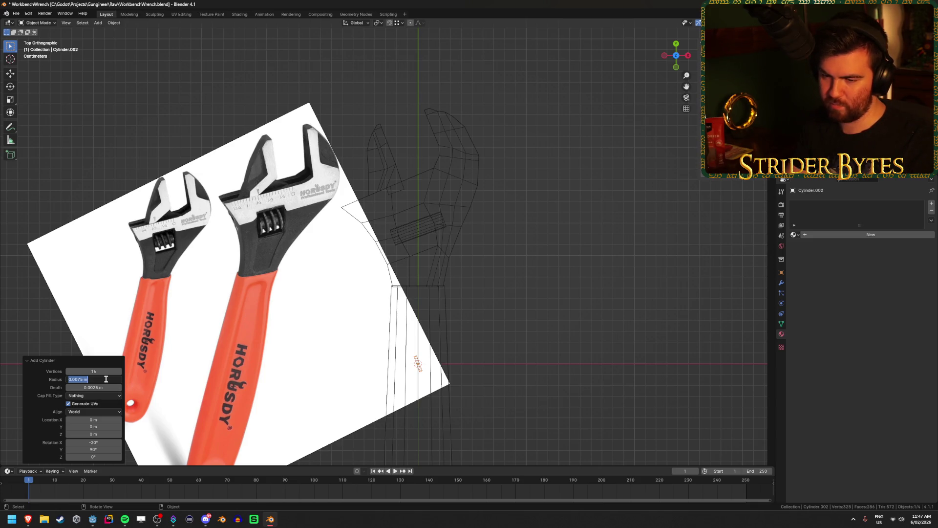
pyautogui.press('Return')
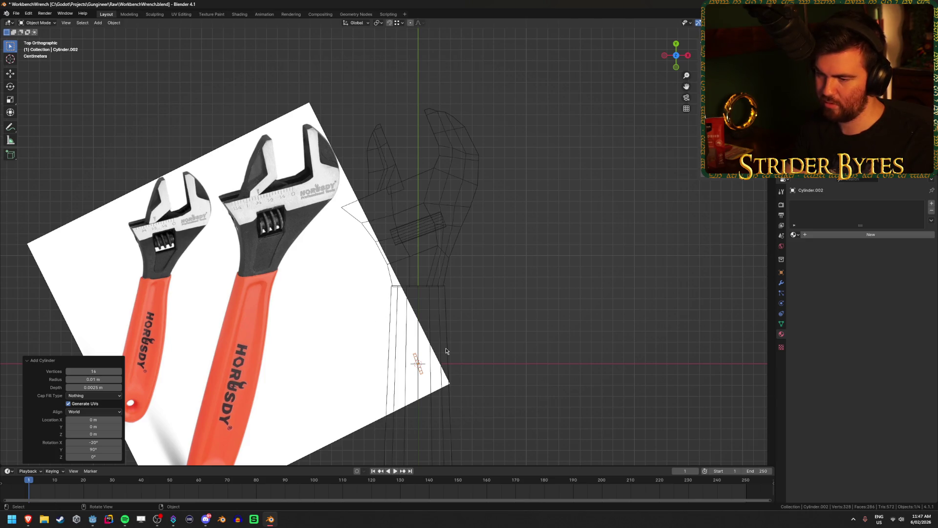
# - Move the pin along Y to 0.125 m so it crosses the worm screw
pyautogui.moveTo(93, 427); pyautogui.dragTo(118, 426)
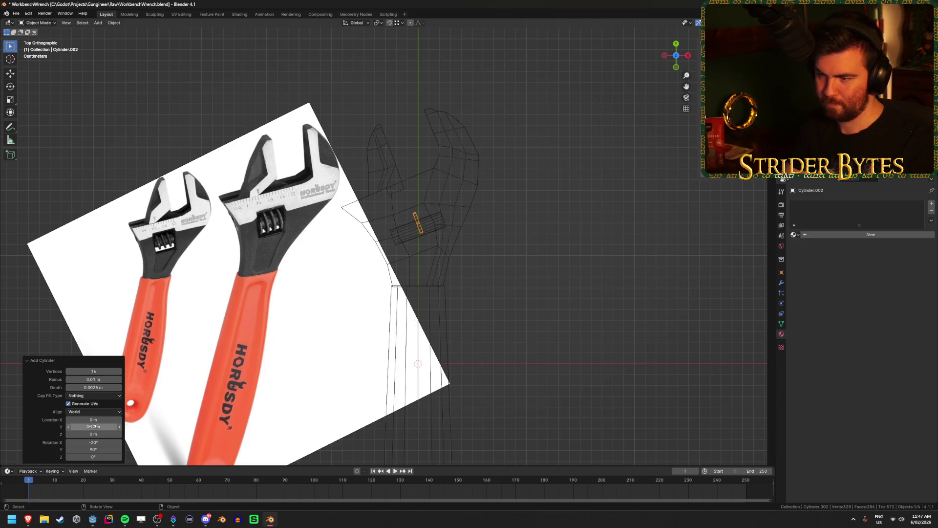
pyautogui.scroll(4, 415, 247)
pyautogui.hotkey('shift', 'z')
pyautogui.scroll(2, 507, 245)
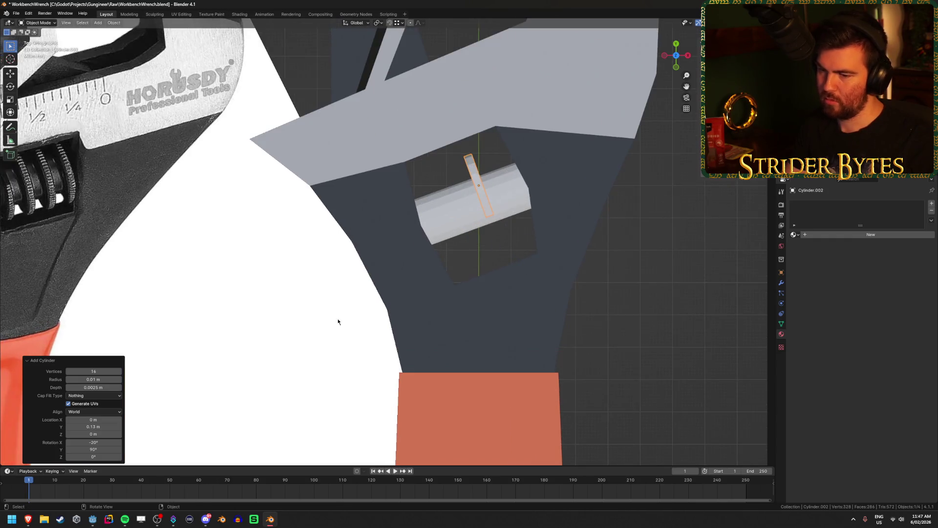
pyautogui.moveTo(93, 427)
pyautogui.mouseDown()
pyautogui.moveTo(78, 426)
pyautogui.moveTo(88, 427)
pyautogui.mouseUp()
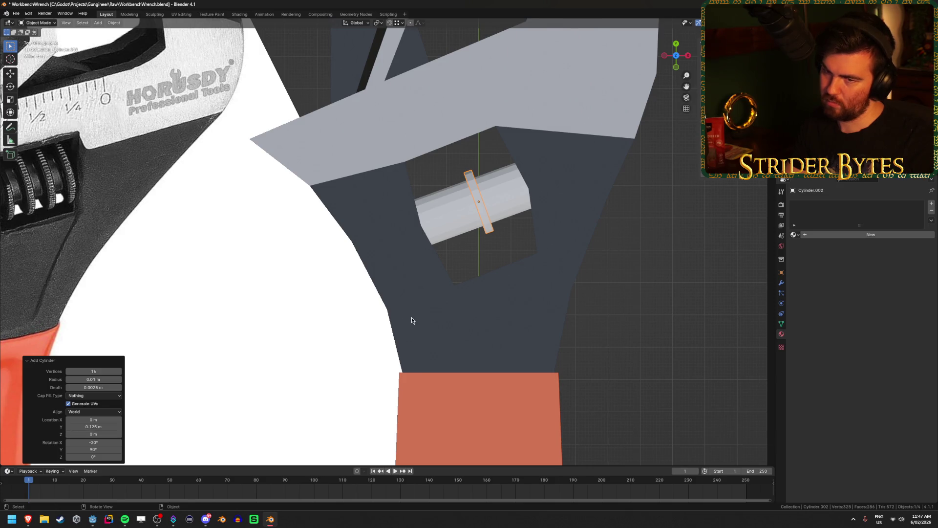
pyautogui.scroll(-1, 412, 318)
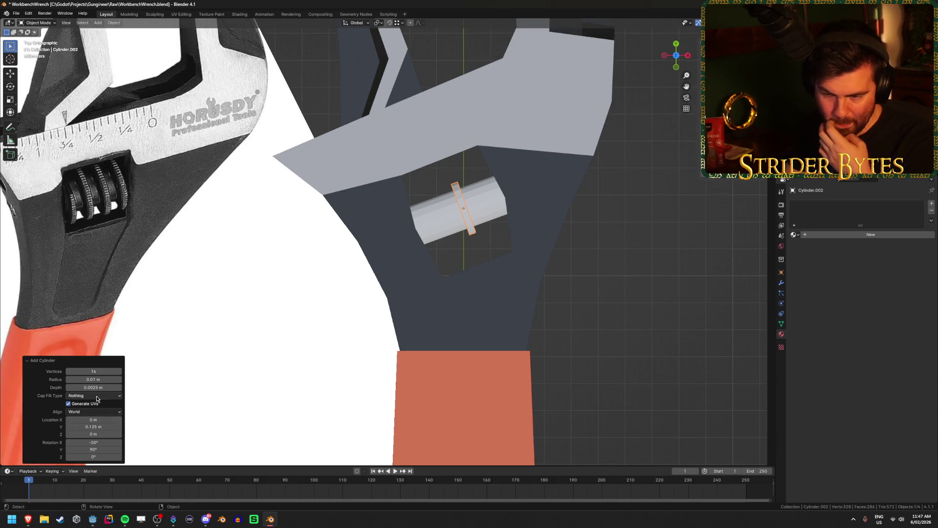
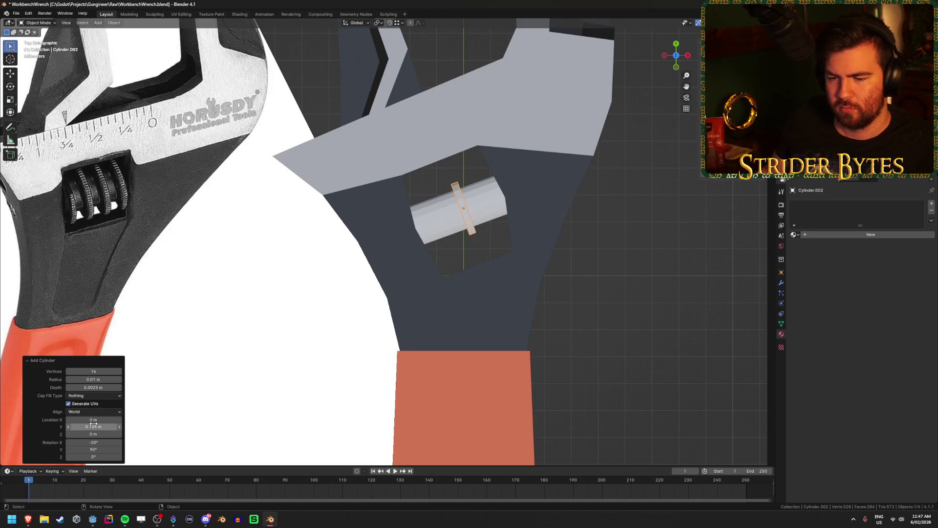
# - Try cylinder radii of 0.025, 0.015 and 0.02 m, then settle on 0.0175 m
pyautogui.click(109, 380)
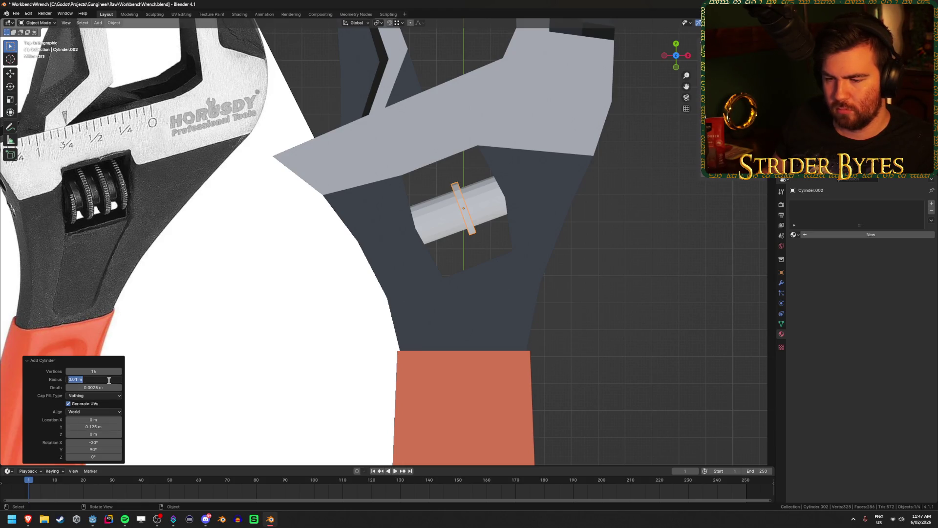
pyautogui.write('025')
pyautogui.press('Return')
pyautogui.click(109, 381)
pyautogui.press('Return')
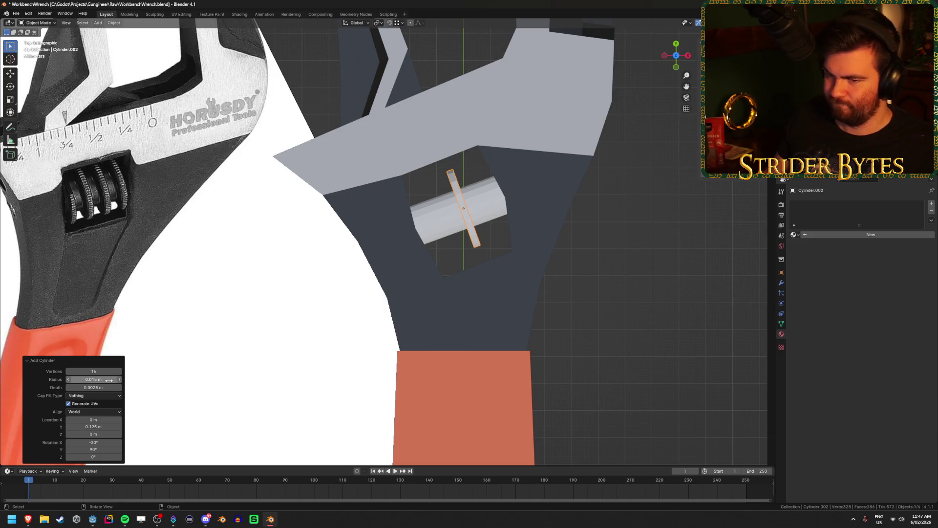
pyautogui.write('.02')
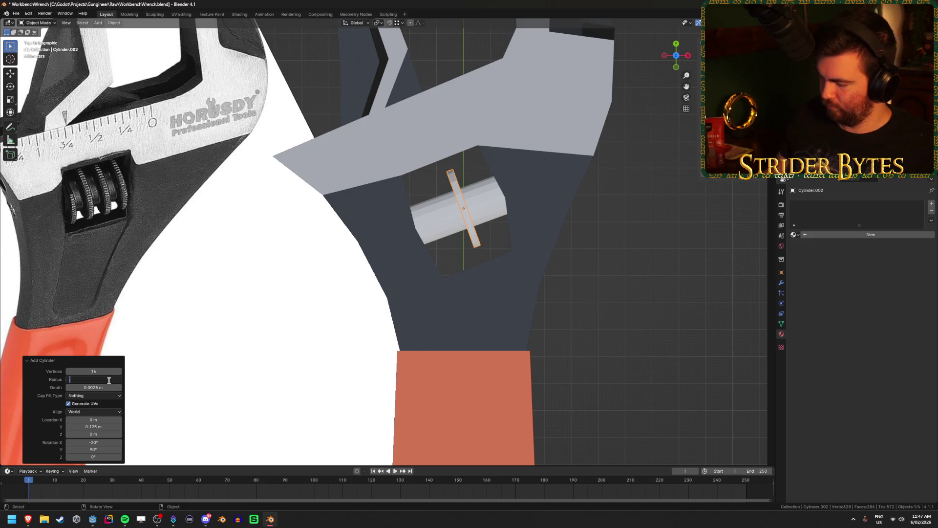
pyautogui.press('Return')
pyautogui.moveTo(109, 381)
pyautogui.mouseDown()
pyautogui.moveTo(100, 381)
pyautogui.moveTo(108, 380)
pyautogui.mouseUp()
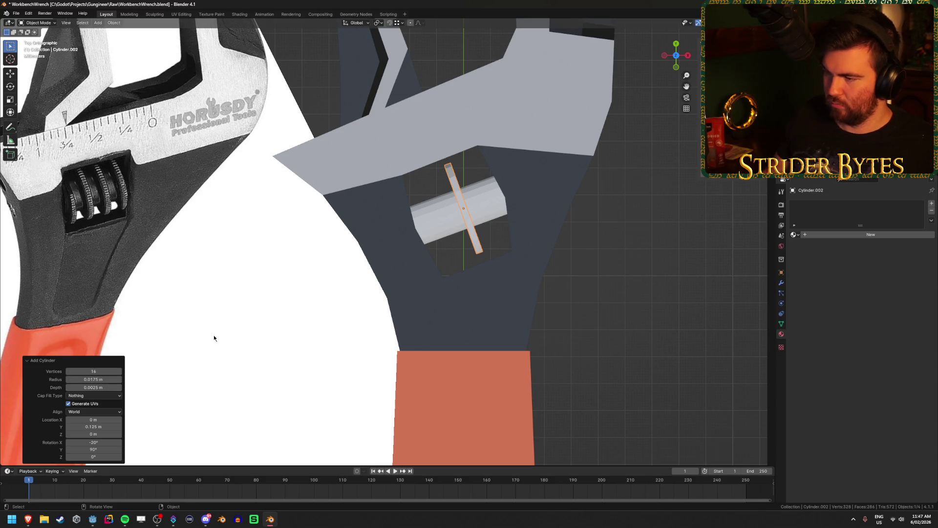
pyautogui.scroll(-5, 214, 335)
# - Deselect everything to check the cylinder's fit, then reselect the thin ring
pyautogui.click(556, 283)
pyautogui.hotkey('shift', 'z')
pyautogui.hotkey('shift', 'z')
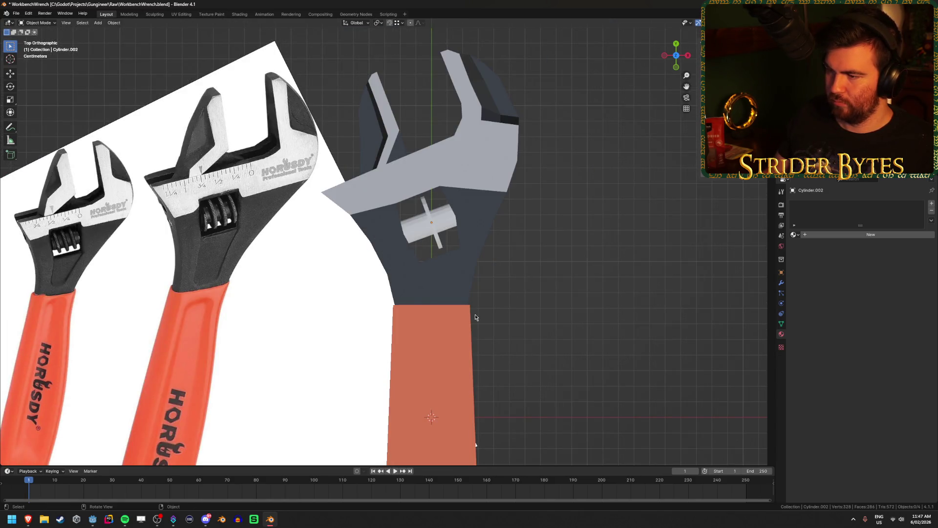
pyautogui.scroll(2, 509, 286)
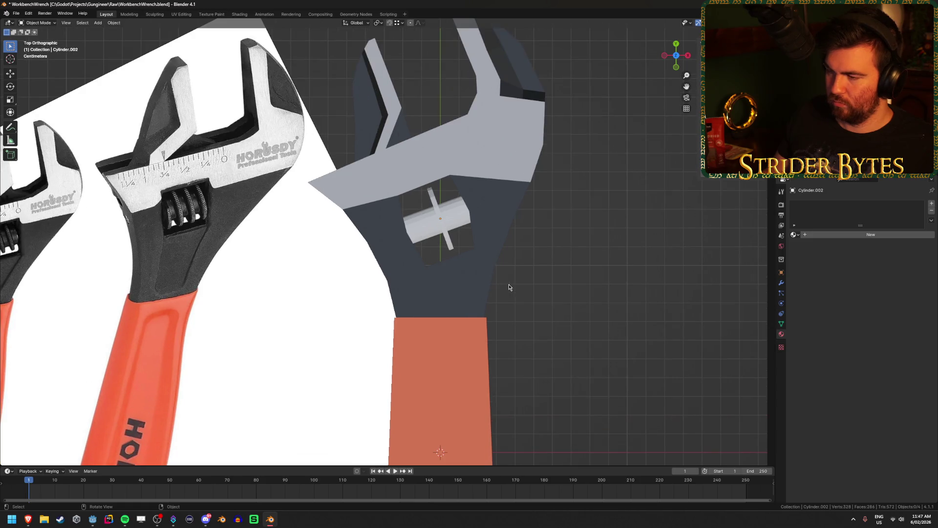
pyautogui.click(465, 245)
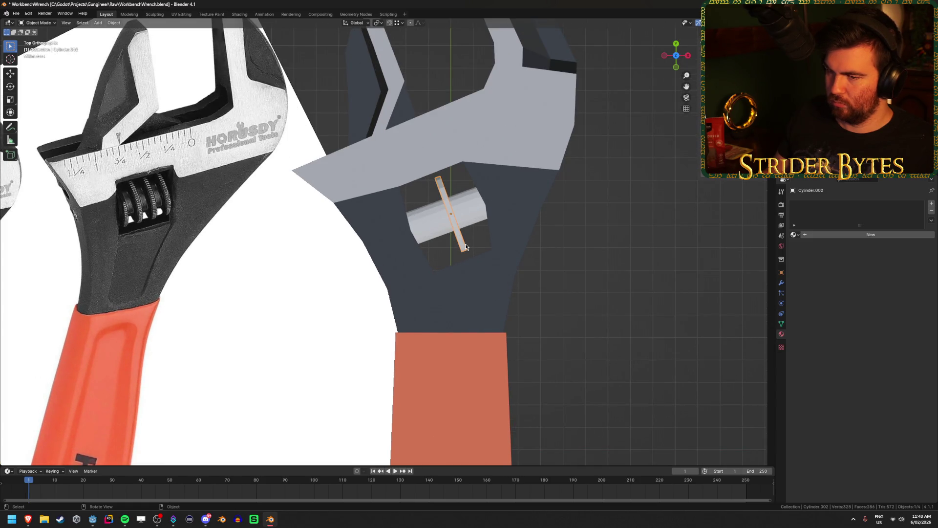
# - In Edit Mode, fill both open end loops of the ring with faces
pyautogui.moveTo(536, 269); pyautogui.dragTo(528, 275, button='middle')
pyautogui.scroll(2, 528, 275)
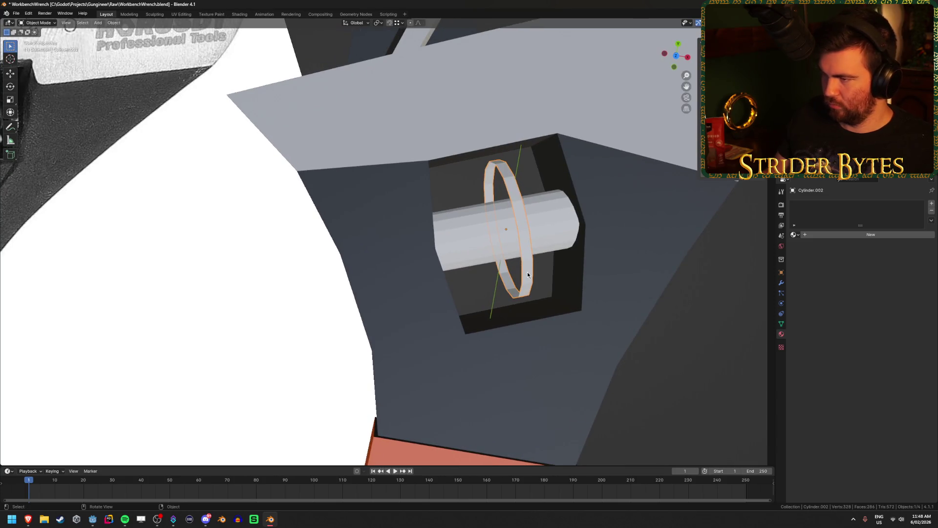
pyautogui.press('Tab')
pyautogui.press('1')
pyautogui.keyDown('alt'); pyautogui.click(536, 193); pyautogui.keyUp('alt')
pyautogui.press('f')
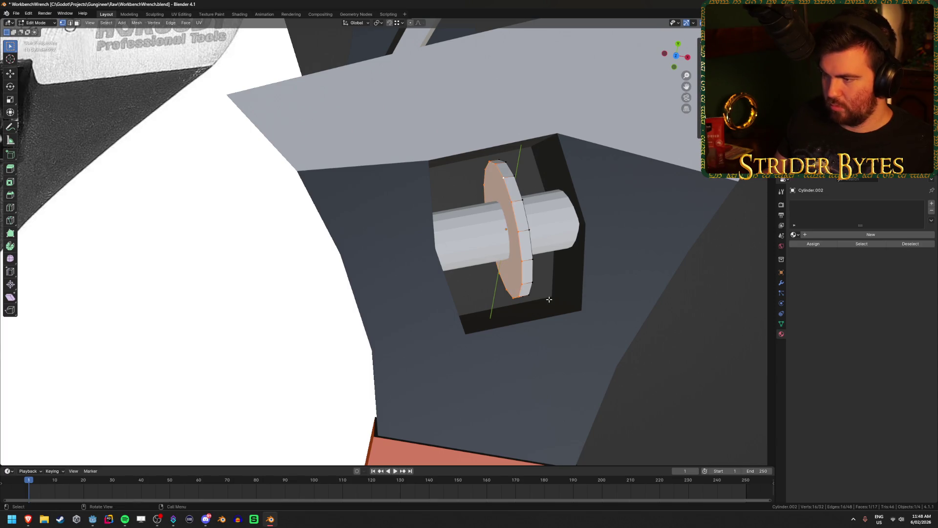
pyautogui.keyDown('alt'); pyautogui.click(566, 196); pyautogui.keyUp('alt')
pyautogui.press('f')
pyautogui.scroll(-5, 566, 196)
pyautogui.moveTo(587, 312)
pyautogui.mouseDown(button='middle')
pyautogui.moveTo(603, 312)
pyautogui.moveTo(557, 306)
pyautogui.moveTo(525, 322)
pyautogui.mouseUp(button='middle')
# - Return to Object Mode and check the ring in top view with wireframe toggled
pyautogui.press('Tab')
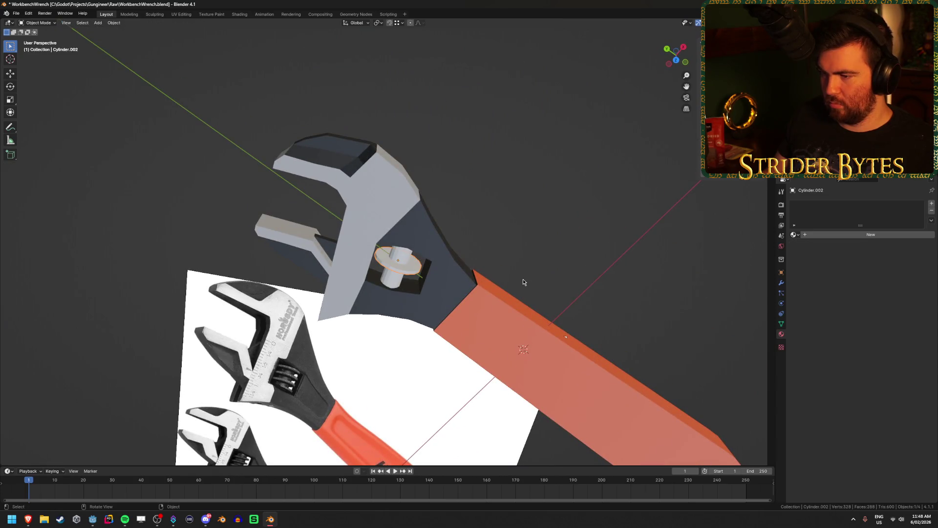
pyautogui.press('KP_7')
pyautogui.scroll(3, 523, 279)
pyautogui.hotkey('shift', 'z')
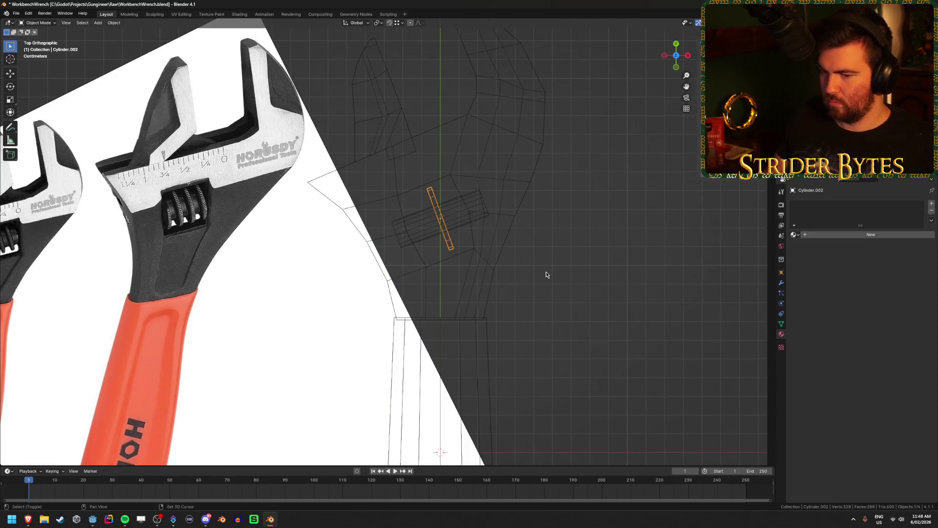
pyautogui.scroll(2, 535, 283)
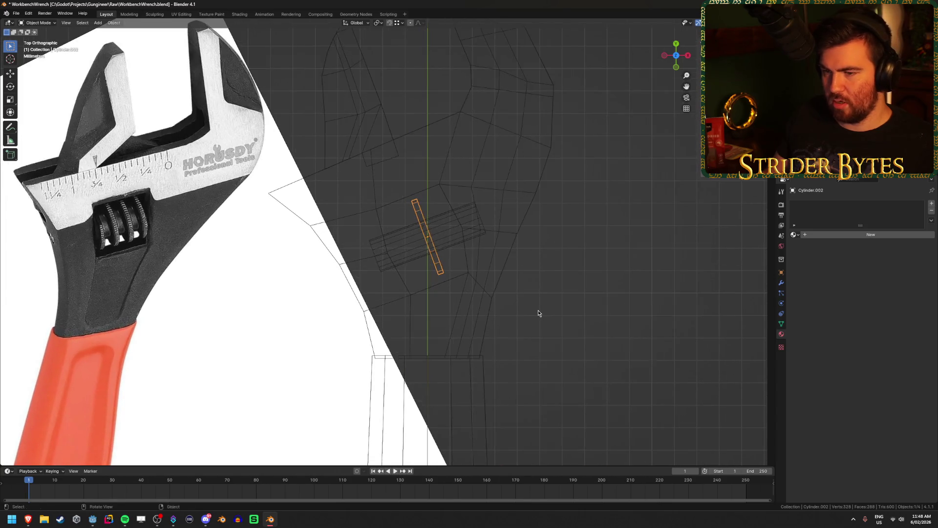
pyautogui.hotkey('shift', 'z')
# - Select the whole ring mesh, exit Edit Mode and show the Modifier Properties
pyautogui.press('Tab')
pyautogui.press('a')
pyautogui.press('Tab')
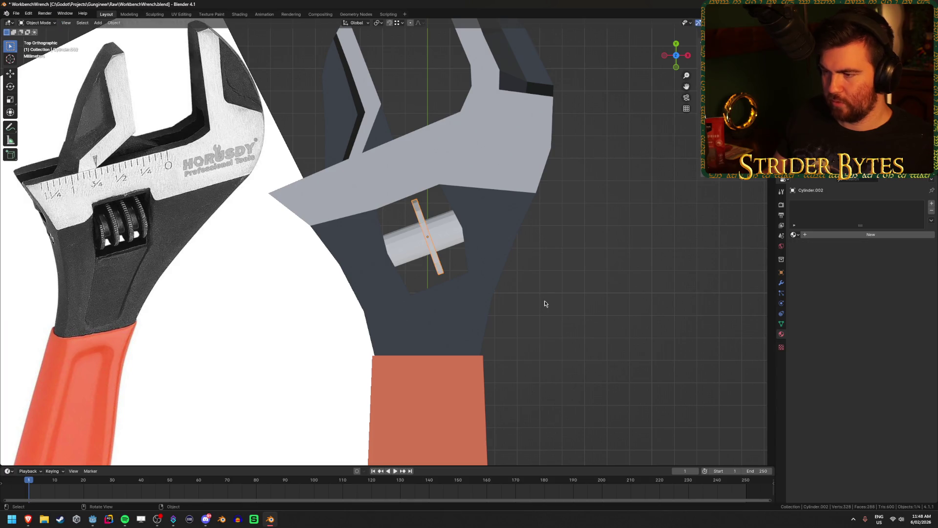
pyautogui.click(782, 282)
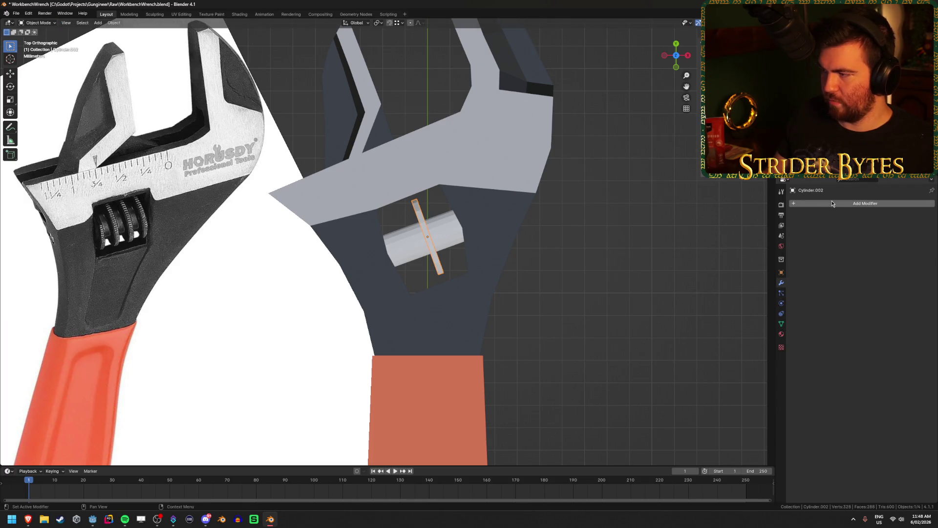
# - Add an Array modifier to the ring disc and inspect the copies up close
pyautogui.click(833, 201)
pyautogui.write('arra')
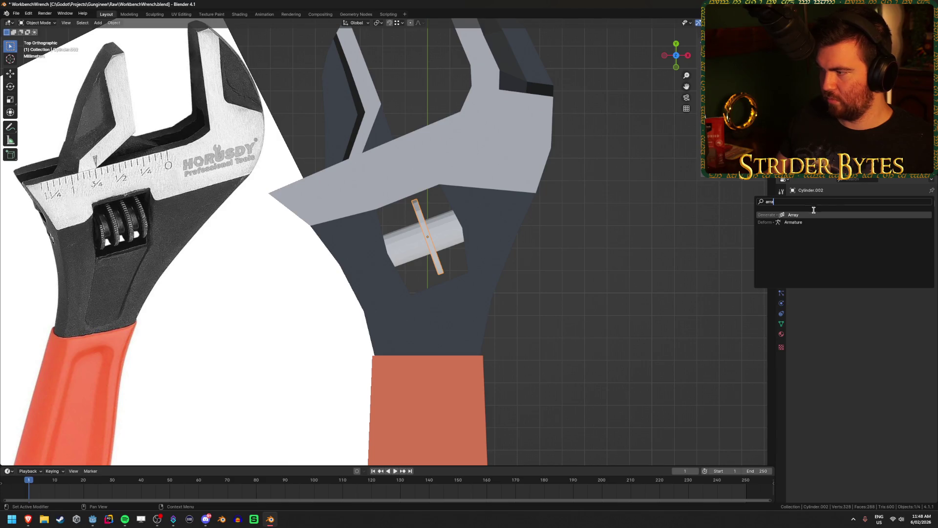
pyautogui.click(817, 215)
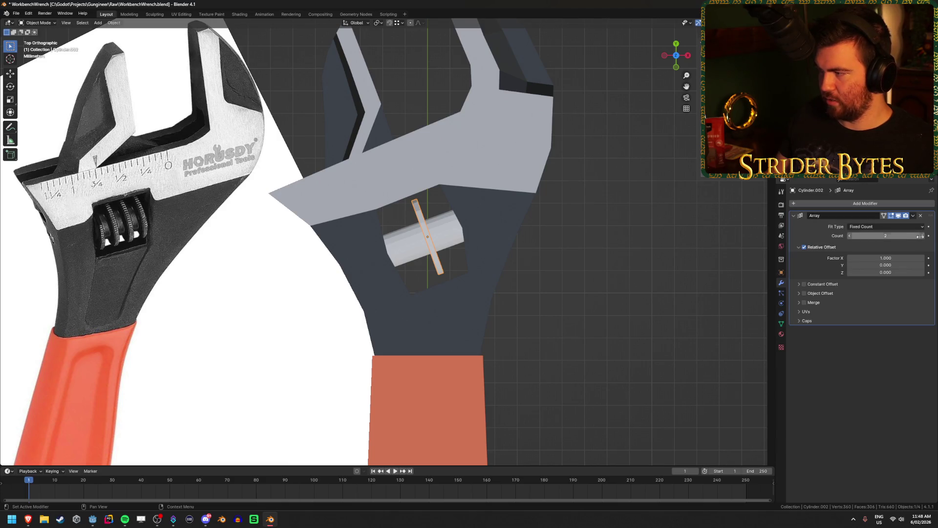
pyautogui.scroll(-3, 419, 280)
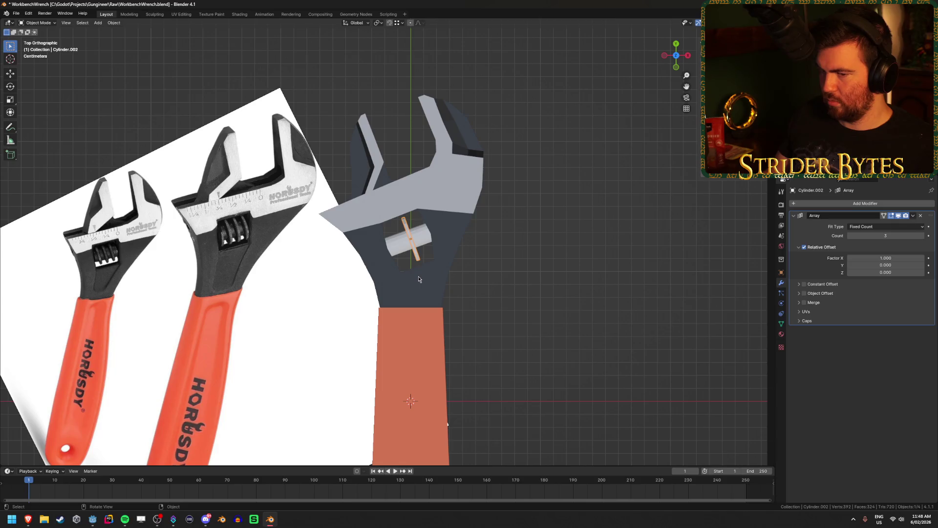
pyautogui.scroll(2, 124, 263)
pyautogui.scroll(-1, 70, 272)
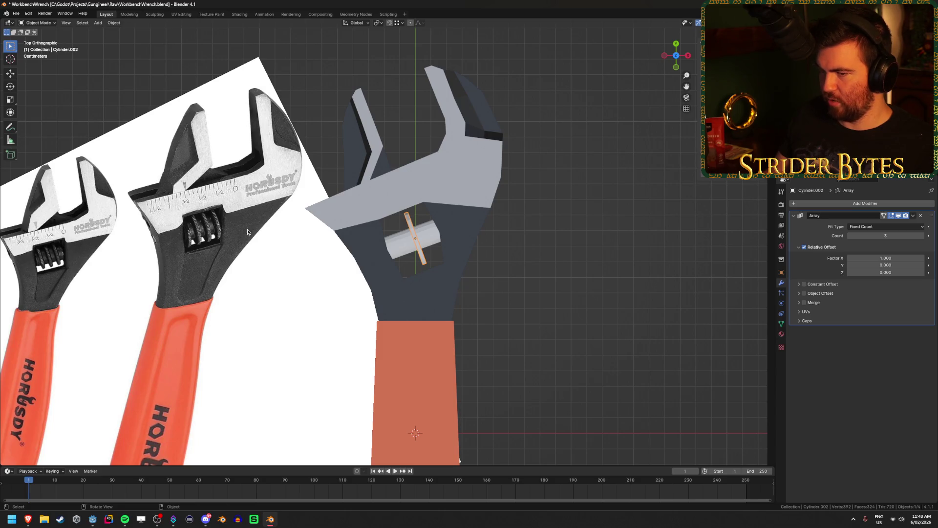
pyautogui.scroll(3, 406, 278)
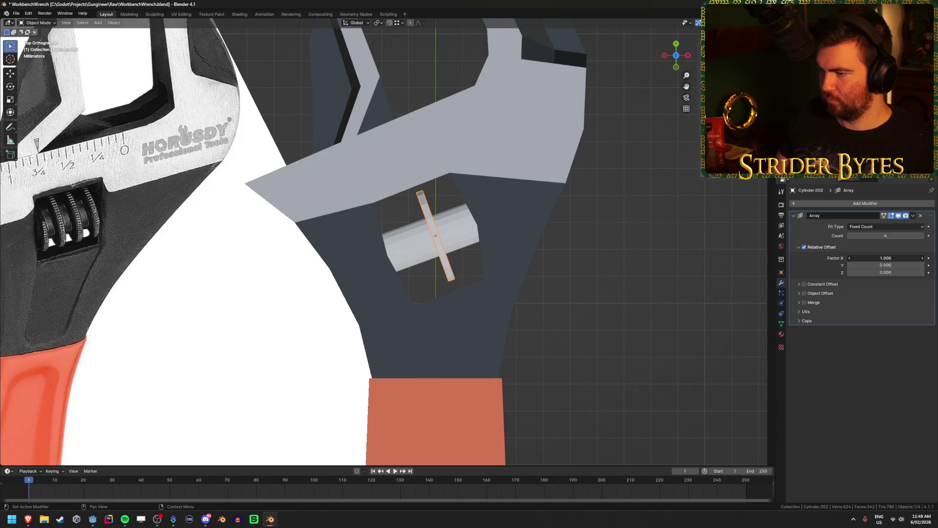
pyautogui.moveTo(494, 230); pyautogui.dragTo(450, 228, button='middle')
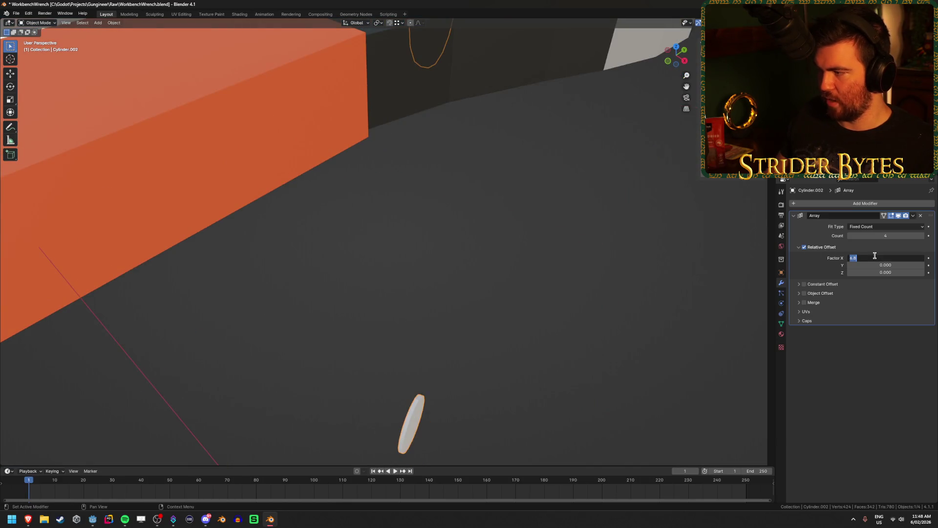
# - Set the relative offset X and Y to 0 and try Z factors of 1, 1.5 and 2
pyautogui.write('0')
pyautogui.press('Return')
pyautogui.press('KP_7')
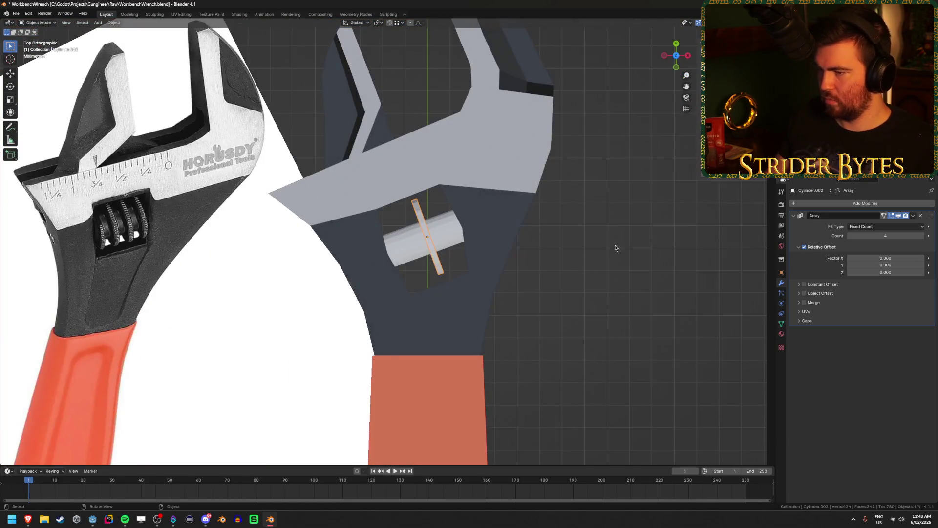
pyautogui.write('1')
pyautogui.press('Return')
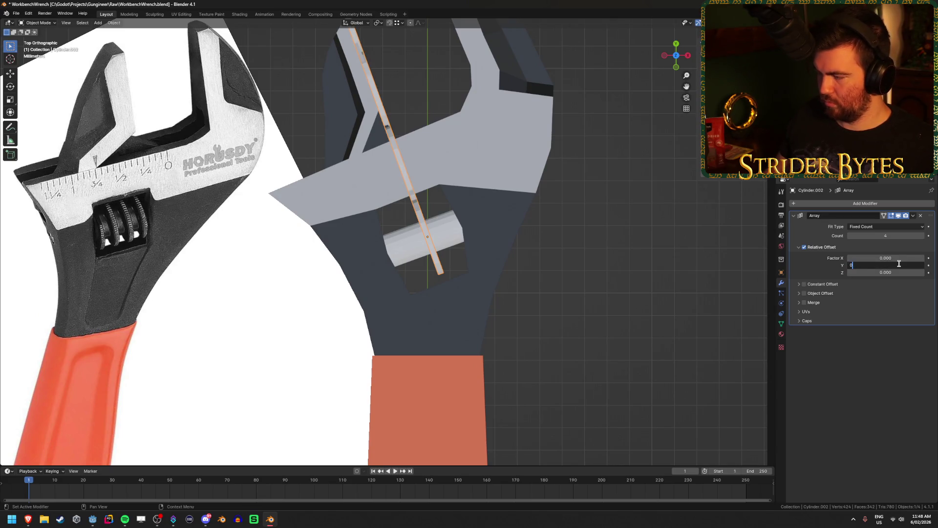
pyautogui.press('Return')
pyautogui.click(900, 273)
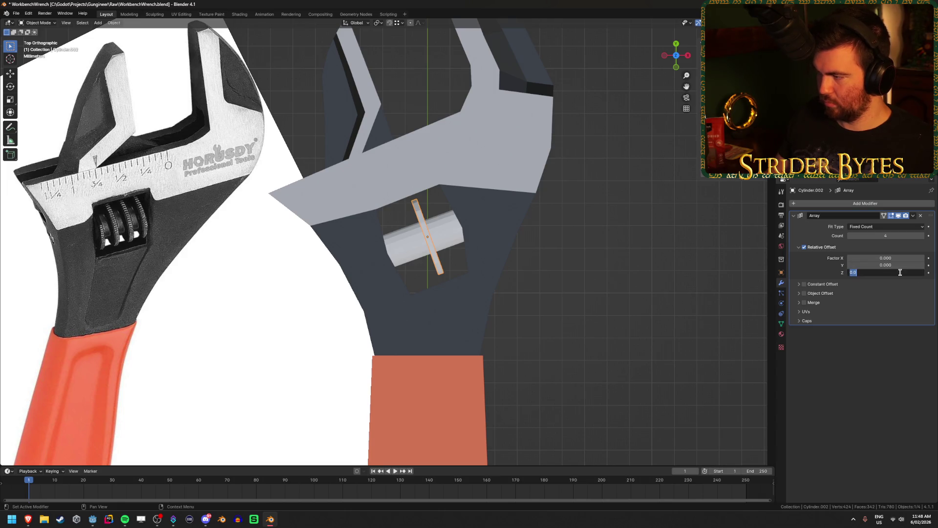
pyautogui.write('1')
pyautogui.press('Return')
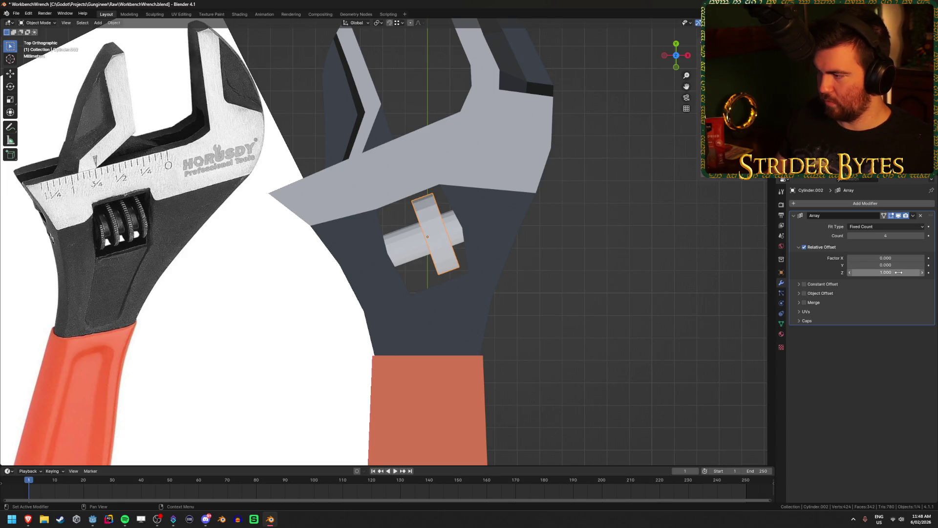
pyautogui.click(899, 273)
pyautogui.write('1.5')
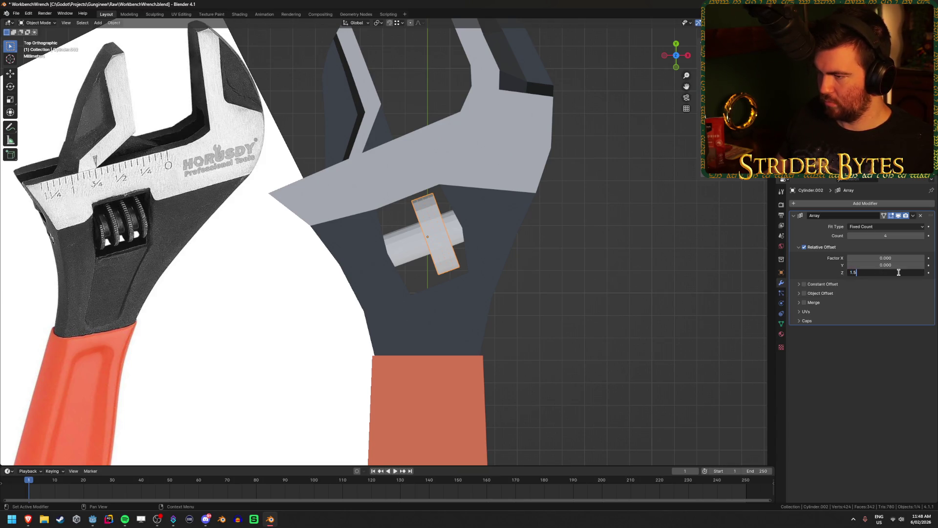
pyautogui.press('Return')
pyautogui.write('2')
pyautogui.press('Return')
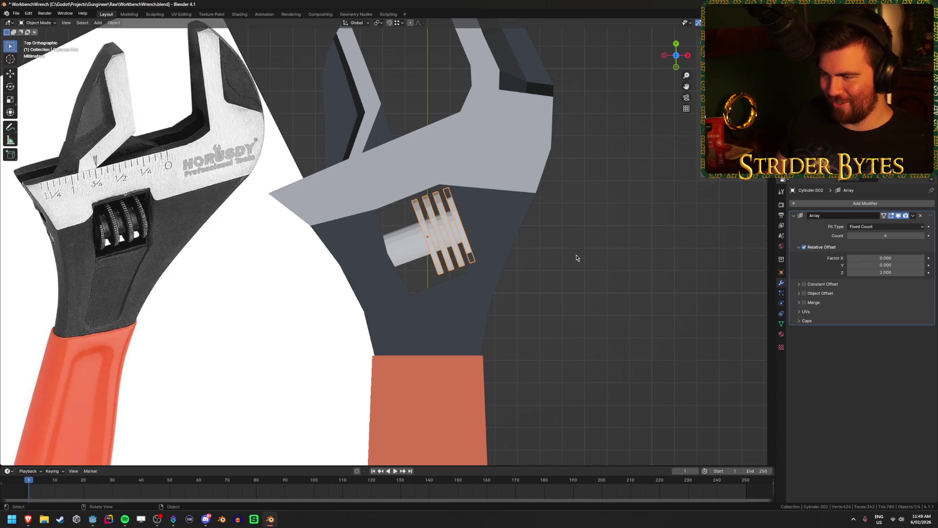
# - Move the ring array over the screw and raise the Z offset factor to 2.5, then 3
pyautogui.press('g')
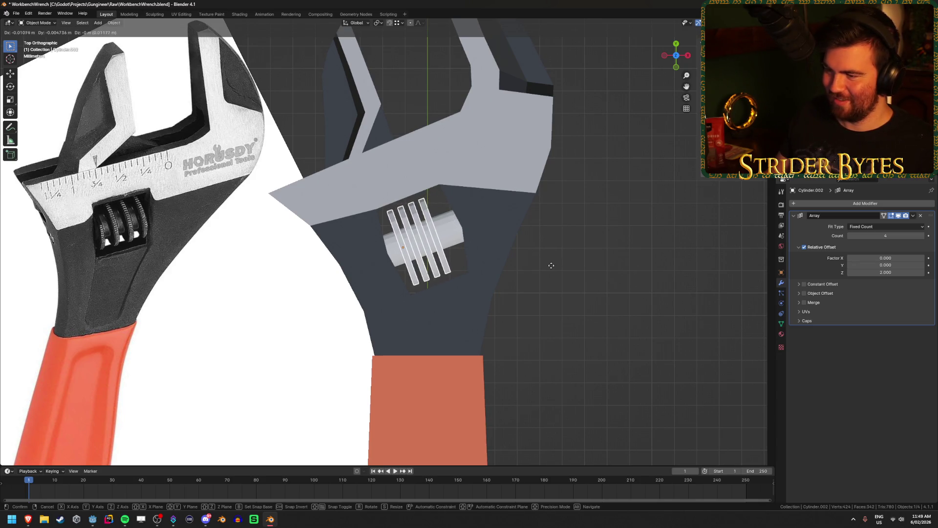
pyautogui.click(550, 269)
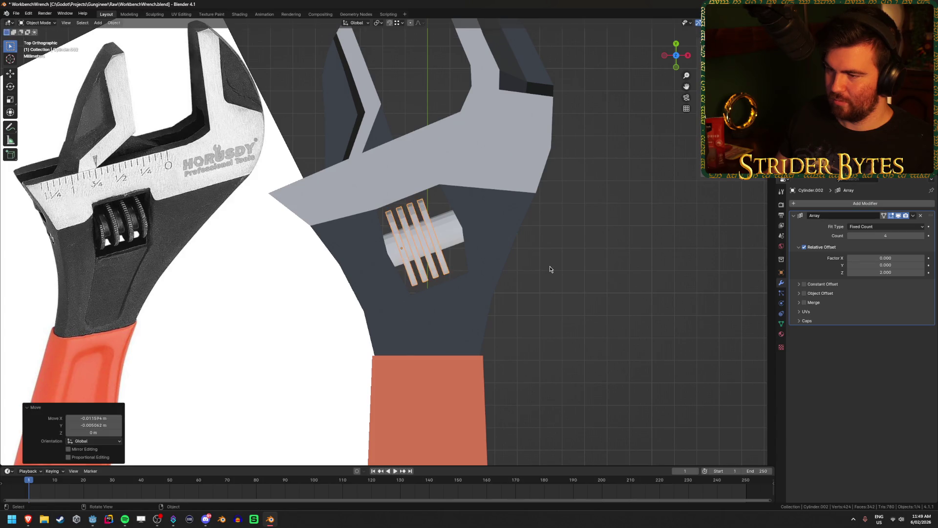
pyautogui.write('2.5')
pyautogui.press('Return')
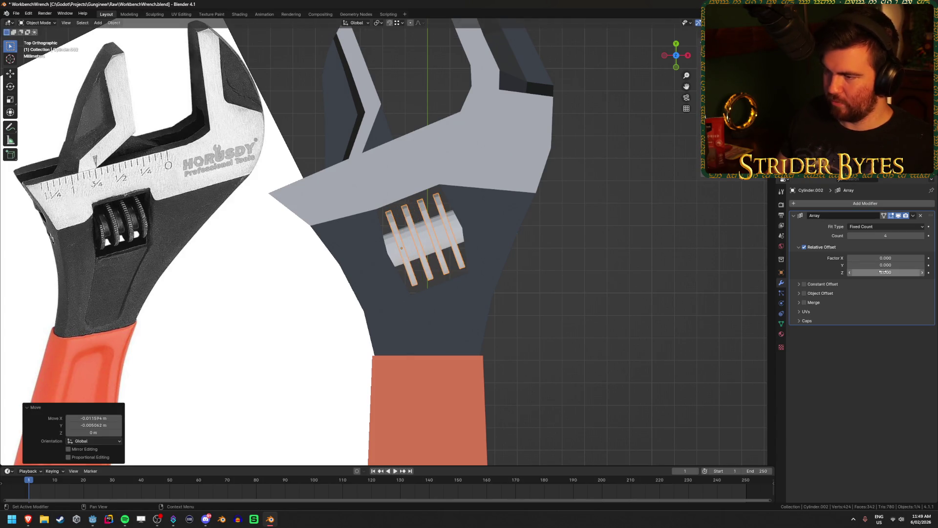
pyautogui.doubleClick(884, 271)
pyautogui.write('3')
pyautogui.press('Return')
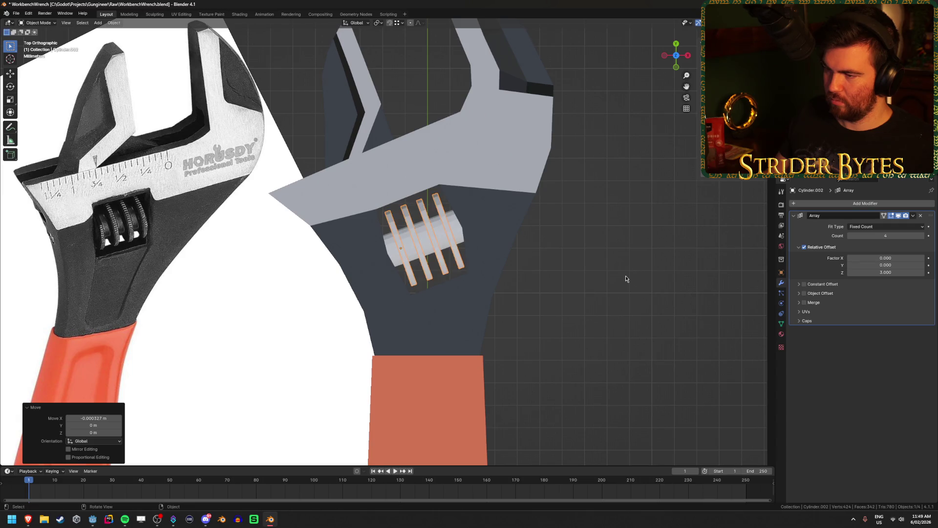
# - Deselect and check the bar spacing in wireframe from a perspective angle
pyautogui.click(597, 311)
pyautogui.hotkey('shift', 'z')
pyautogui.hotkey('shift', 'z')
pyautogui.moveTo(603, 293)
pyautogui.mouseDown(button='middle')
pyautogui.moveTo(593, 285)
pyautogui.moveTo(278, 398)
pyautogui.moveTo(615, 261)
pyautogui.moveTo(634, 267)
pyautogui.moveTo(660, 237)
pyautogui.moveTo(636, 244)
pyautogui.moveTo(622, 235)
pyautogui.moveTo(620, 190)
pyautogui.moveTo(601, 237)
pyautogui.moveTo(465, 292)
pyautogui.moveTo(509, 281)
pyautogui.moveTo(509, 291)
pyautogui.mouseUp(button='middle')
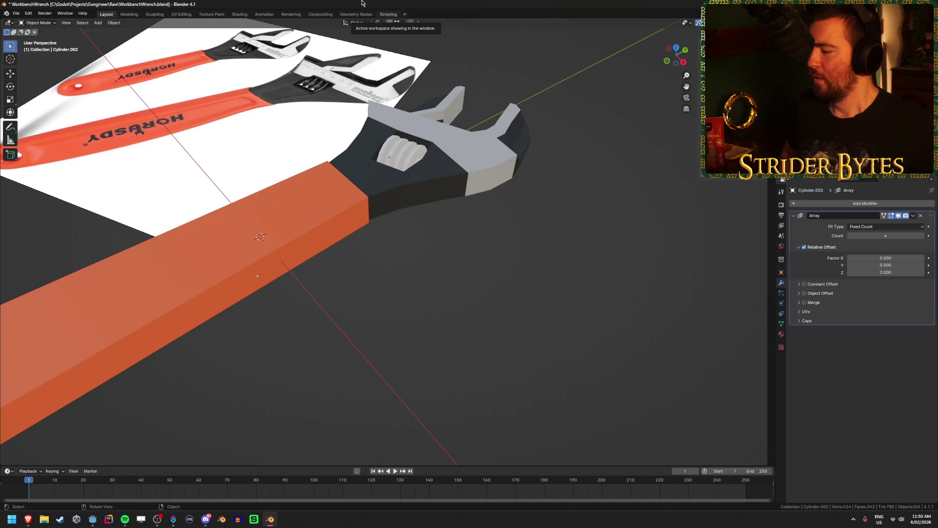
# - Select the screw and apply its Array modifier into real geometry
pyautogui.scroll(-5, 391, 331)
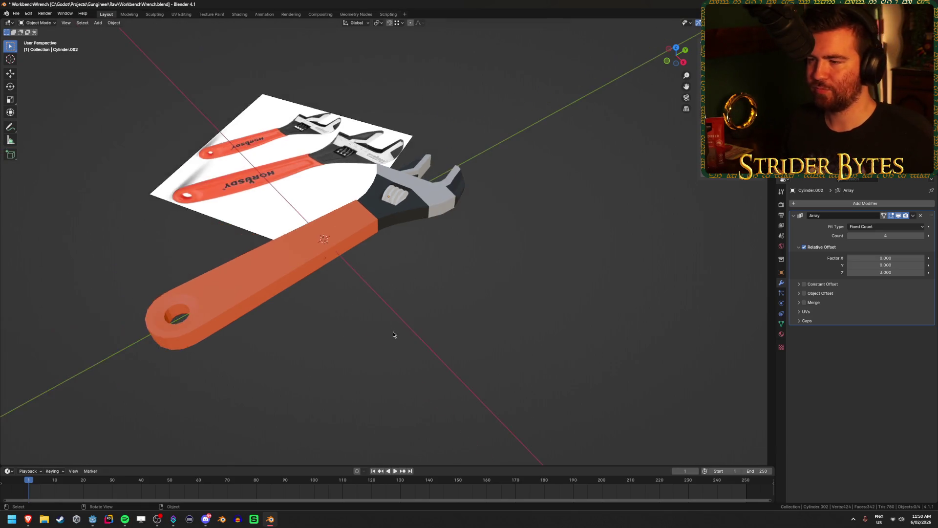
pyautogui.moveTo(392, 331); pyautogui.dragTo(394, 295, button='middle')
pyautogui.scroll(5, 394, 294)
pyautogui.click(426, 224)
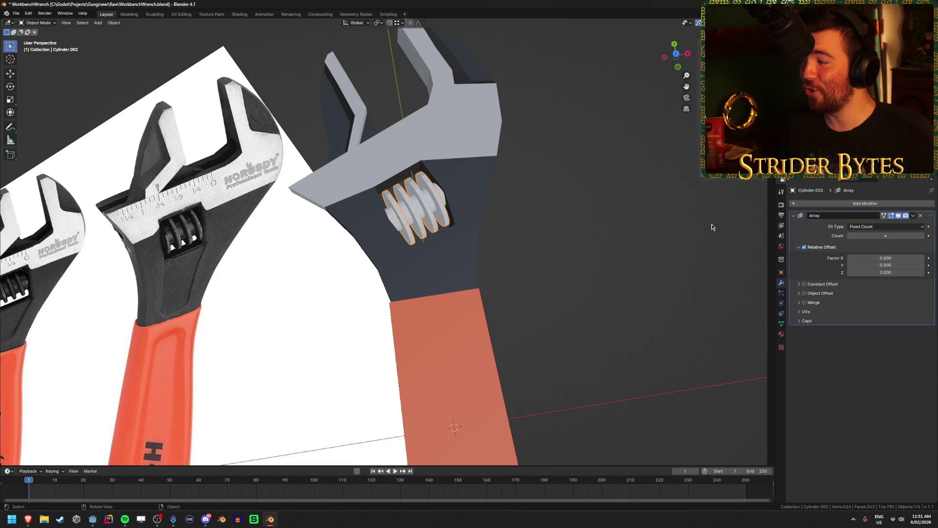
pyautogui.moveTo(594, 226); pyautogui.dragTo(595, 226, button='middle')
pyautogui.click(913, 215)
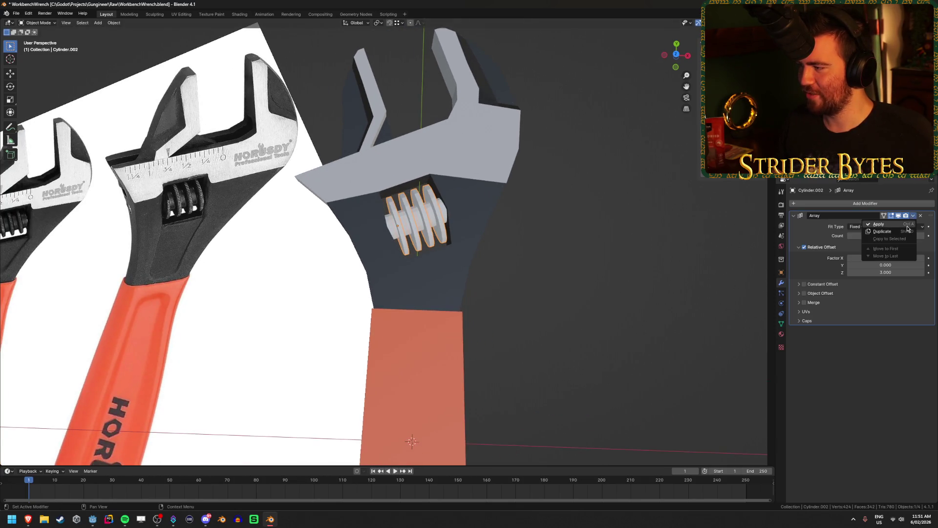
pyautogui.click(908, 228)
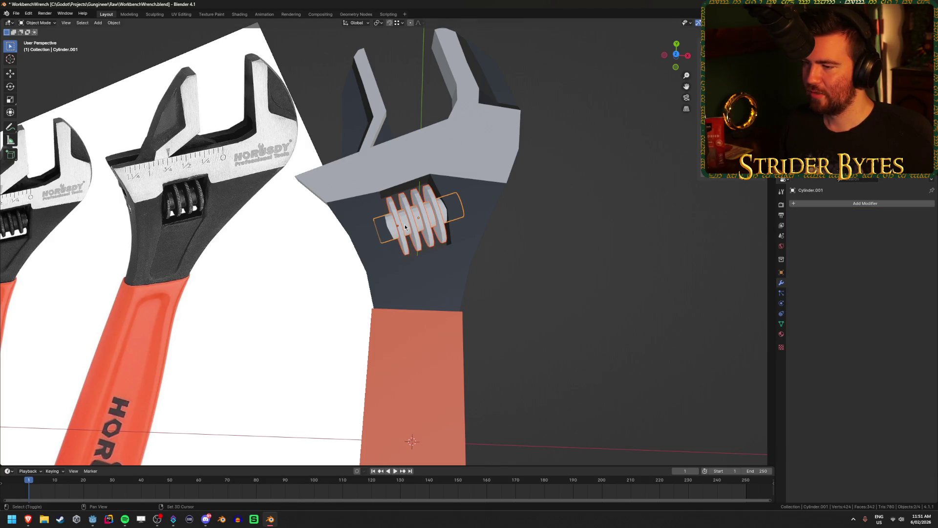
# - Join the screw into the wrench body and assign the dark Material.002 to it
pyautogui.keyDown('shift'); pyautogui.click(362, 228); pyautogui.keyUp('shift')
pyautogui.hotkey('ctrl', 'j')
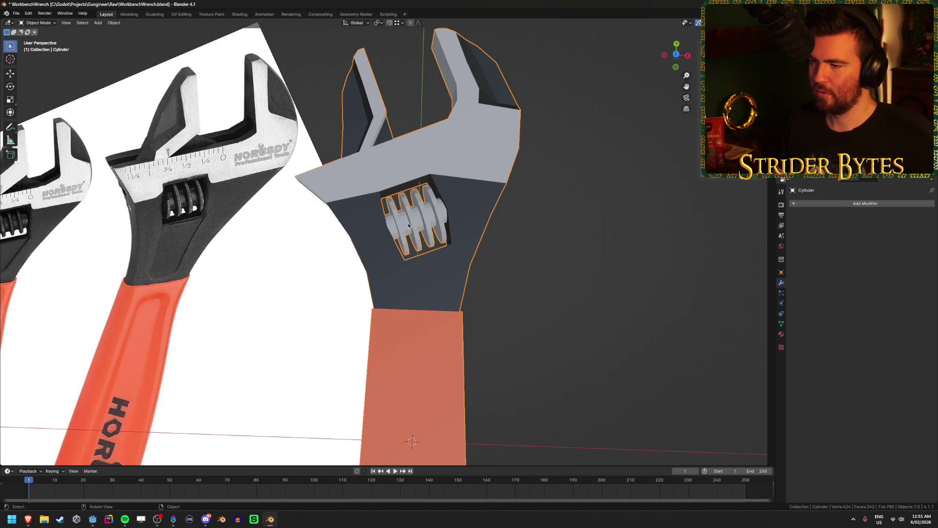
pyautogui.scroll(3, 408, 225)
pyautogui.press('Tab')
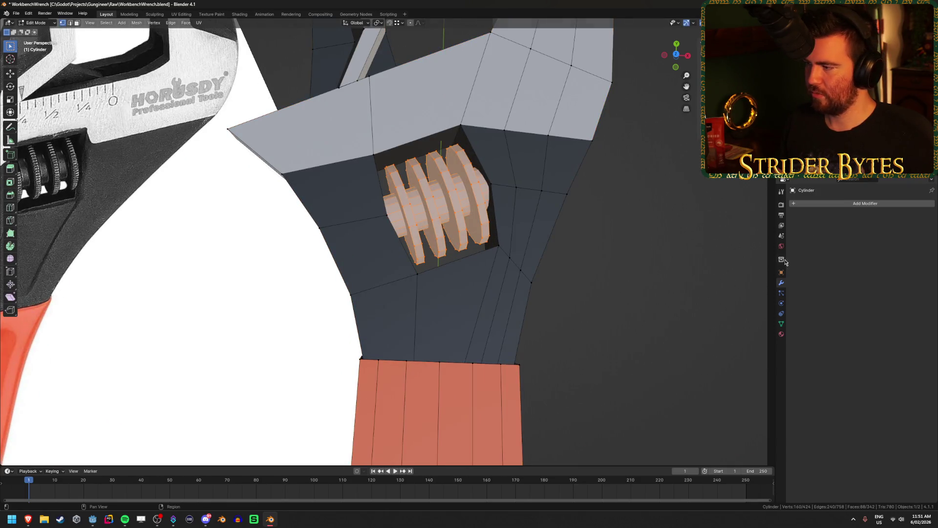
pyautogui.click(781, 332)
pyautogui.click(822, 258)
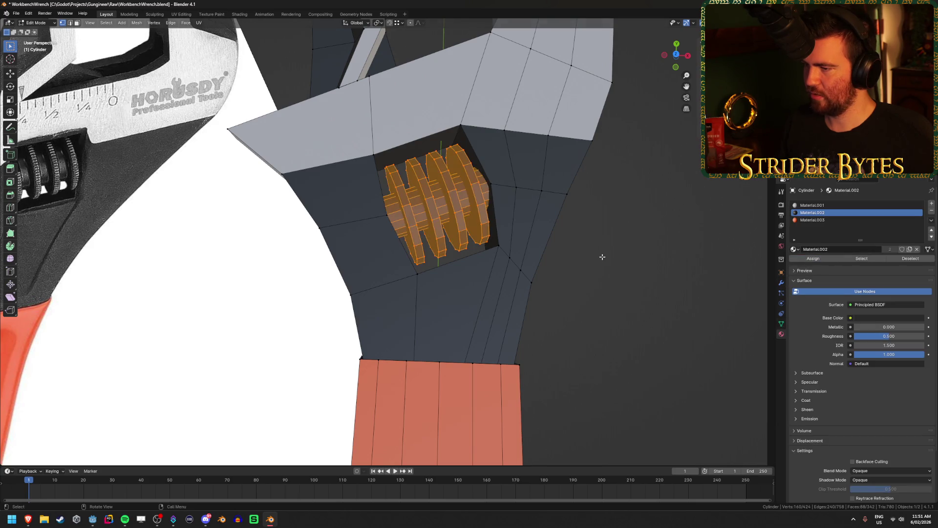
pyautogui.press('Tab')
# - Review the recoloured screw, save WorkbenchWrench.blend, and reselect the wrench
pyautogui.moveTo(629, 298)
pyautogui.mouseDown(button='middle')
pyautogui.moveTo(609, 281)
pyautogui.moveTo(622, 271)
pyautogui.mouseUp(button='middle')
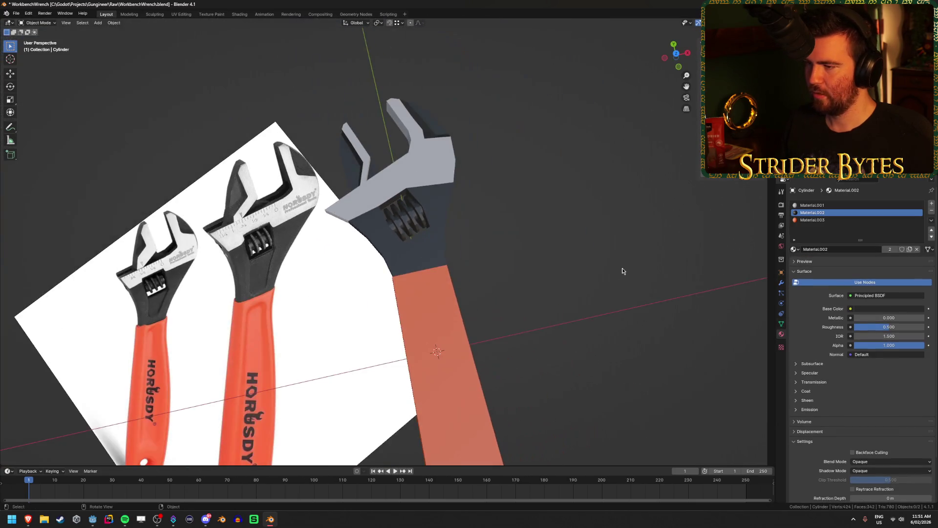
pyautogui.scroll(-5, 581, 215)
pyautogui.moveTo(488, 245)
pyautogui.mouseDown(button='middle')
pyautogui.moveTo(515, 218)
pyautogui.moveTo(476, 270)
pyautogui.mouseUp(button='middle')
pyautogui.scroll(5, 476, 270)
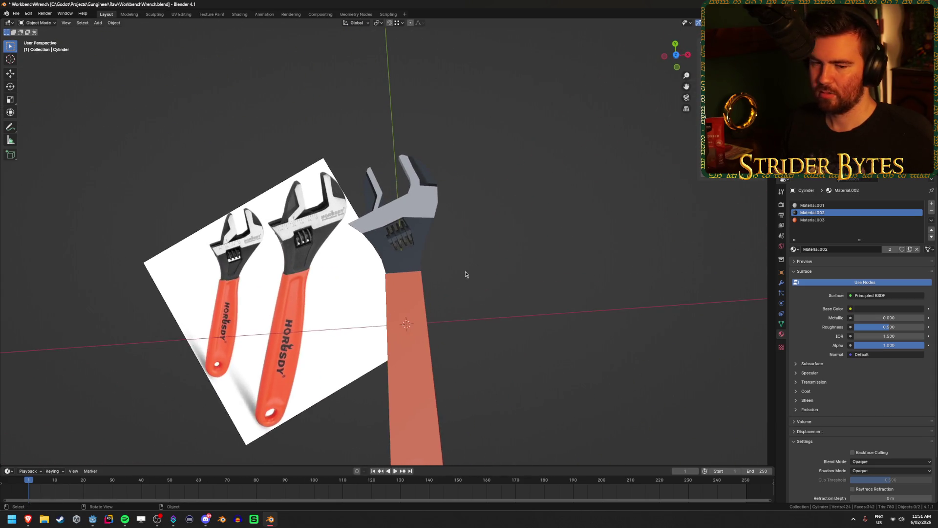
pyautogui.hotkey('ctrl', 's')
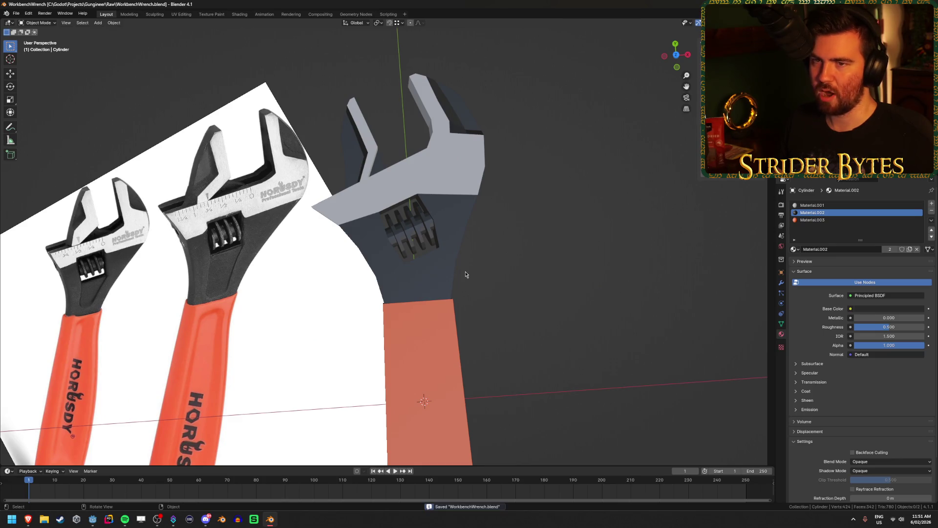
pyautogui.scroll(1, 499, 255)
pyautogui.click(365, 266)
# - In top-view Edit Mode, move an edge on the wrench head's left side
pyautogui.hotkey('shift', 'z')
pyautogui.press('KP_7')
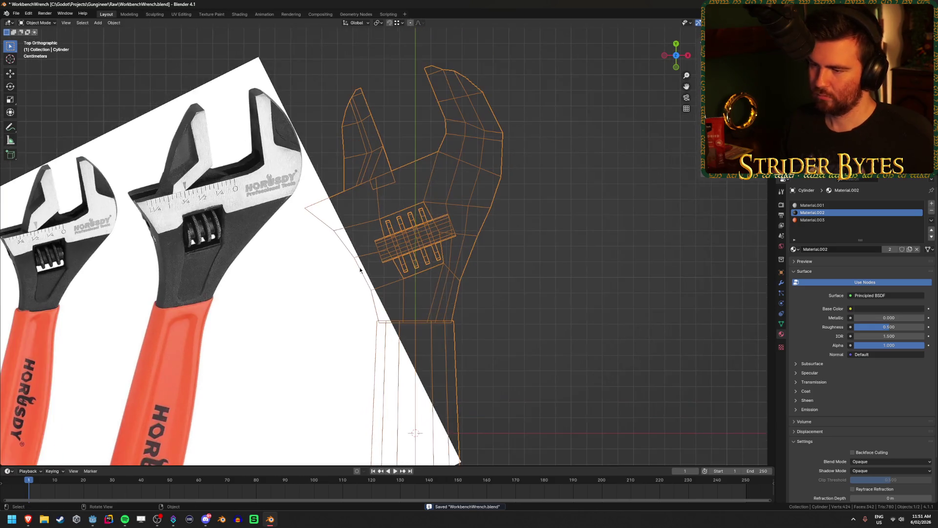
pyautogui.scroll(1, 332, 254)
pyautogui.press('Tab')
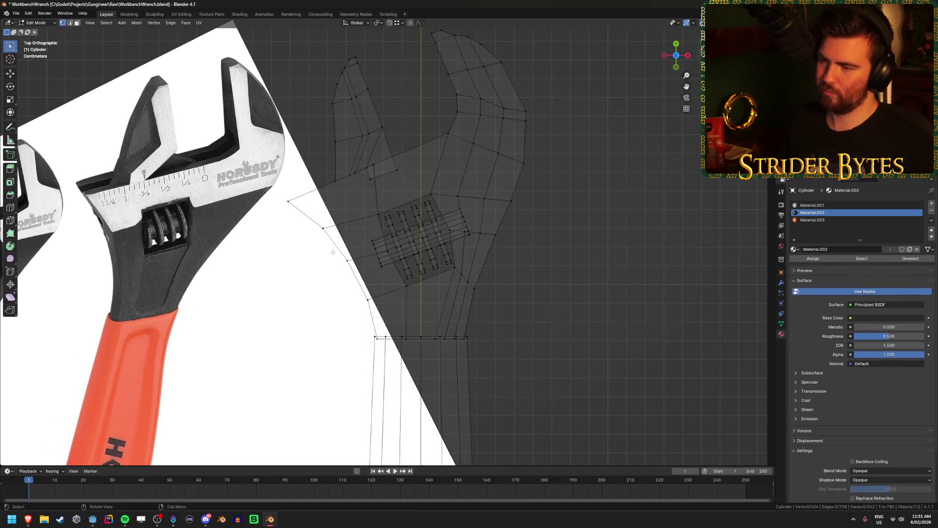
pyautogui.hotkey('shift', 'z')
pyautogui.hotkey('shift', 'z')
pyautogui.keyDown('shift'); pyautogui.click(345, 217); pyautogui.keyUp('shift')
pyautogui.hotkey('shift', 'z')
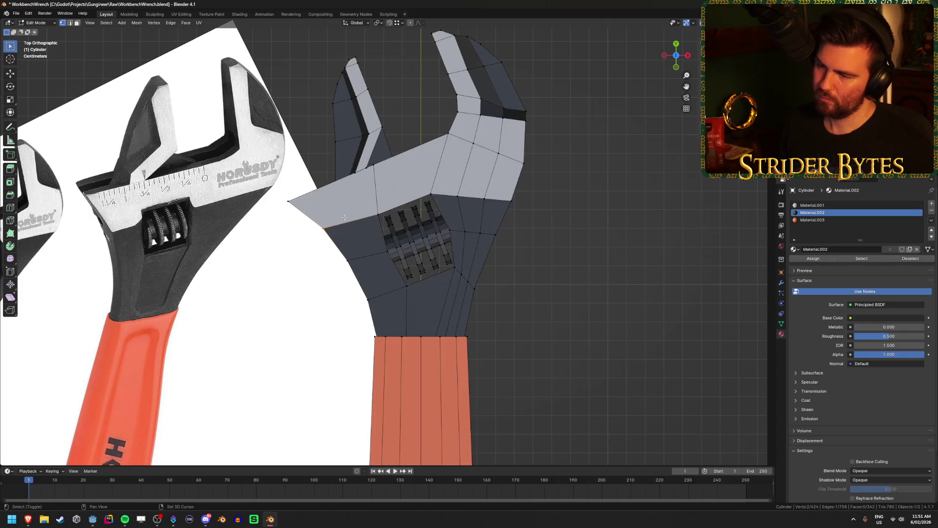
pyautogui.press('g')
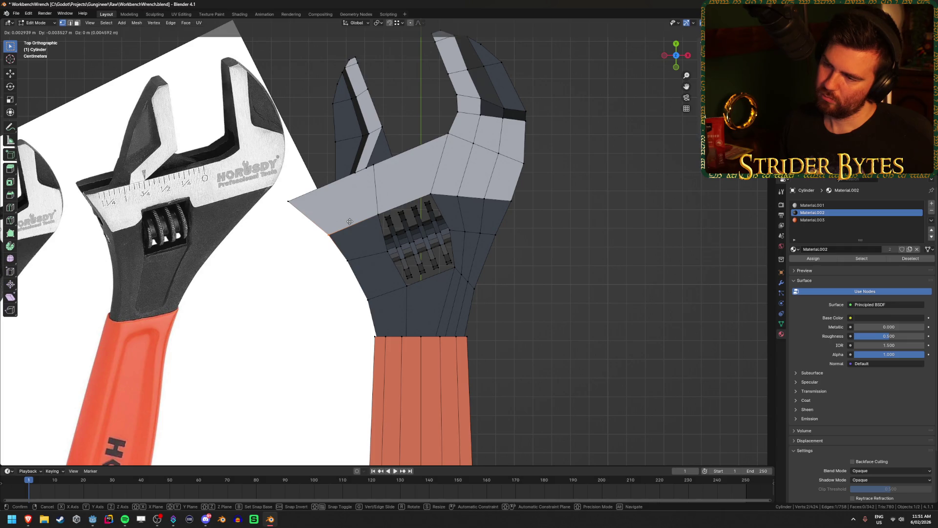
pyautogui.click(349, 222)
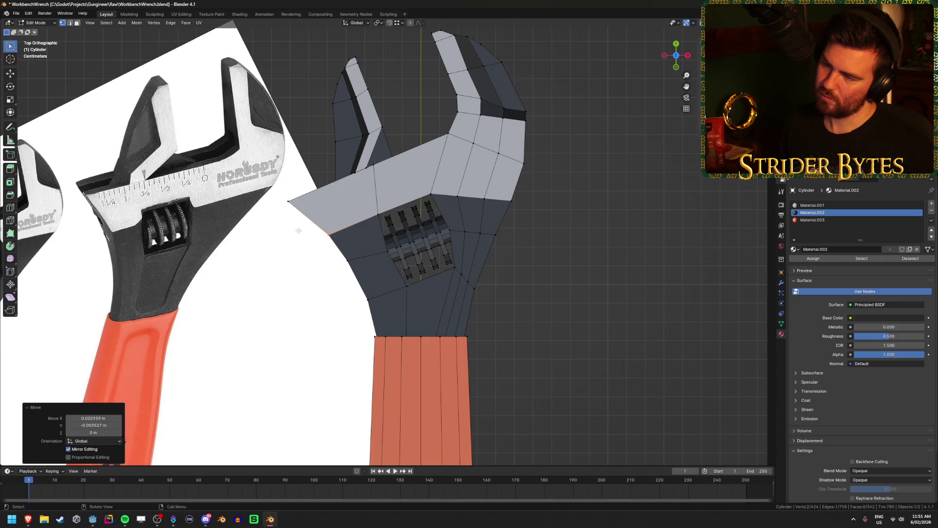
# - Add an edge loop across the head and reposition the new vertex pair
pyautogui.hotkey('ctrl', 'r')
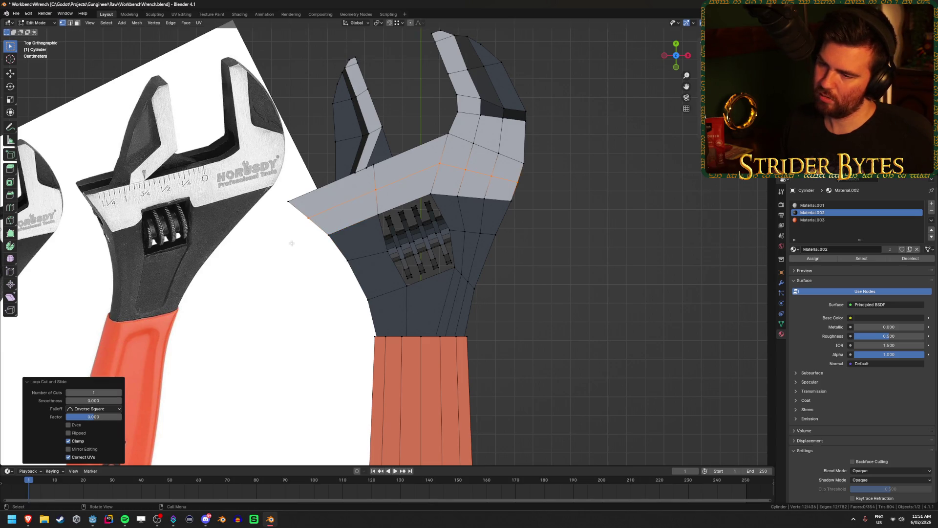
pyautogui.hotkey('alt', 'z')
pyautogui.moveTo(300, 208); pyautogui.dragTo(320, 225)
pyautogui.hotkey('alt', 'z')
pyautogui.press('g')
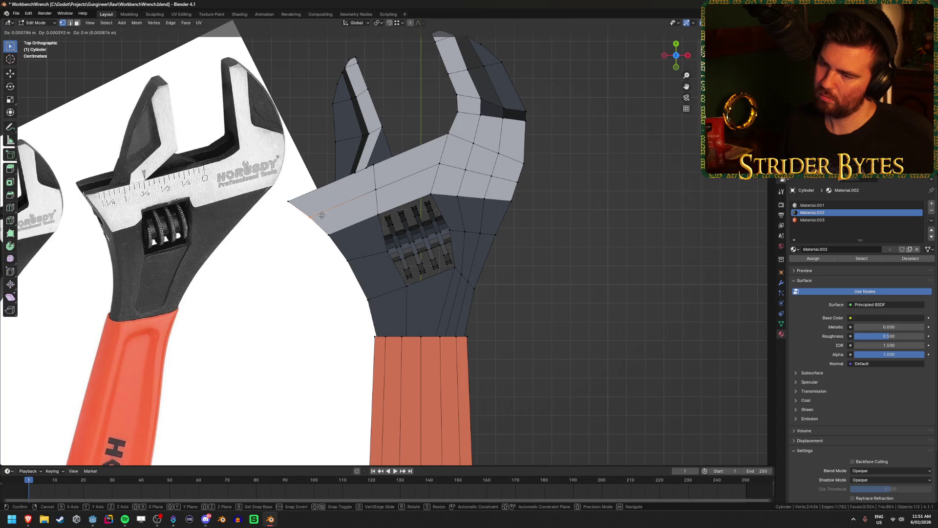
pyautogui.click(324, 215)
pyautogui.moveTo(323, 215)
pyautogui.mouseDown(button='middle')
pyautogui.moveTo(308, 245)
pyautogui.moveTo(310, 237)
pyautogui.moveTo(431, 234)
pyautogui.moveTo(575, 256)
pyautogui.moveTo(519, 284)
pyautogui.moveTo(492, 274)
pyautogui.mouseUp(button='middle')
# - Nudge three vertices along the head's right edge to follow the reference outline
pyautogui.press('Tab')
pyautogui.press('Tab')
pyautogui.press('KP_7')
pyautogui.hotkey('alt', 'z')
pyautogui.scroll(3, 492, 273)
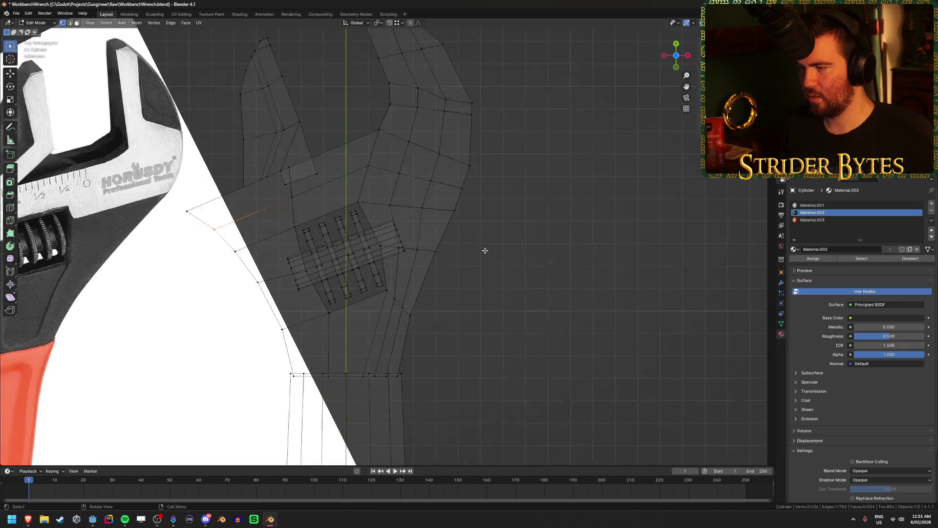
pyautogui.click(485, 151)
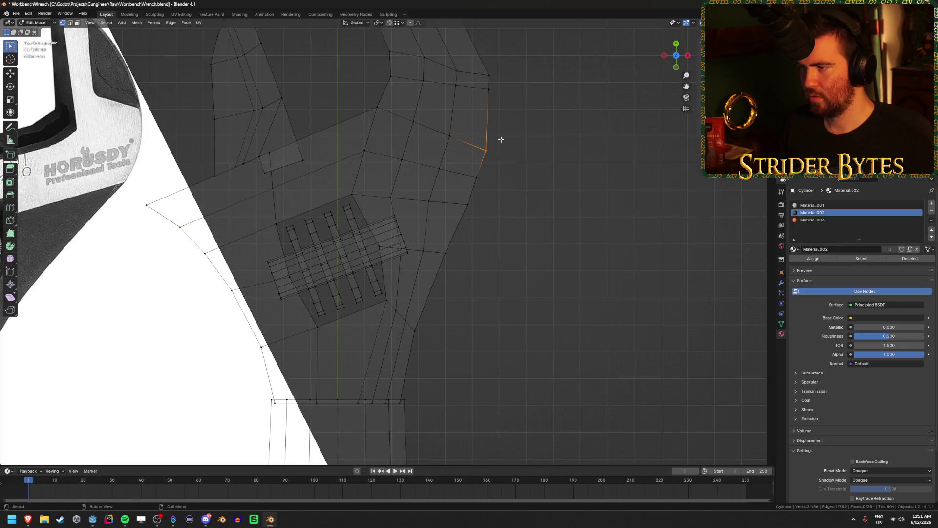
pyautogui.press('g')
pyautogui.click(513, 147)
pyautogui.click(450, 135)
pyautogui.press('g')
pyautogui.click(451, 131)
pyautogui.click(474, 181)
pyautogui.press('g')
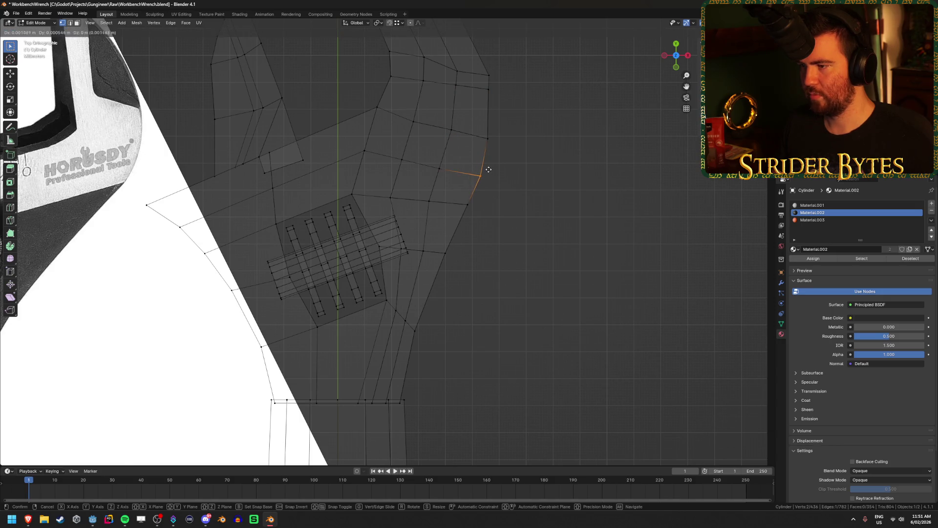
pyautogui.click(489, 170)
# - Clear the selection and view the reshaped head in Material Preview from an angle
pyautogui.click(518, 172)
pyautogui.press('z')
pyautogui.click(551, 283)
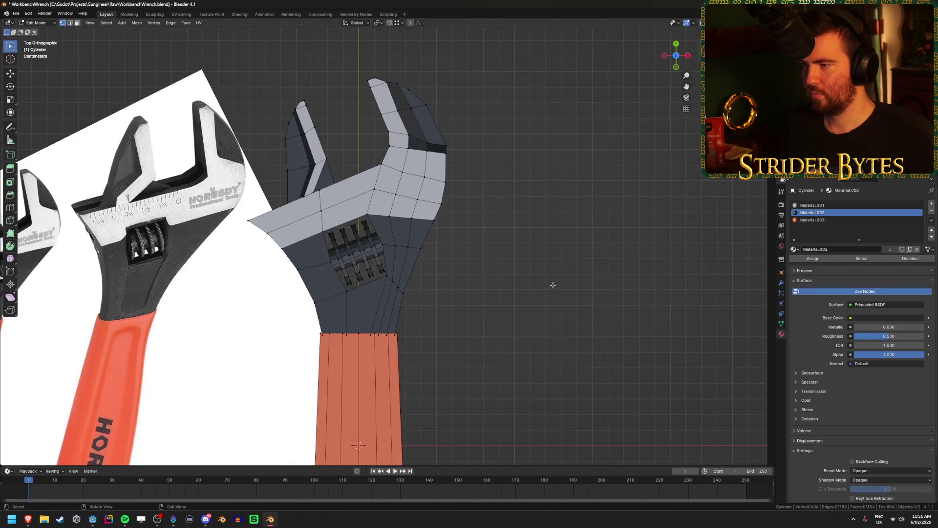
pyautogui.press('Tab')
pyautogui.moveTo(554, 288)
pyautogui.mouseDown(button='middle')
pyautogui.moveTo(482, 243)
pyautogui.moveTo(509, 216)
pyautogui.moveTo(522, 172)
pyautogui.moveTo(523, 246)
pyautogui.moveTo(555, 305)
pyautogui.mouseUp(button='middle')
# - Delete the reference image from the scene
pyautogui.click(244, 333)
pyautogui.press('x')
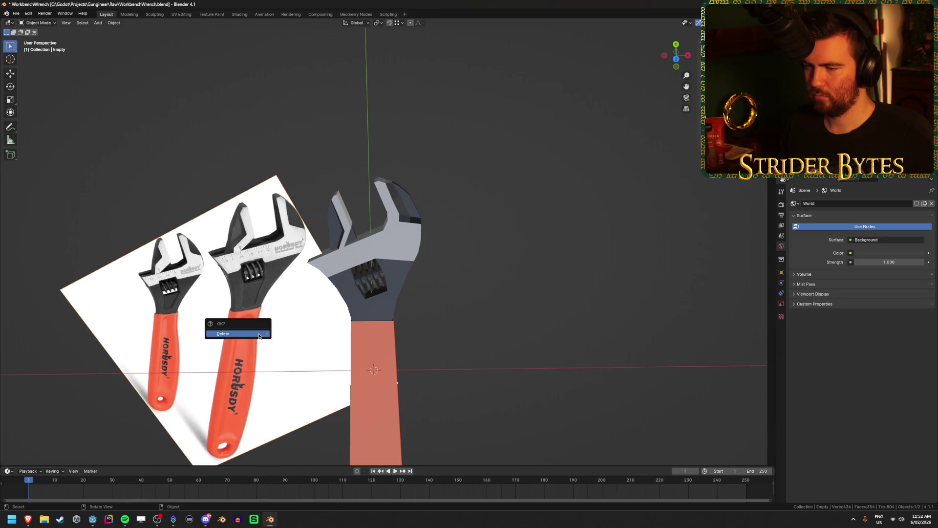
pyautogui.click(244, 332)
pyautogui.moveTo(256, 355)
pyautogui.mouseDown(button='middle')
pyautogui.moveTo(270, 317)
pyautogui.moveTo(243, 270)
pyautogui.moveTo(589, 254)
pyautogui.mouseUp(button='middle')
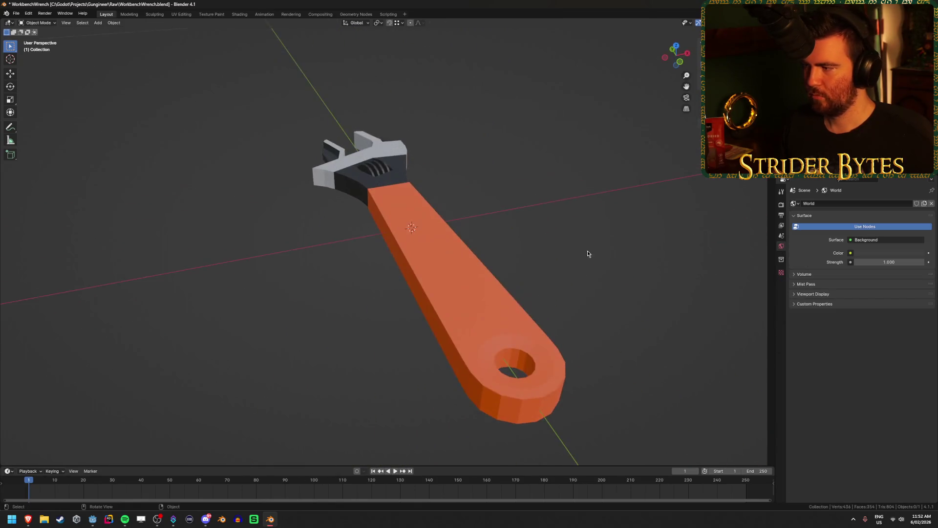
# - Set the orange handle's Material.003 roughness to 0.8 for a matte finish
pyautogui.click(427, 271)
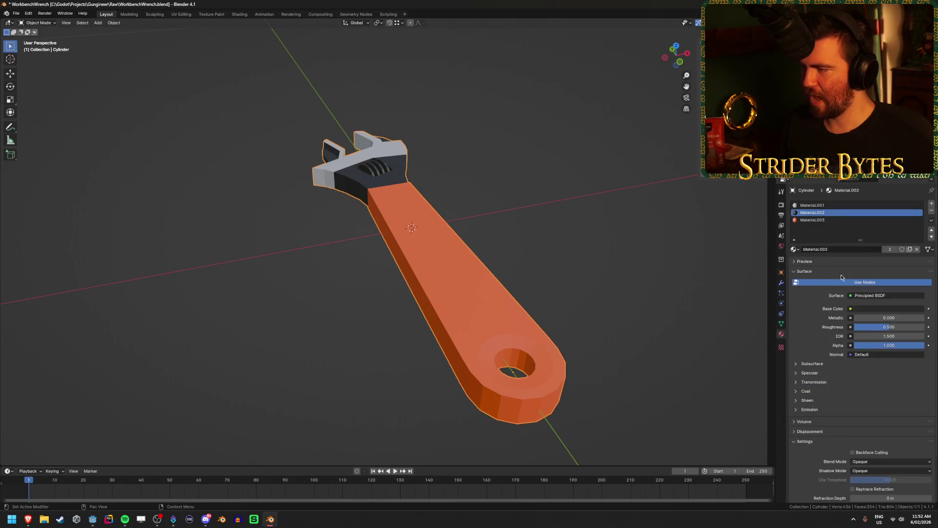
pyautogui.click(804, 221)
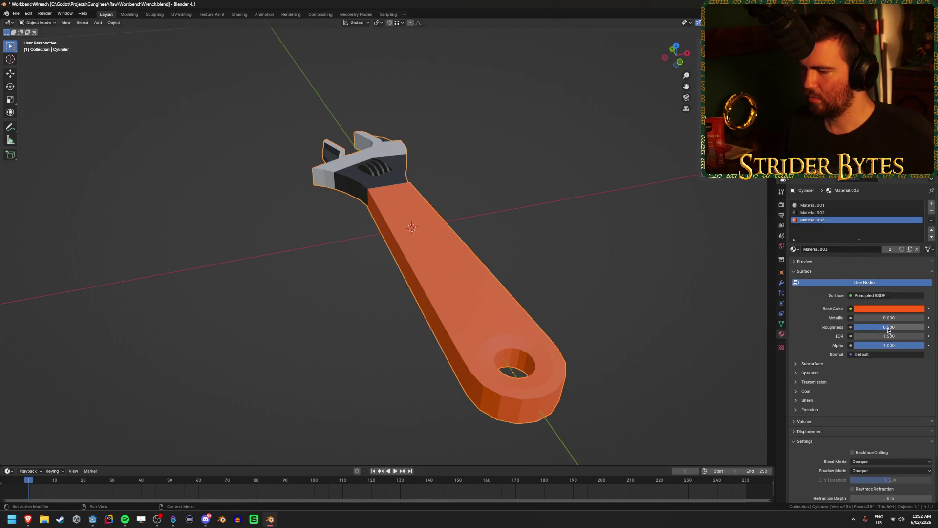
pyautogui.press('BackSpace')
pyautogui.moveTo(868, 327); pyautogui.dragTo(896, 326)
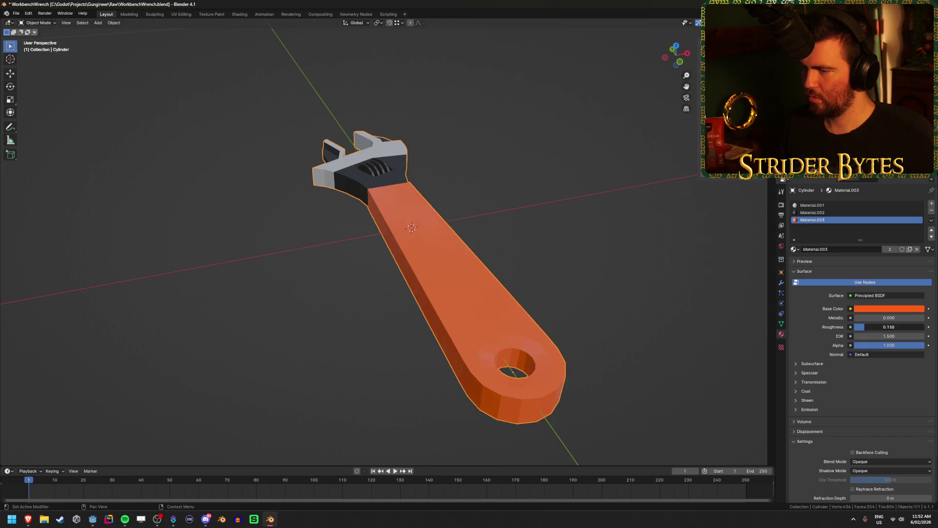
pyautogui.click(896, 326)
pyautogui.write('0.8')
pyautogui.press('Return')
pyautogui.moveTo(427, 140)
pyautogui.mouseDown(button='middle')
pyautogui.moveTo(419, 182)
pyautogui.moveTo(593, 210)
pyautogui.moveTo(639, 231)
pyautogui.moveTo(834, 213)
pyautogui.mouseUp(button='middle')
pyautogui.click(834, 213)
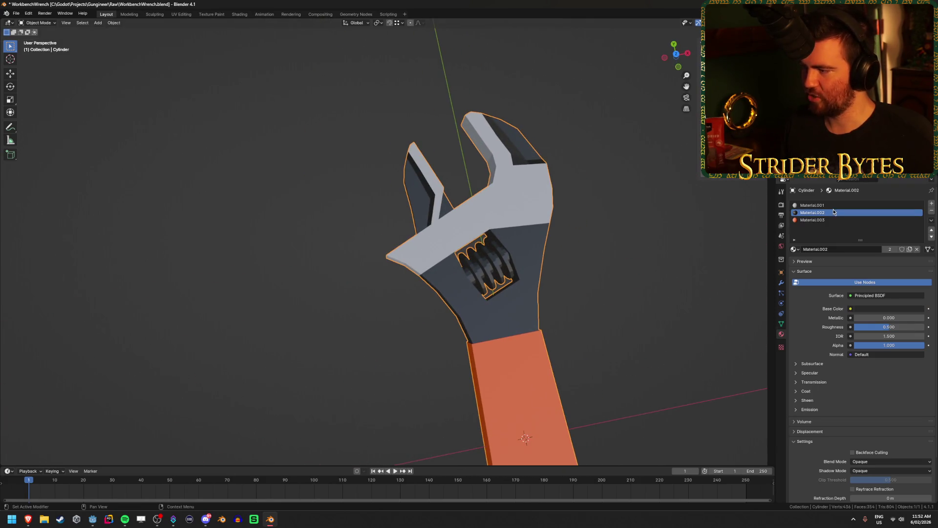
# - Set the grey metal Material.001 to Metallic 0.4 and Roughness 0.3
pyautogui.moveTo(877, 327); pyautogui.dragTo(897, 327)
pyautogui.click(889, 327)
pyautogui.write('0.3')
pyautogui.press('Return')
pyautogui.moveTo(874, 317)
pyautogui.mouseDown()
pyautogui.moveTo(893, 318)
pyautogui.moveTo(882, 318)
pyautogui.mouseUp()
pyautogui.click(882, 316)
pyautogui.write('.4')
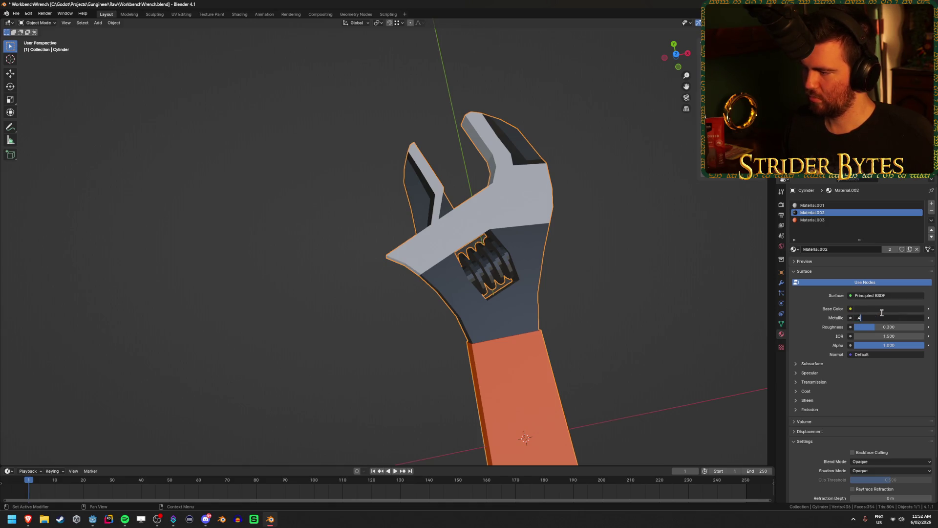
pyautogui.press('Return')
pyautogui.click(831, 205)
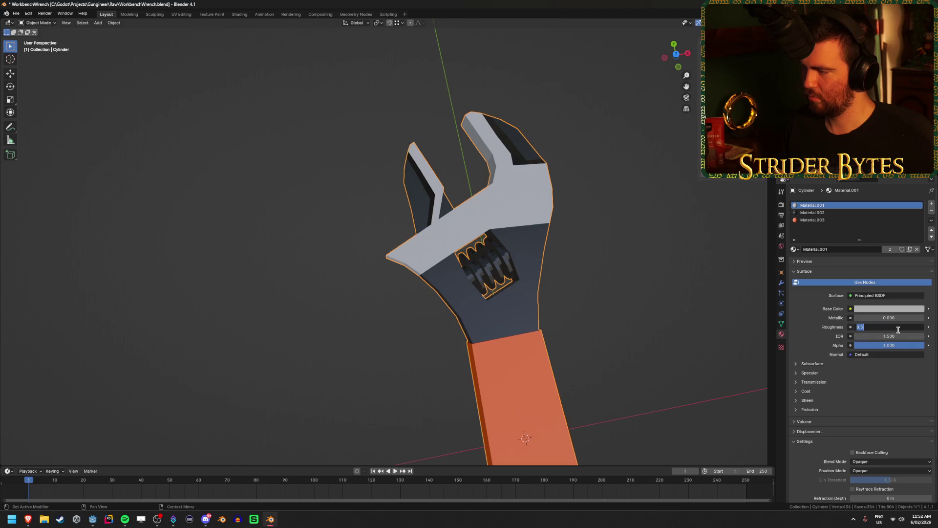
pyautogui.write('300')
pyautogui.click(898, 318)
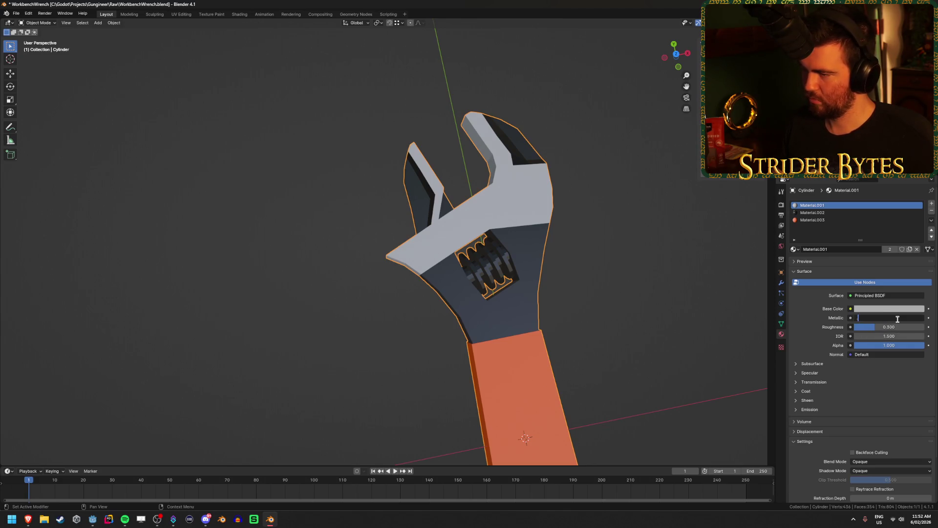
pyautogui.write('.4')
pyautogui.press('Return')
pyautogui.moveTo(572, 207)
pyautogui.mouseDown(button='middle')
pyautogui.moveTo(423, 143)
pyautogui.moveTo(425, 116)
pyautogui.moveTo(385, 57)
pyautogui.moveTo(485, 232)
pyautogui.moveTo(557, 248)
pyautogui.moveTo(551, 270)
pyautogui.moveTo(542, 201)
pyautogui.moveTo(547, 210)
pyautogui.mouseUp(button='middle')
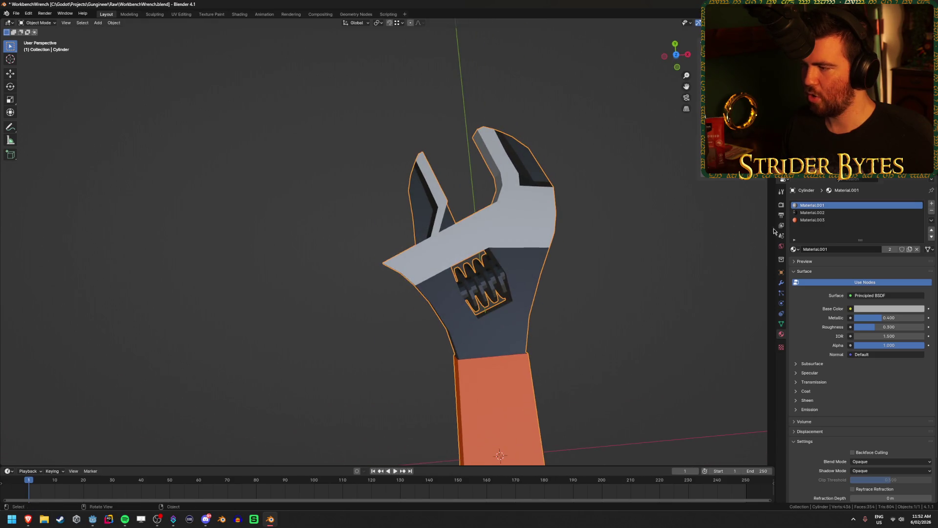
# - Give the dark Material.002 Metallic 0.2 and Roughness 0.7
pyautogui.click(796, 213)
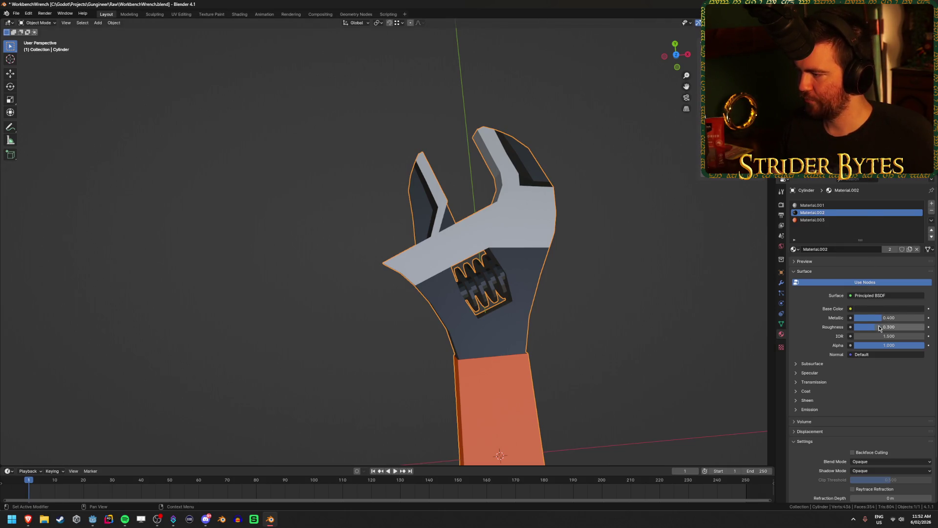
pyautogui.moveTo(875, 318)
pyautogui.mouseDown()
pyautogui.moveTo(904, 318)
pyautogui.moveTo(890, 327)
pyautogui.moveTo(890, 317)
pyautogui.moveTo(909, 317)
pyautogui.moveTo(855, 318)
pyautogui.mouseUp()
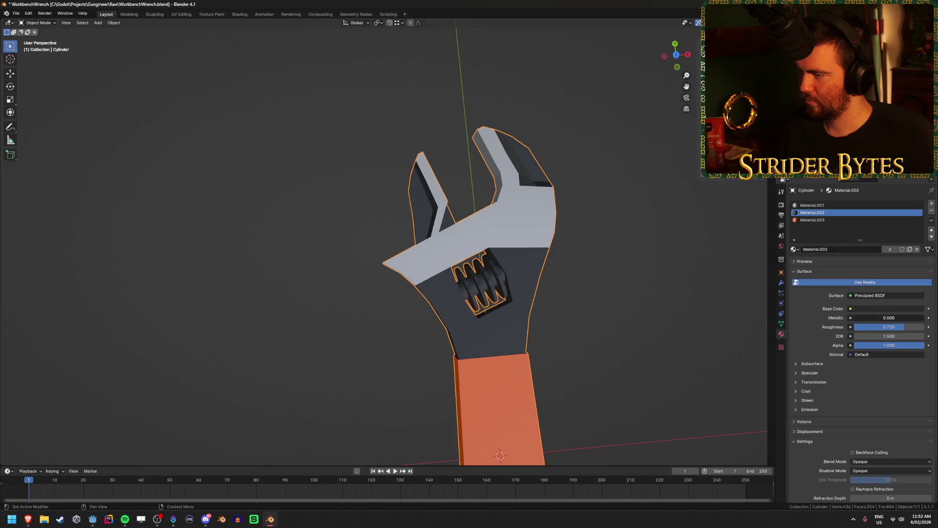
pyautogui.click(882, 317)
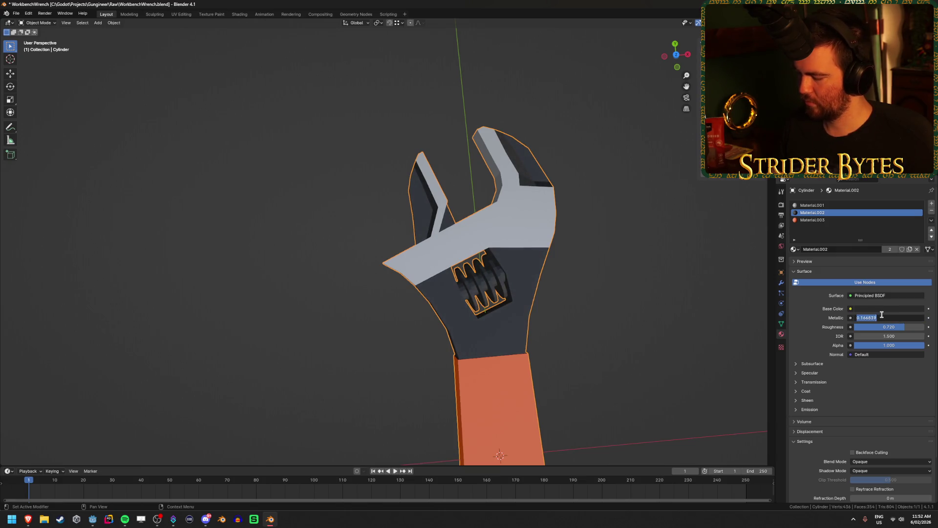
pyautogui.write('0.200')
pyautogui.click(889, 327)
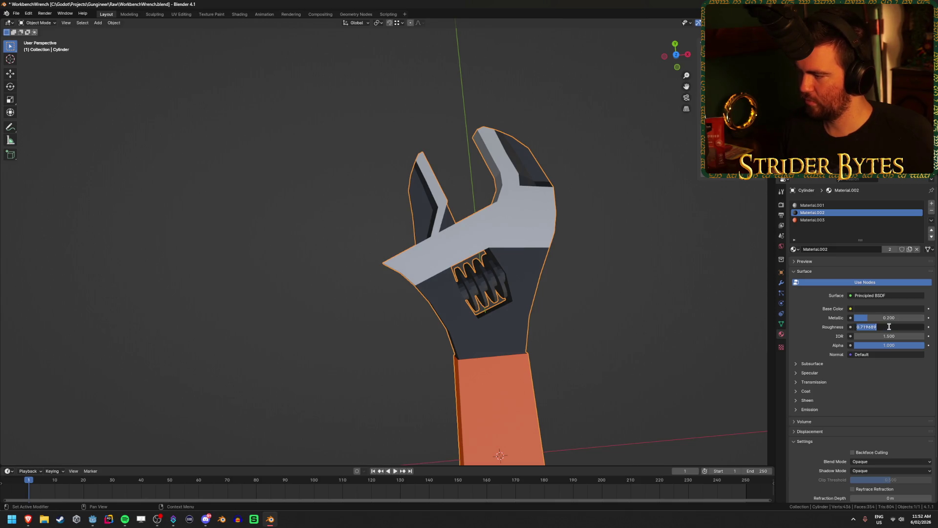
pyautogui.write('.7')
pyautogui.press('Return')
# - Save WorkbenchWrench.blend with Ctrl+S
pyautogui.moveTo(699, 293)
pyautogui.mouseDown(button='middle')
pyautogui.moveTo(571, 292)
pyautogui.moveTo(500, 232)
pyautogui.moveTo(446, 147)
pyautogui.moveTo(426, 173)
pyautogui.moveTo(585, 315)
pyautogui.mouseUp(button='middle')
pyautogui.hotkey('ctrl', 's')
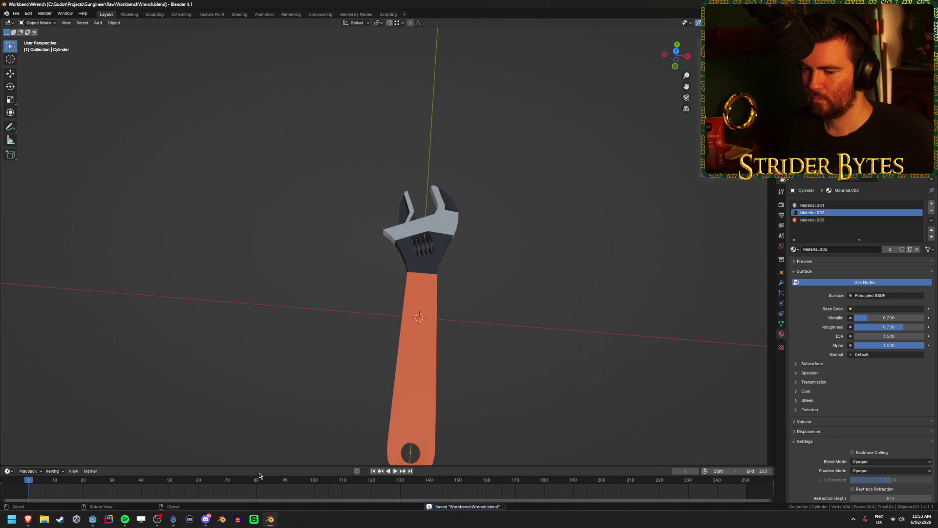
pyautogui.click(92, 519)
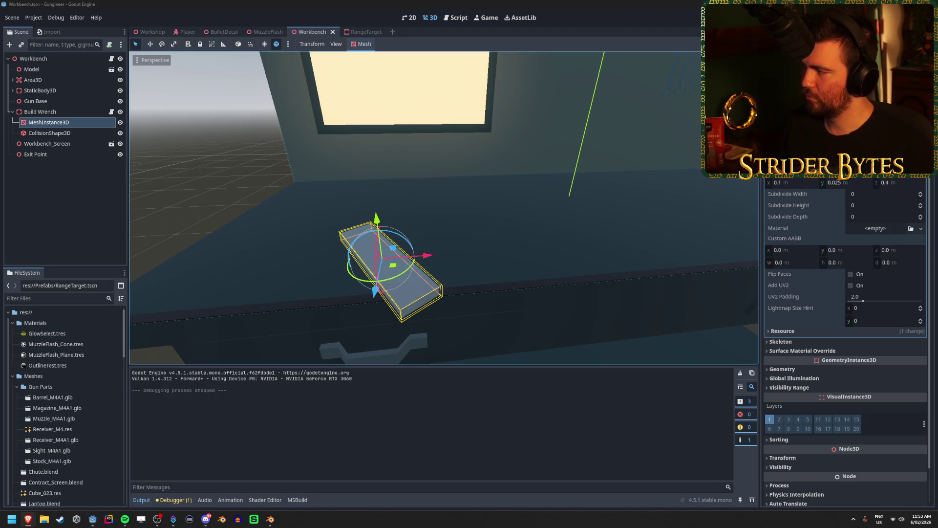
# - Collapse the Rifles and Gun Models folders and select WorkbenchWrench.blend under Raw
pyautogui.scroll(-10, 91, 373)
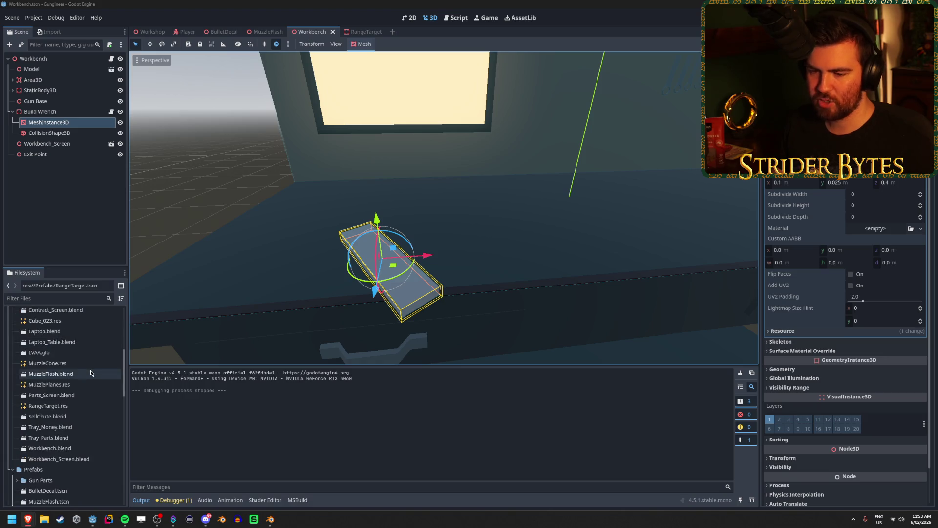
pyautogui.scroll(-2, 91, 373)
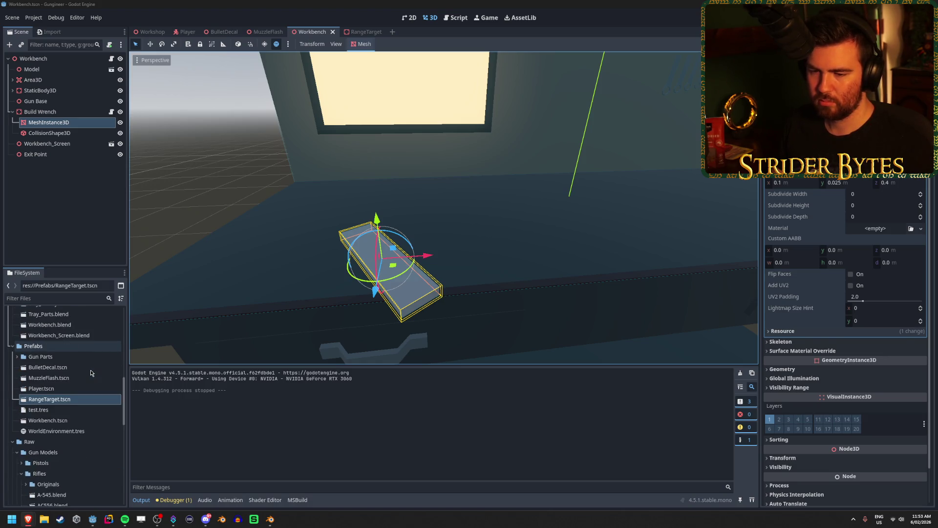
pyautogui.scroll(-10, 91, 373)
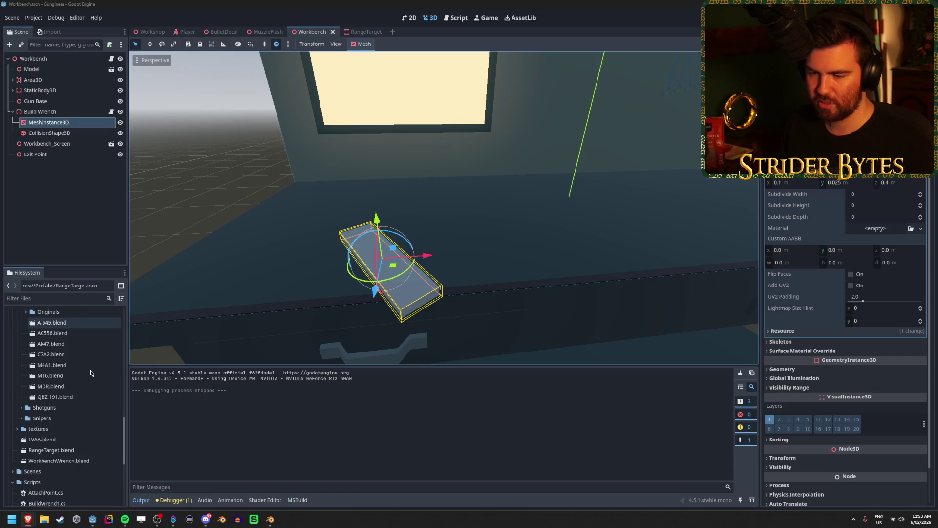
pyautogui.scroll(-8, 91, 373)
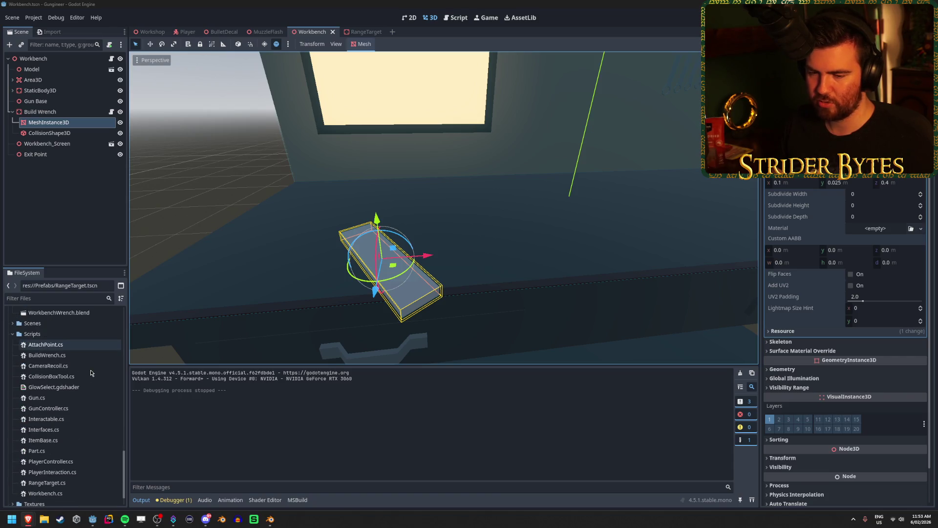
pyautogui.scroll(15, 90, 369)
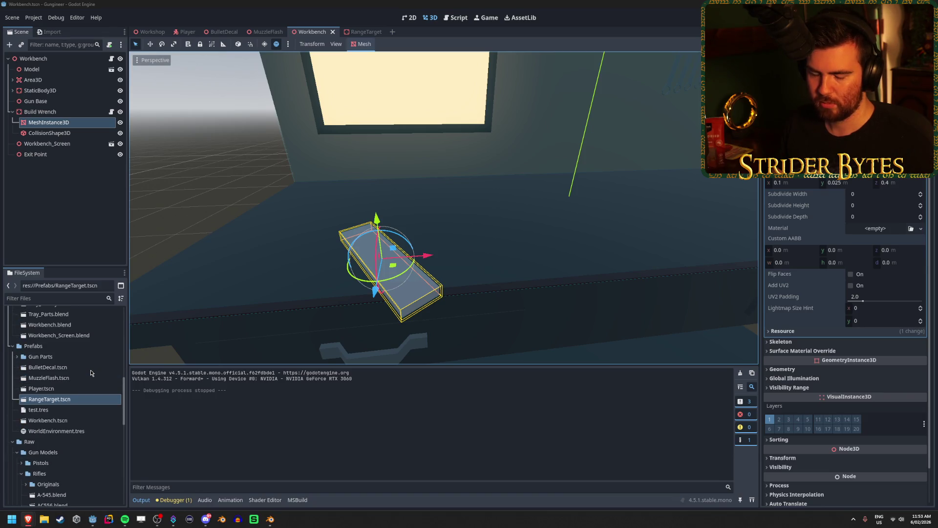
pyautogui.scroll(-15, 90, 373)
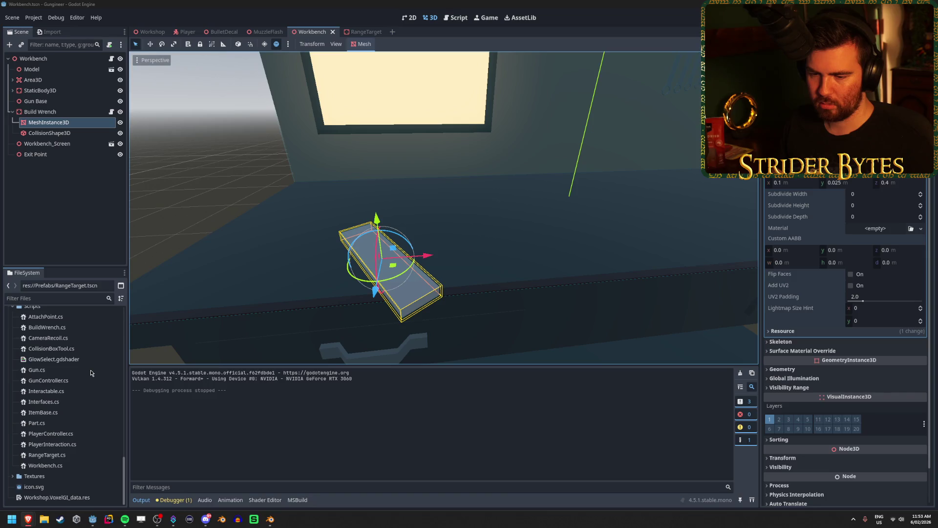
pyautogui.scroll(10, 90, 369)
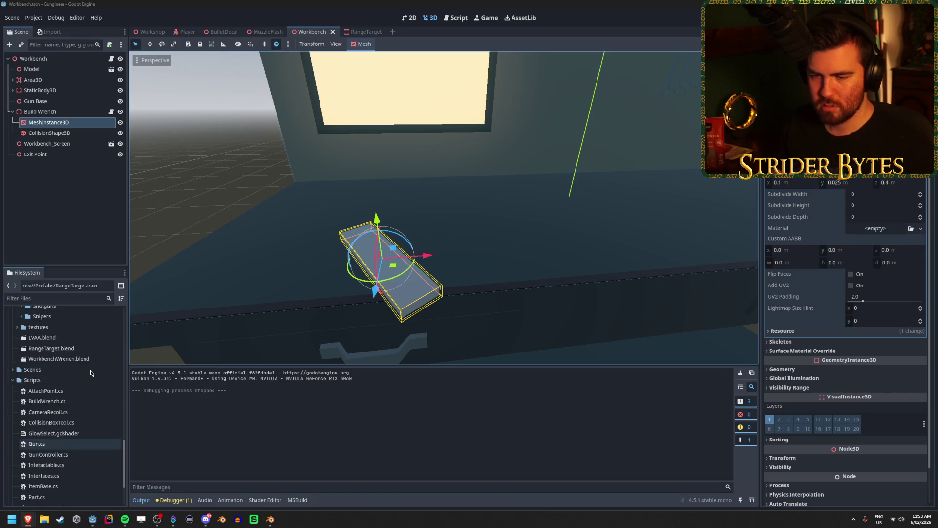
pyautogui.scroll(3, 90, 373)
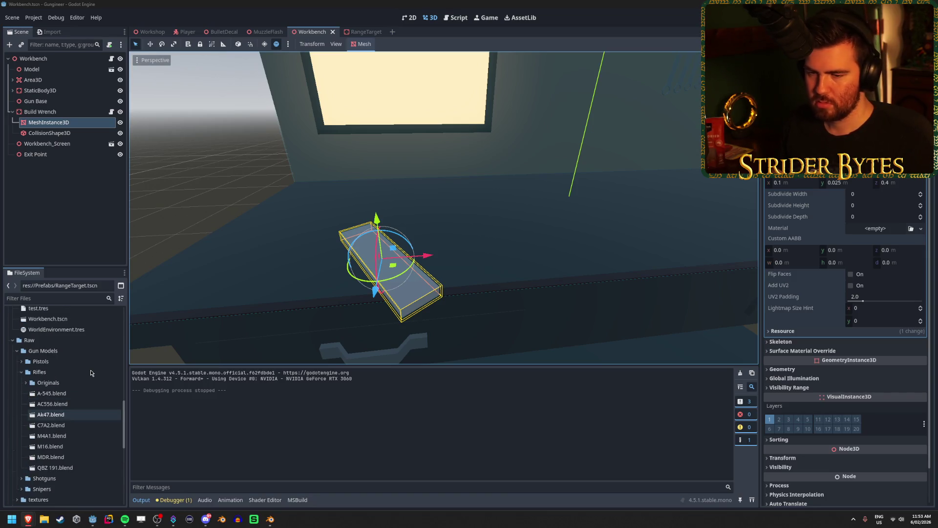
pyautogui.click(21, 372)
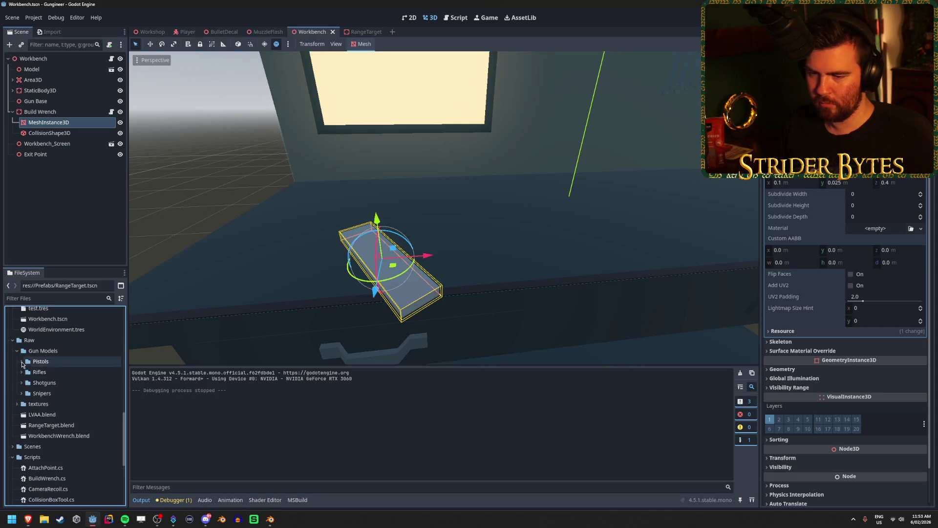
pyautogui.click(17, 352)
pyautogui.click(72, 393)
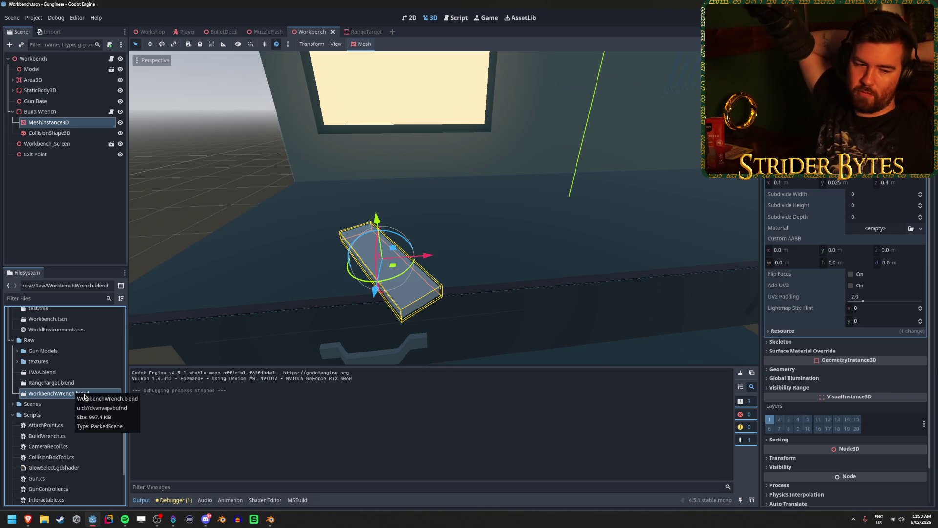
# - Save the WorkbenchWrench_Cylinder mesh to res://Meshes/WorkbenchWrench and reimport the blend file
pyautogui.doubleClick(93, 394)
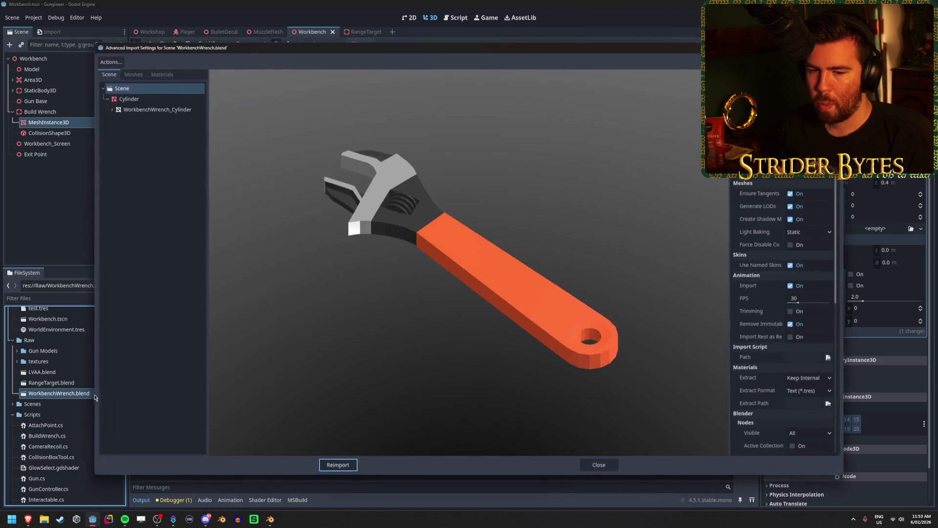
pyautogui.moveTo(491, 195)
pyautogui.mouseDown()
pyautogui.moveTo(508, 173)
pyautogui.moveTo(491, 163)
pyautogui.moveTo(508, 176)
pyautogui.moveTo(519, 138)
pyautogui.moveTo(417, 205)
pyautogui.moveTo(358, 179)
pyautogui.mouseUp()
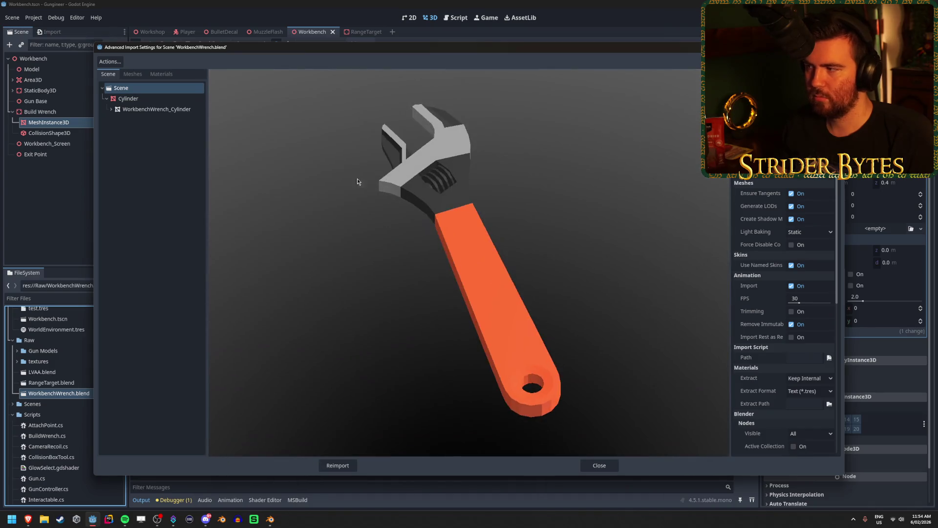
pyautogui.click(126, 75)
pyautogui.click(150, 88)
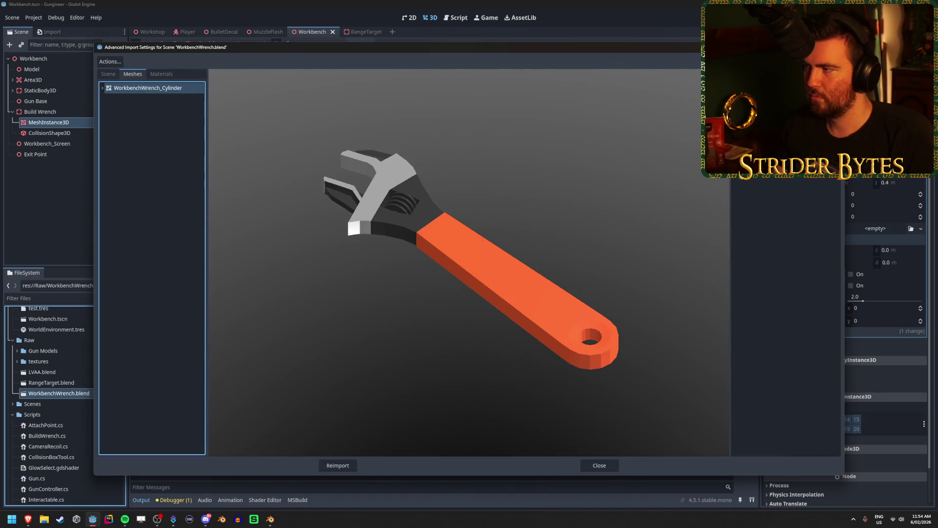
pyautogui.click(786, 317)
pyautogui.click(807, 103)
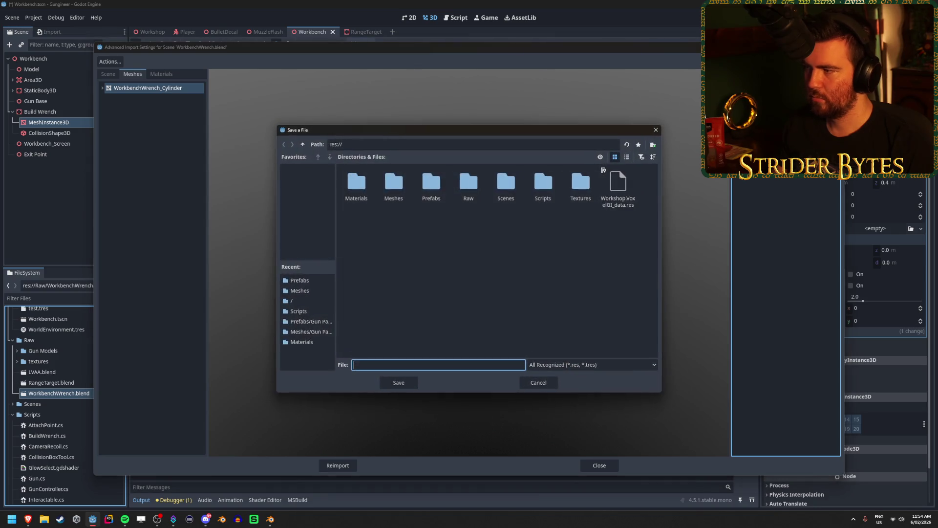
pyautogui.doubleClick(394, 186)
pyautogui.write('Work')
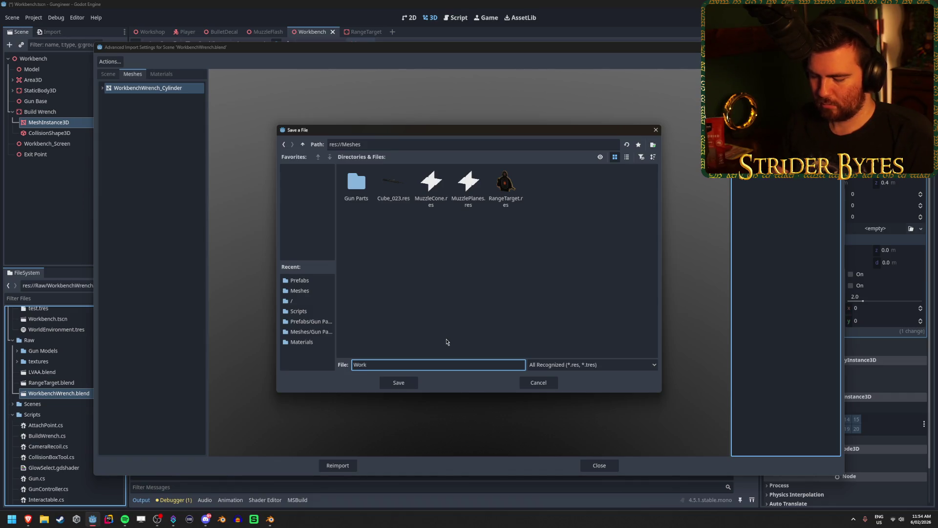
pyautogui.write('benchWrenc')
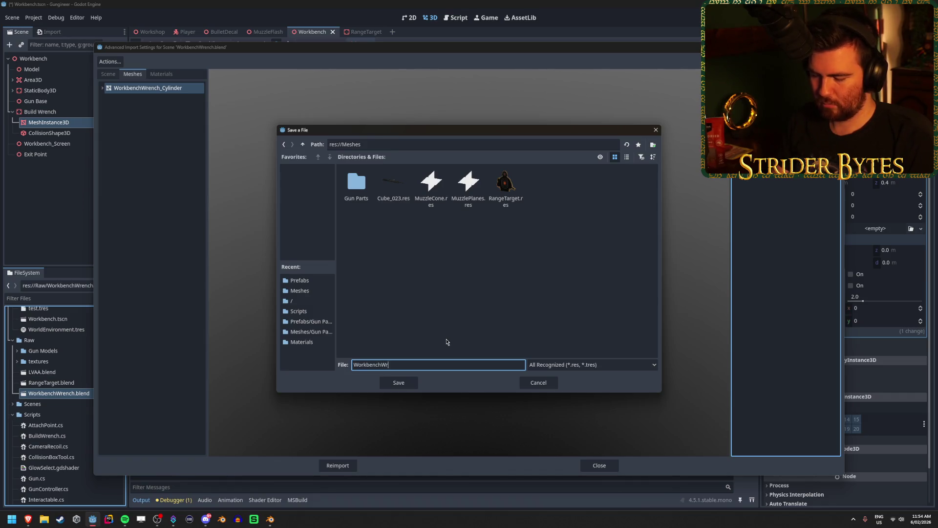
pyautogui.write('h')
pyautogui.click(446, 341)
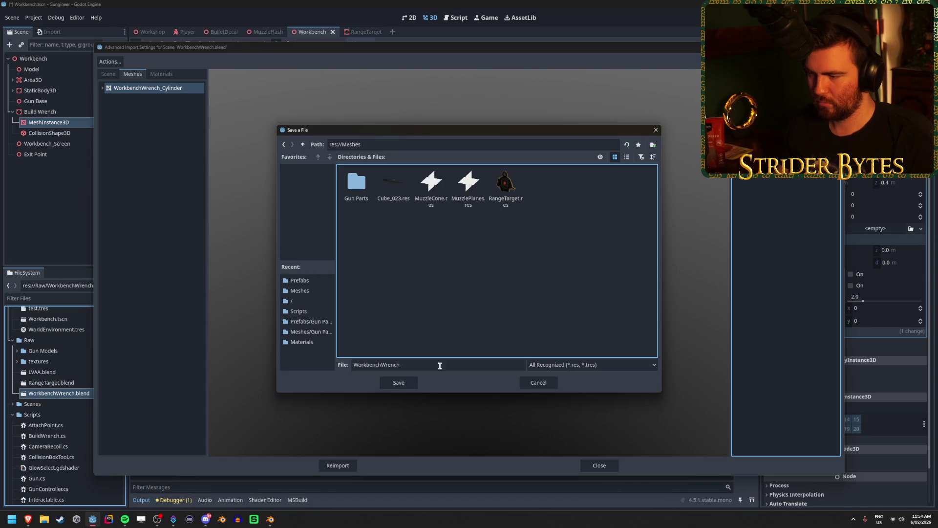
pyautogui.click(406, 382)
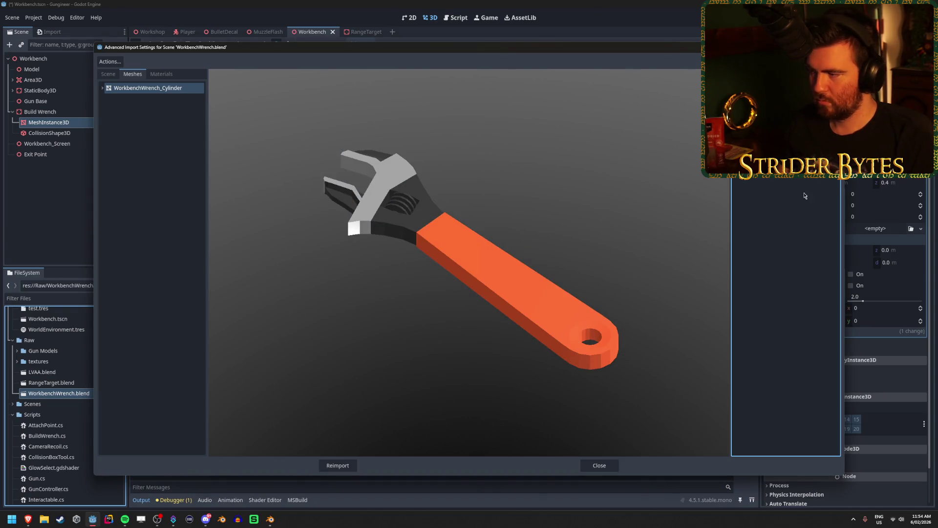
pyautogui.click(337, 465)
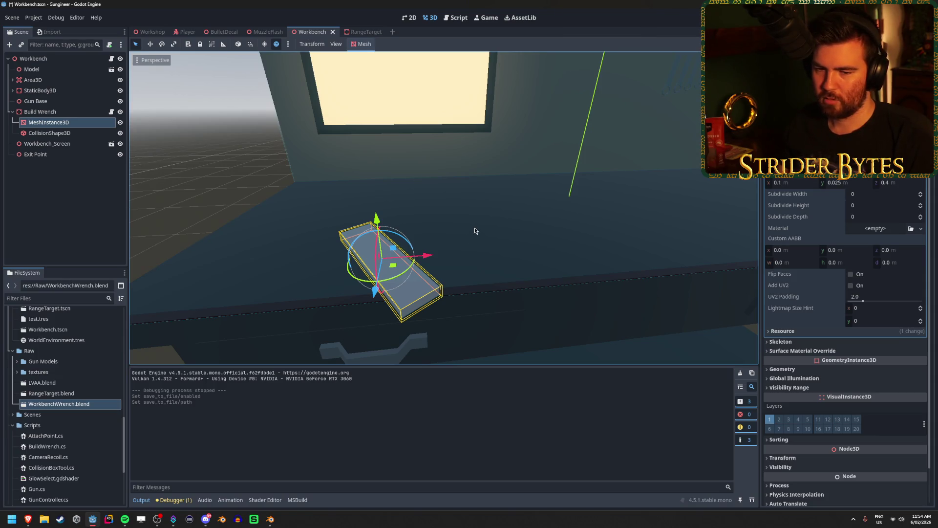
# - Replace the placeholder's box mesh with the WorkbenchWrench mesh
pyautogui.click(227, 192)
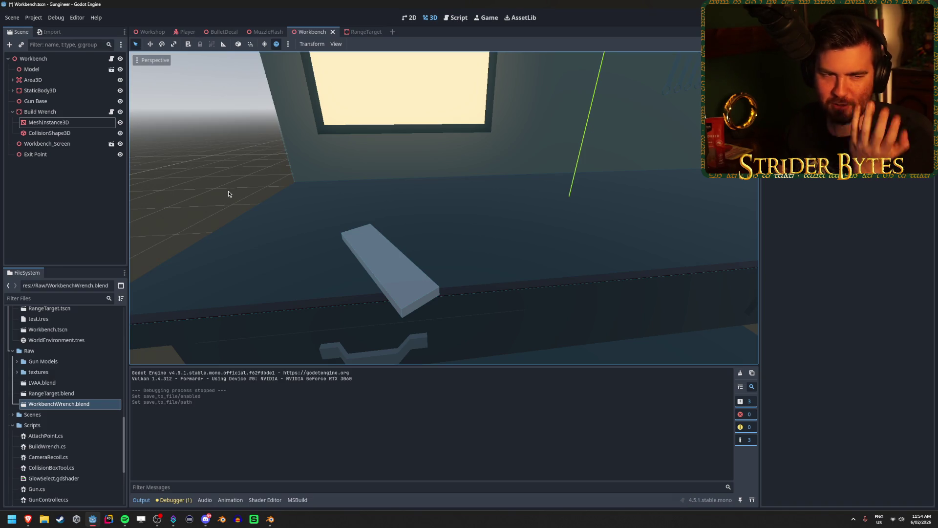
pyautogui.click(384, 252)
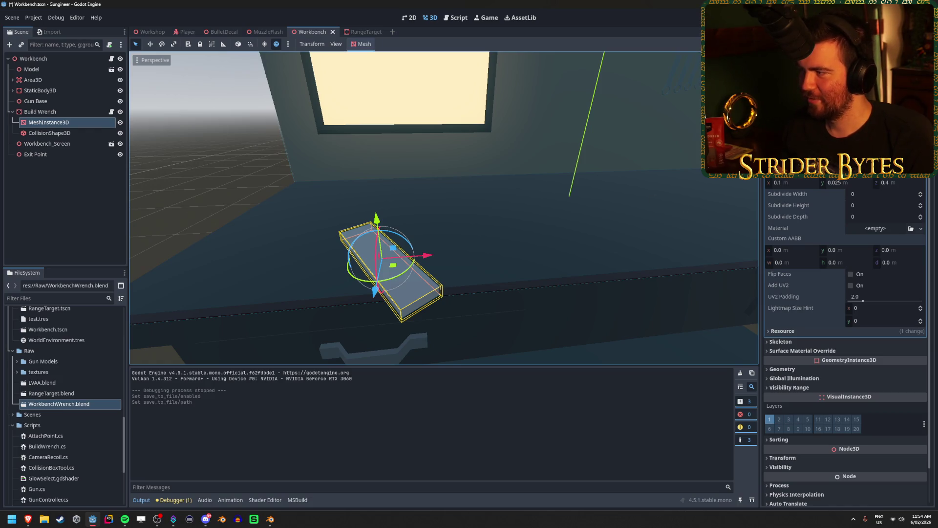
pyautogui.click(921, 93)
pyautogui.click(890, 147)
pyautogui.click(921, 93)
pyautogui.click(890, 112)
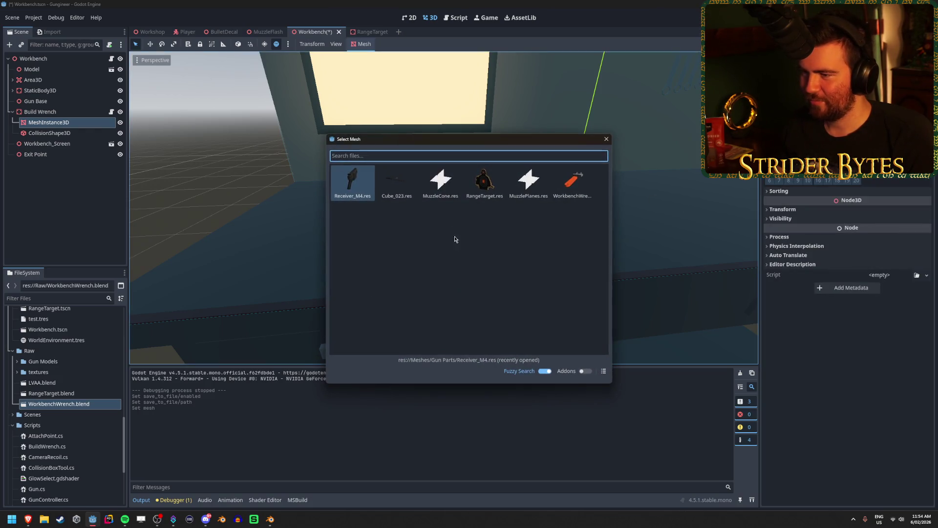
pyautogui.click(572, 181)
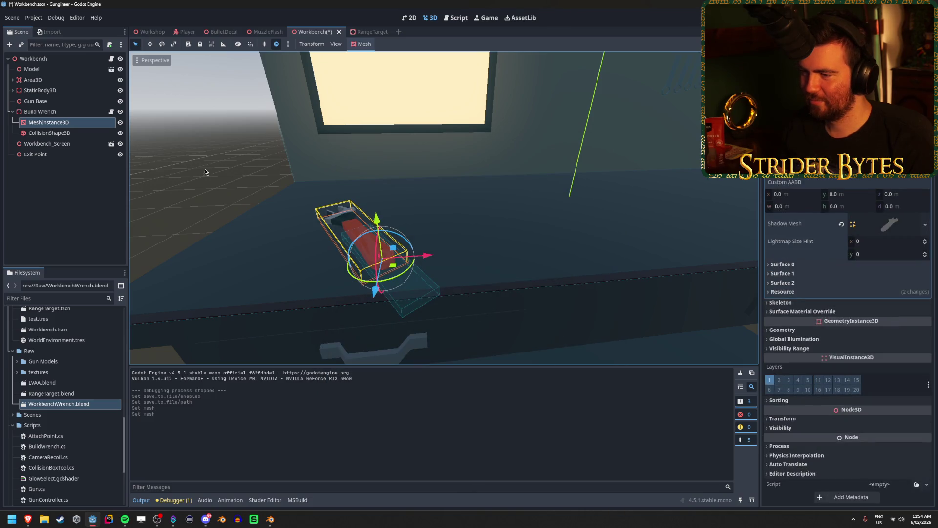
# - Slide the wrench across onto the workbench top and nudge it into place
pyautogui.moveTo(206, 166); pyautogui.dragTo(269, 130, button='middle')
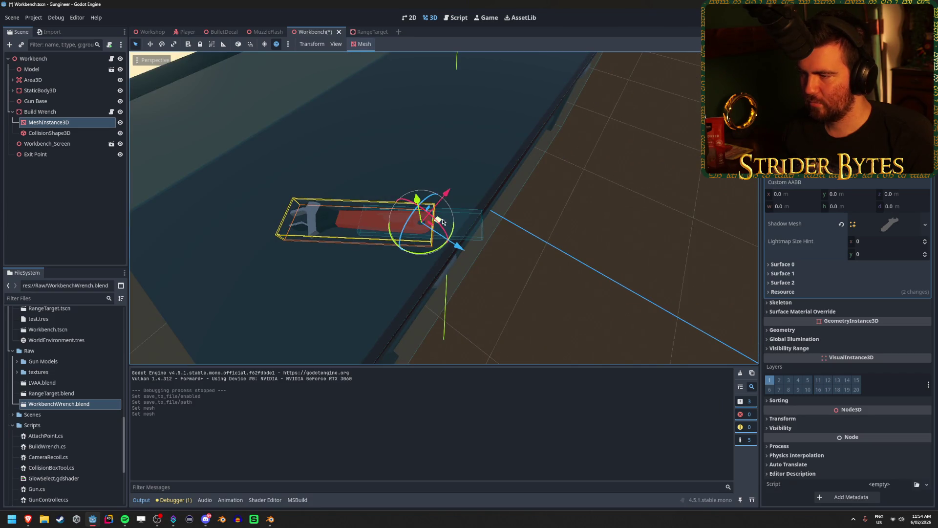
pyautogui.moveTo(440, 220); pyautogui.dragTo(497, 219)
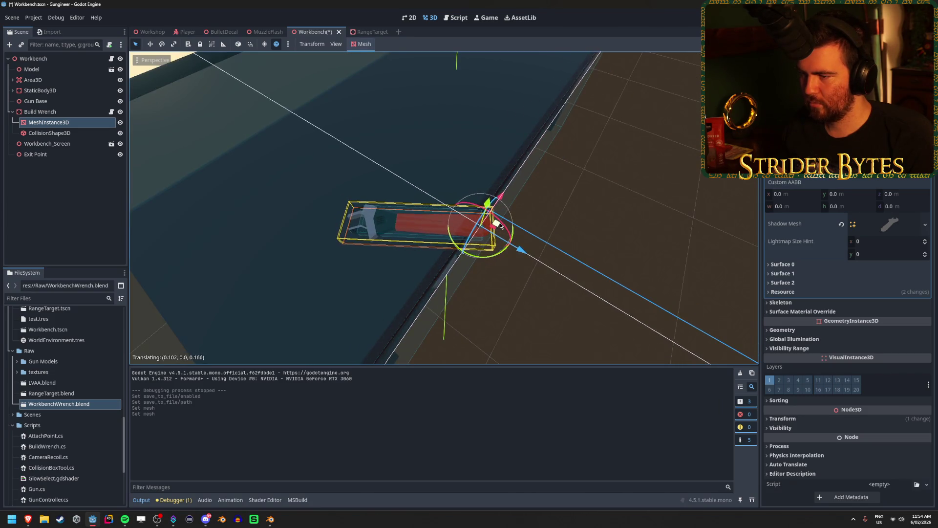
pyautogui.click(597, 223)
pyautogui.scroll(10, 571, 315)
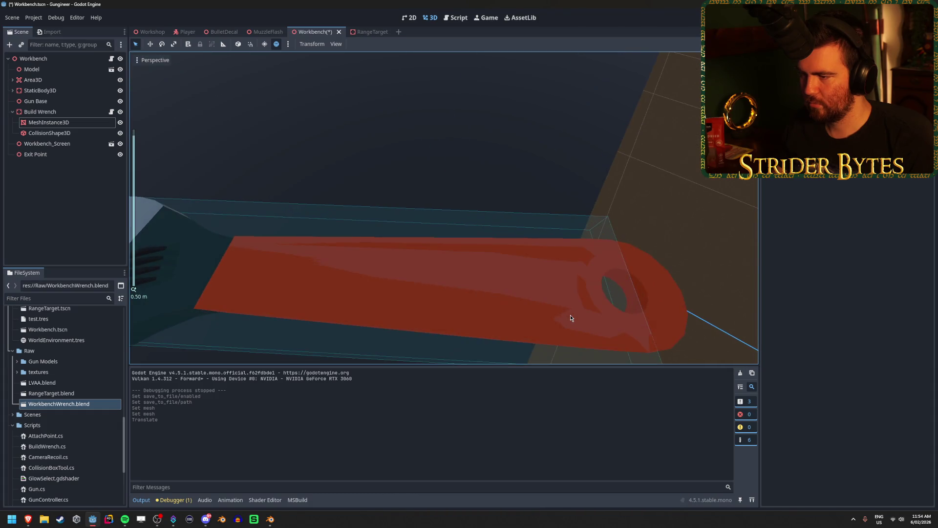
pyautogui.scroll(-5, 570, 315)
pyautogui.moveTo(570, 315)
pyautogui.mouseDown(button='middle')
pyautogui.moveTo(621, 308)
pyautogui.moveTo(347, 234)
pyautogui.mouseUp(button='middle')
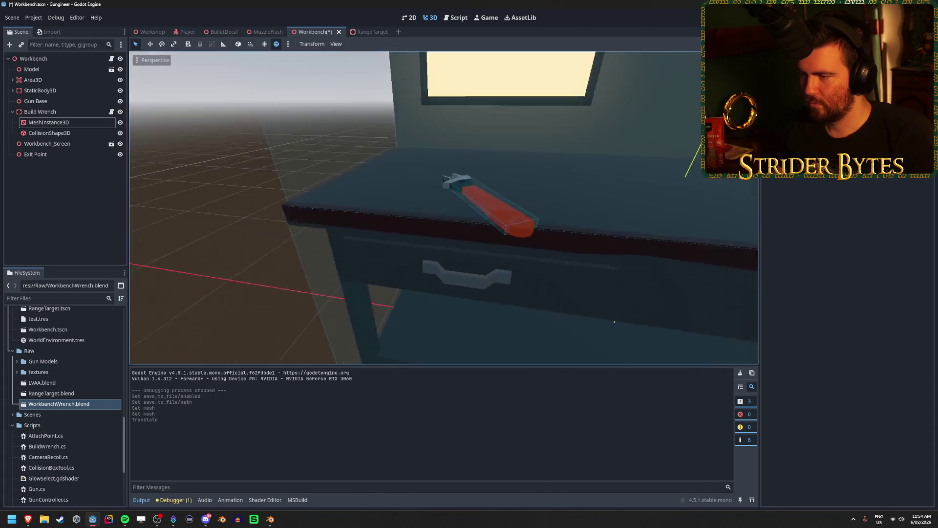
pyautogui.click(479, 264)
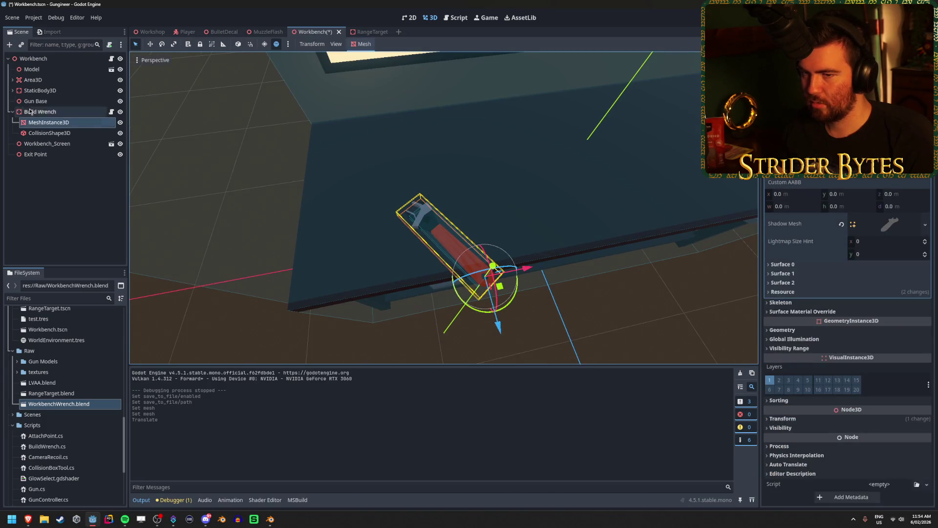
pyautogui.moveTo(508, 296); pyautogui.dragTo(509, 295)
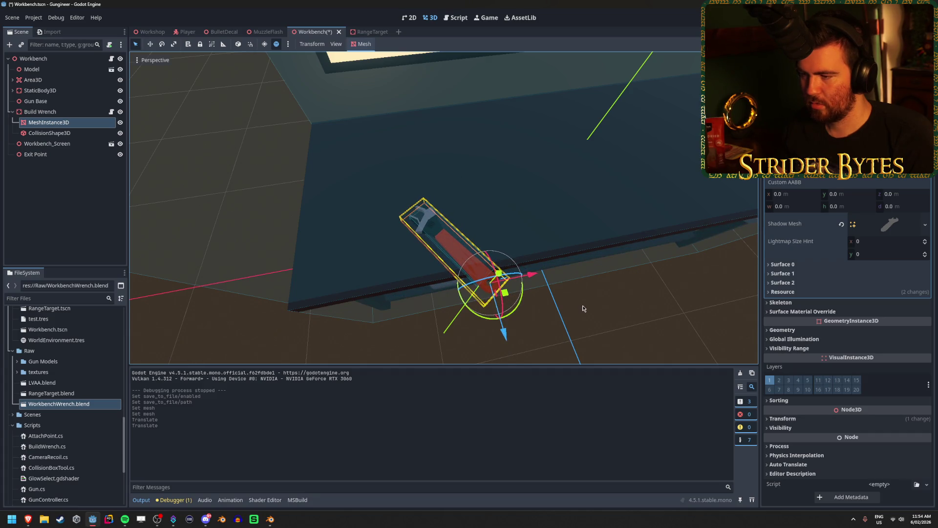
pyautogui.click(49, 133)
pyautogui.moveTo(444, 208); pyautogui.dragTo(406, 180, button='middle')
pyautogui.moveTo(588, 262)
pyautogui.mouseDown(button='right')
pyautogui.moveTo(557, 284)
pyautogui.moveTo(542, 269)
pyautogui.moveTo(593, 226)
pyautogui.moveTo(543, 210)
pyautogui.mouseUp(button='right')
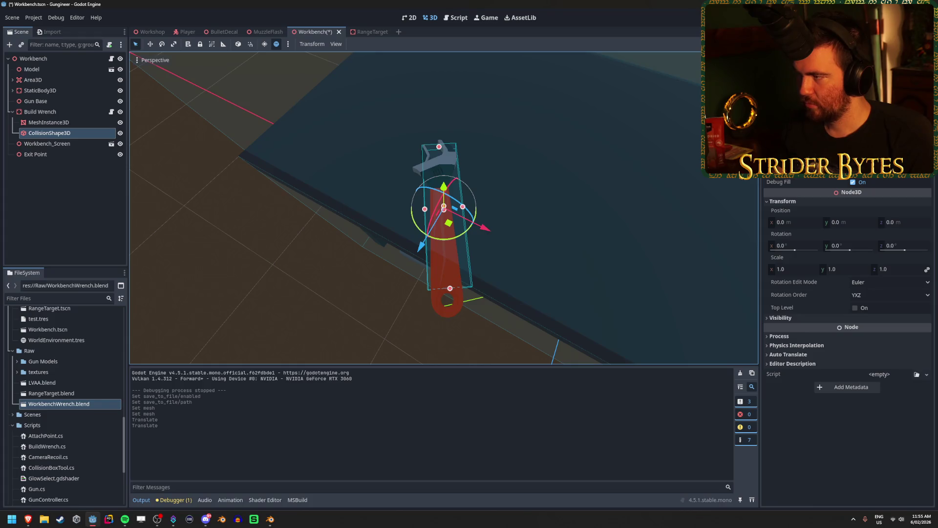
# - Widen and lengthen the collision box, then centre it on the wrench mesh
pyautogui.moveTo(463, 207); pyautogui.dragTo(472, 206)
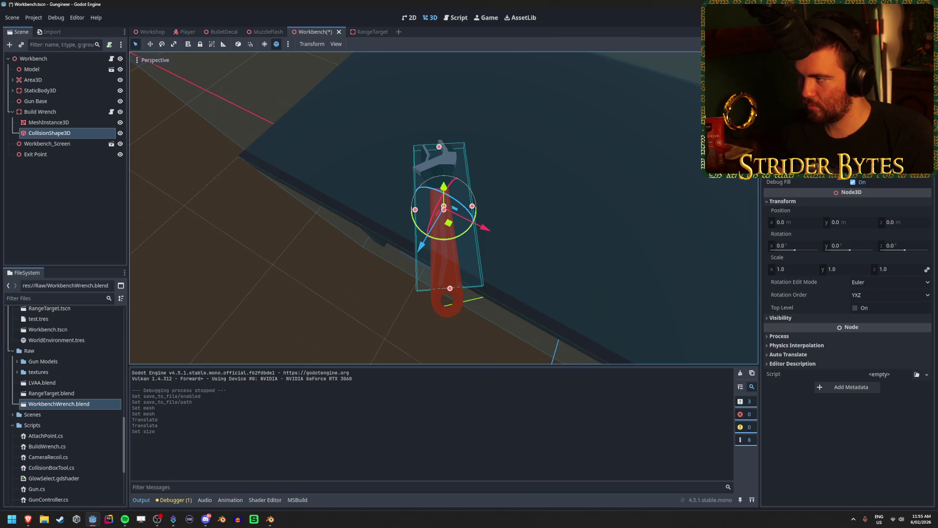
pyautogui.press('Return')
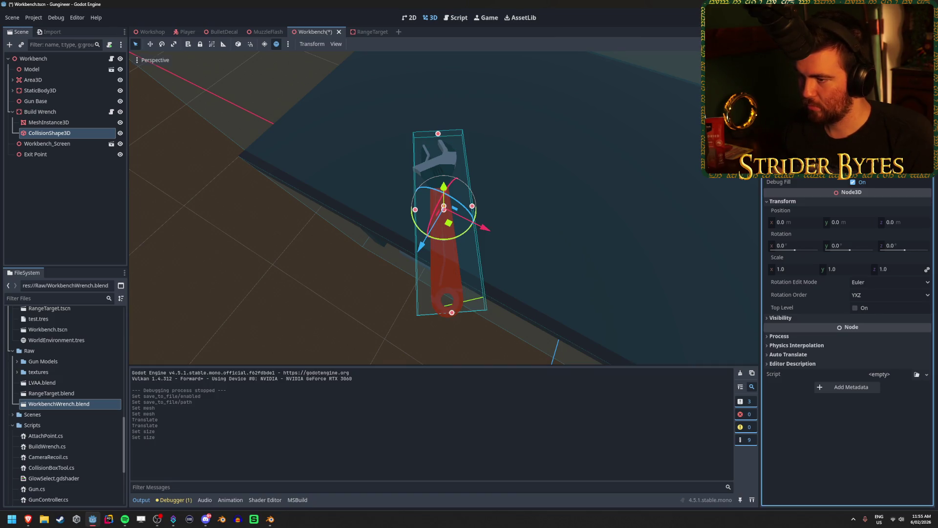
pyautogui.moveTo(450, 224); pyautogui.dragTo(445, 234)
pyautogui.click(302, 281)
pyautogui.moveTo(302, 281)
pyautogui.mouseDown(button='middle')
pyautogui.moveTo(371, 281)
pyautogui.moveTo(281, 284)
pyautogui.mouseUp(button='middle')
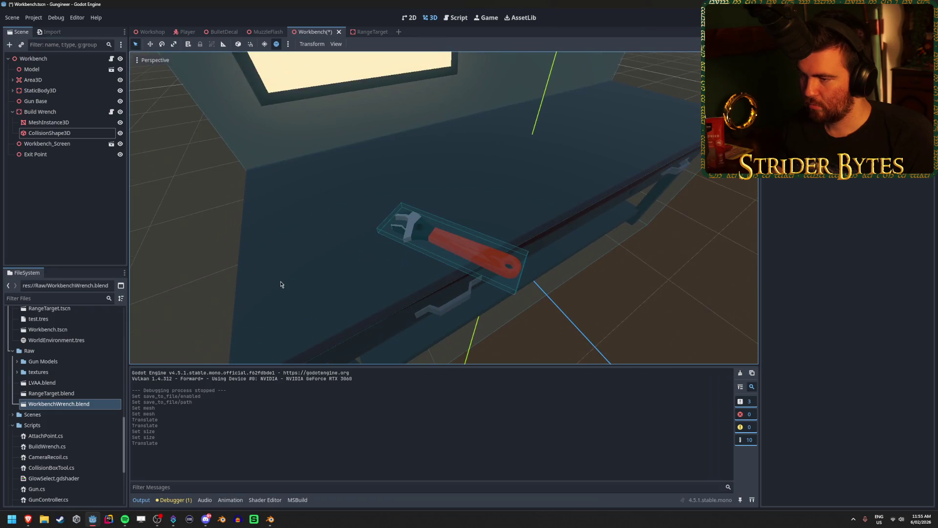
pyautogui.click(78, 136)
pyautogui.click(40, 112)
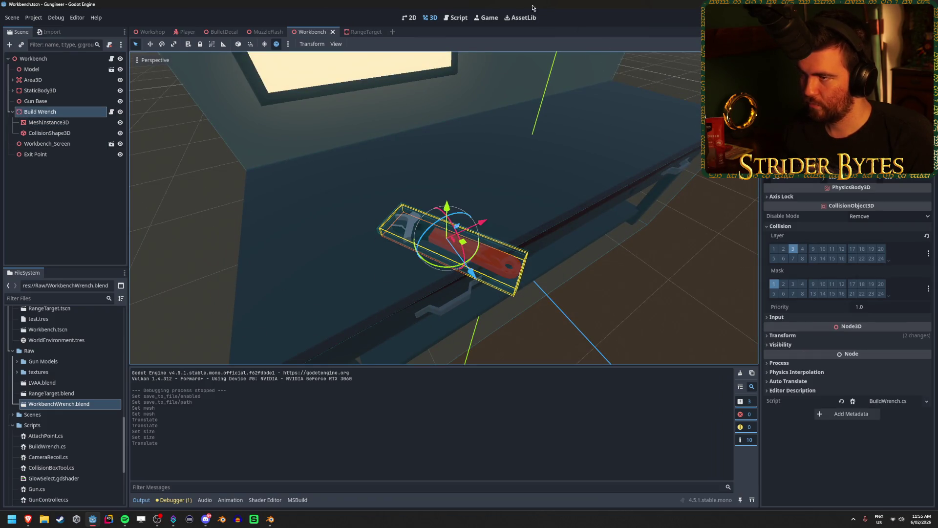
# - Launch the Workshop scene with F5
pyautogui.click(152, 30)
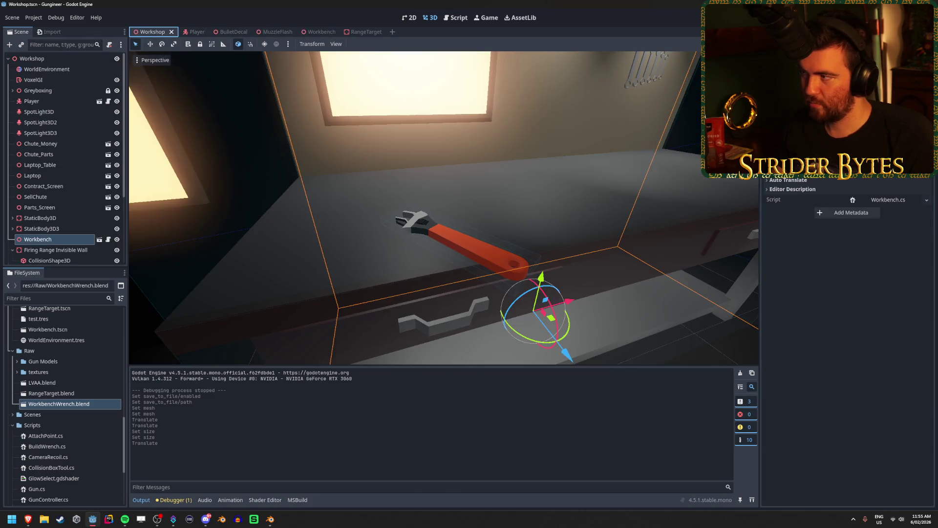
pyautogui.scroll(3, 444, 207)
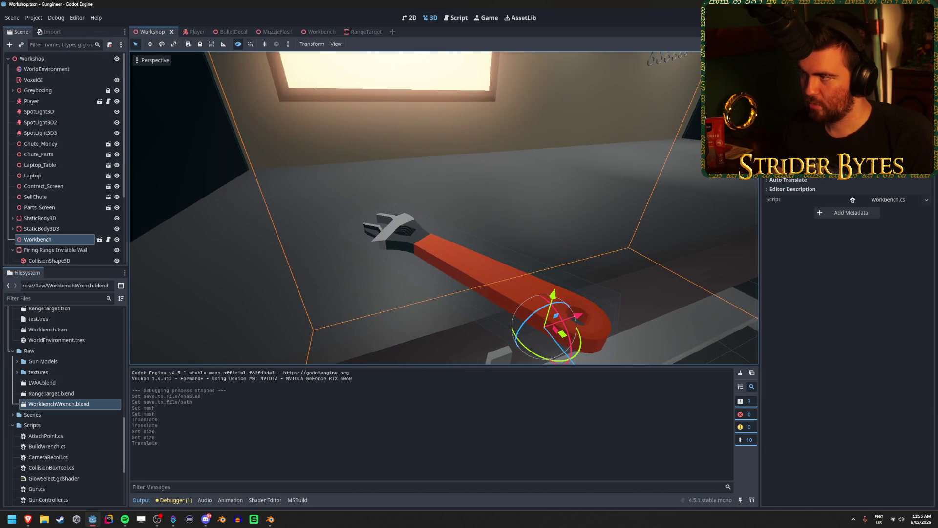
pyautogui.press('F5')
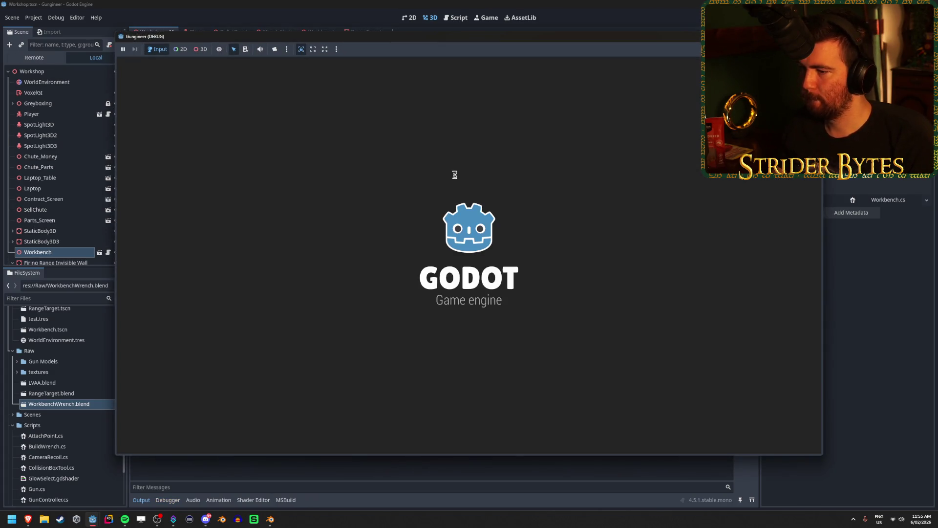
# - Walk to the bench, pick up, drop and re-grab the wrench, then stop the game
pyautogui.press('w')
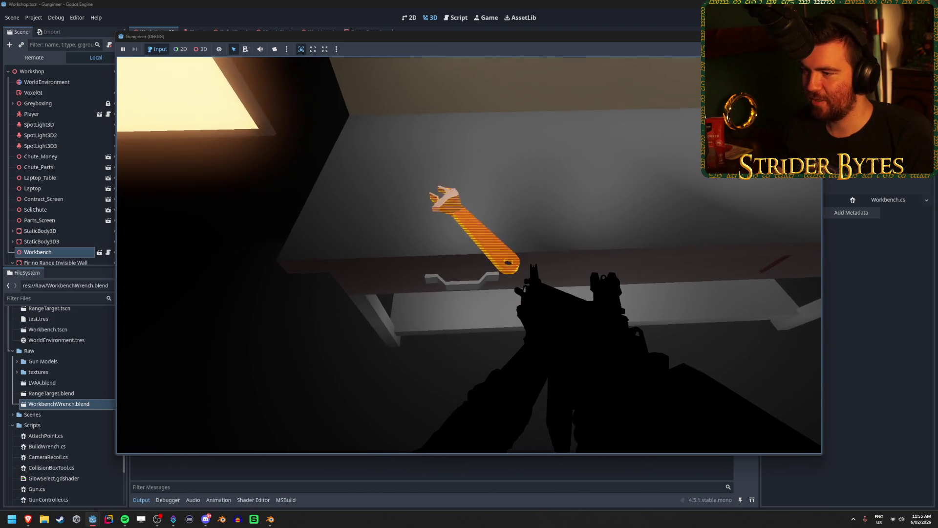
pyautogui.press('s')
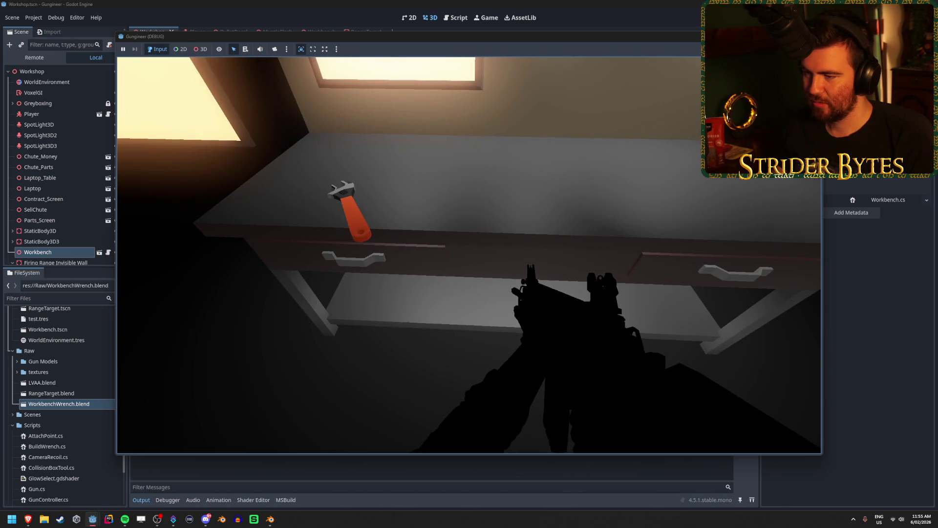
pyautogui.press('a')
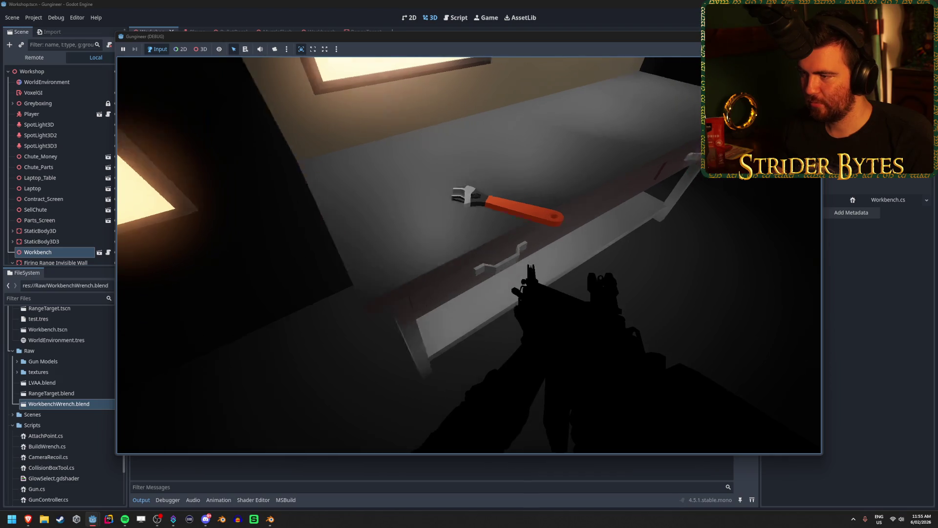
pyautogui.press('e')
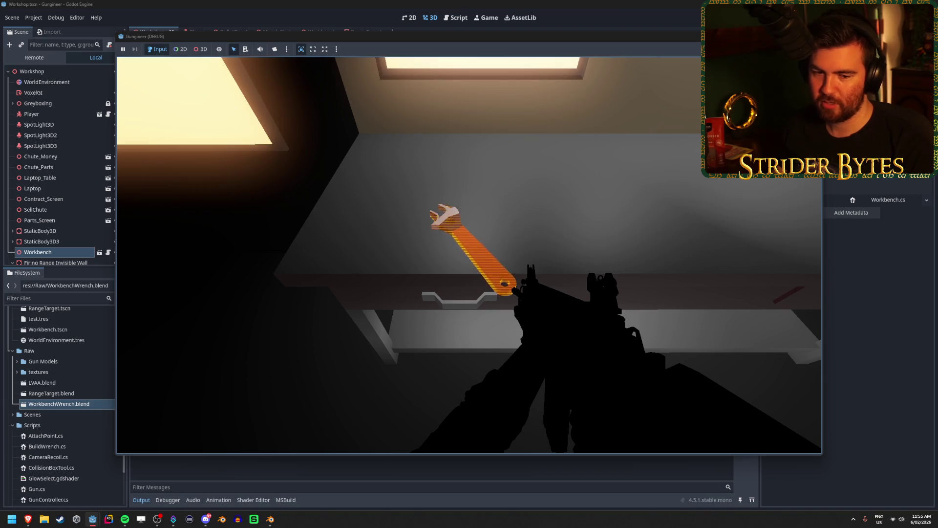
pyautogui.rightClick(469, 255)
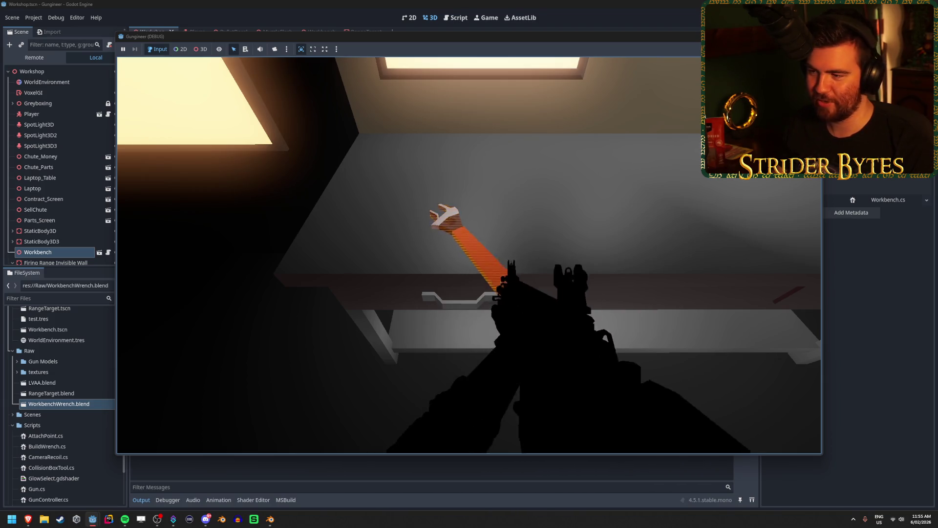
pyautogui.press('e')
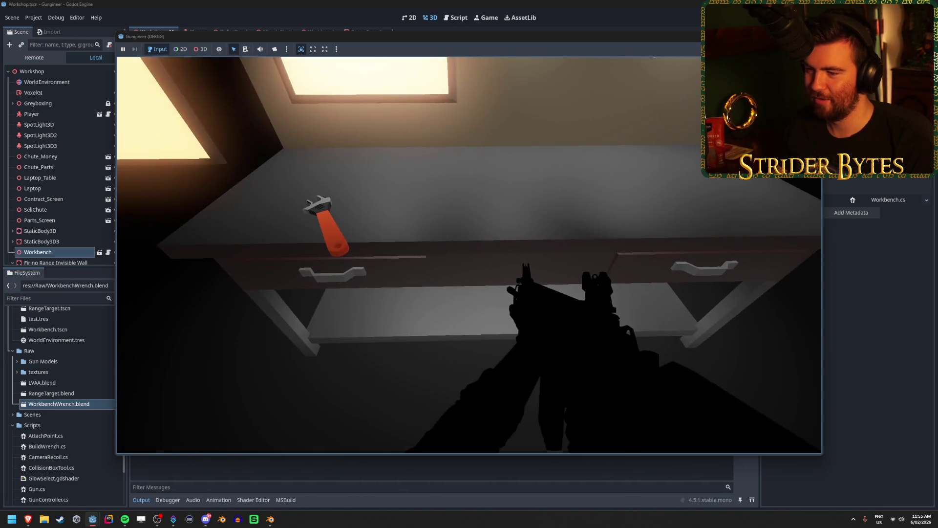
pyautogui.press('e')
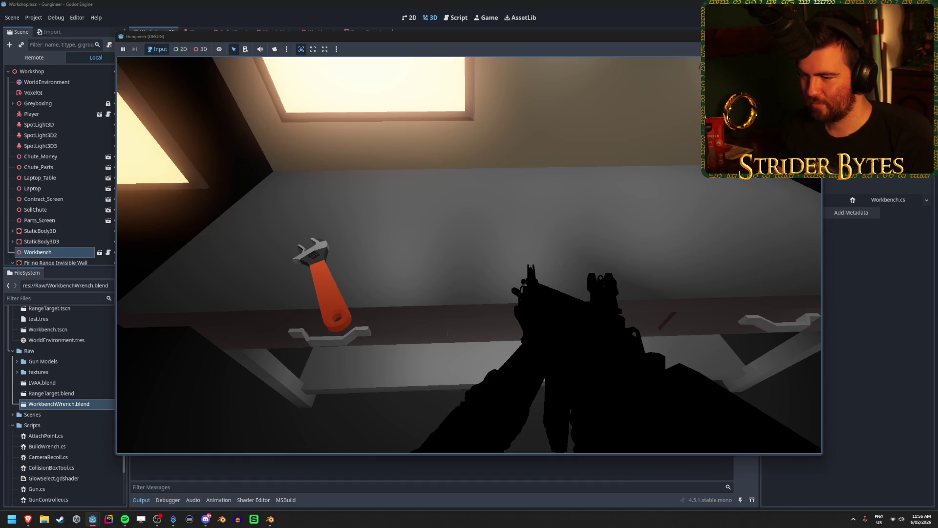
pyautogui.press('e')
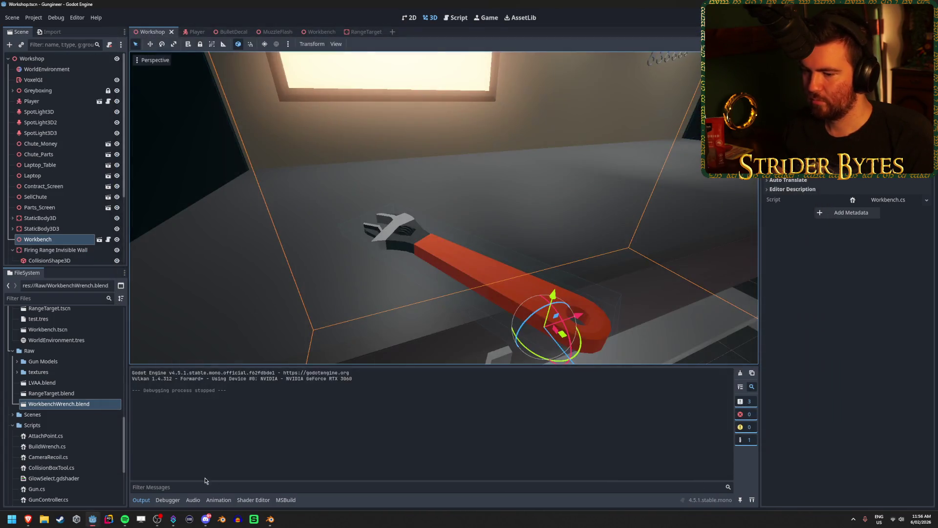
pyautogui.click(271, 520)
# - Loop-cut the handle in Edit Mode and scale the handle section up by 1.04
pyautogui.moveTo(398, 298)
pyautogui.mouseDown(button='middle')
pyautogui.moveTo(321, 314)
pyautogui.moveTo(587, 315)
pyautogui.mouseUp(button='middle')
pyautogui.click(594, 228)
pyautogui.press('KP_Decimal')
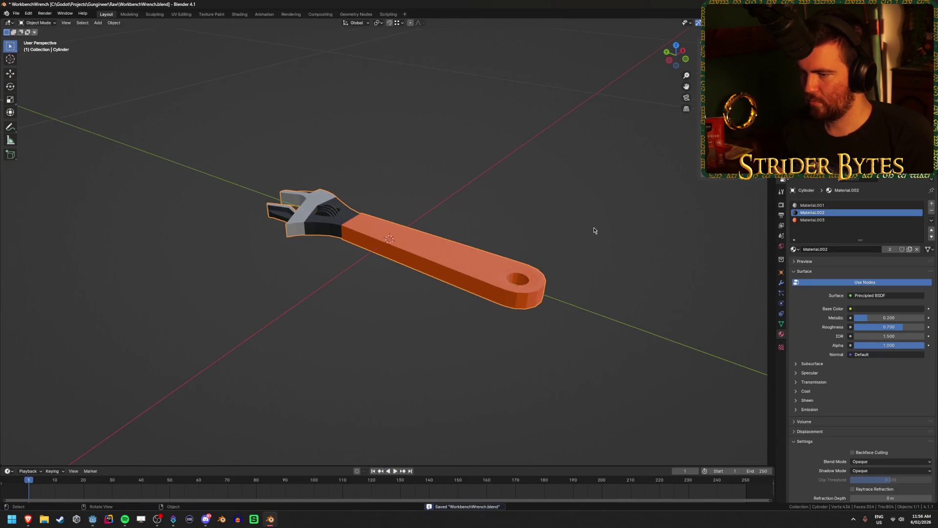
pyautogui.press('Tab')
pyautogui.scroll(1, 562, 198)
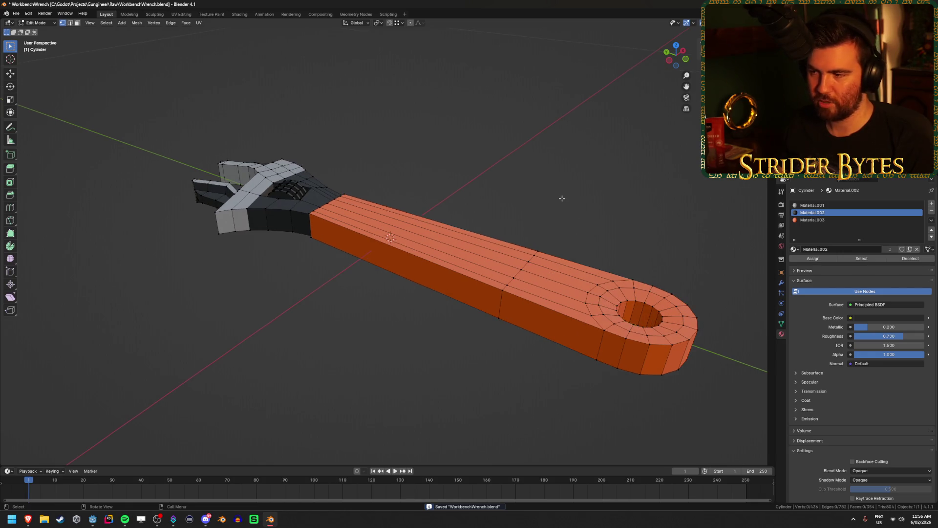
pyautogui.hotkey('ctrl', 'r')
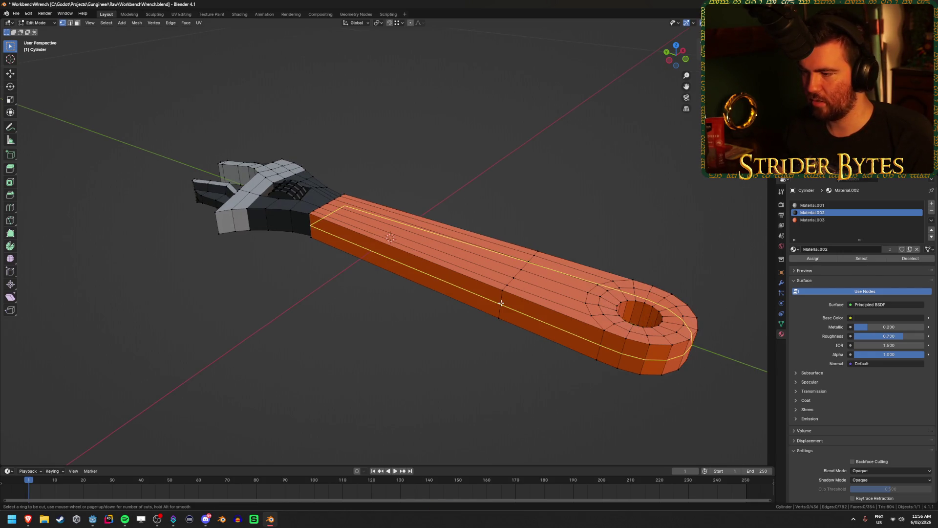
pyautogui.click(501, 303)
pyautogui.moveTo(478, 220); pyautogui.dragTo(578, 192, button='middle')
pyautogui.press('s')
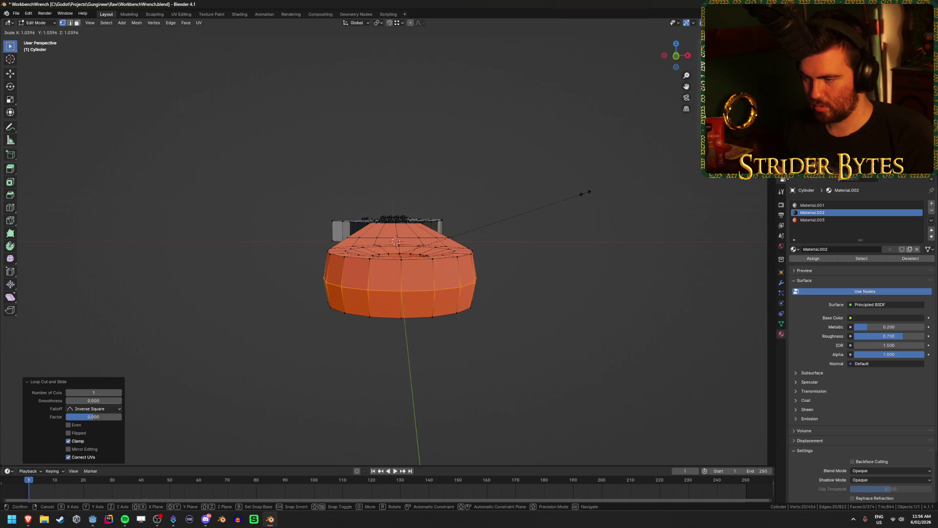
pyautogui.click(585, 193)
# - Inspect the enlarged handle from the top orthographic view, ending in wireframe display
pyautogui.moveTo(585, 195)
pyautogui.mouseDown(button='middle')
pyautogui.moveTo(565, 306)
pyautogui.moveTo(504, 317)
pyautogui.mouseUp(button='middle')
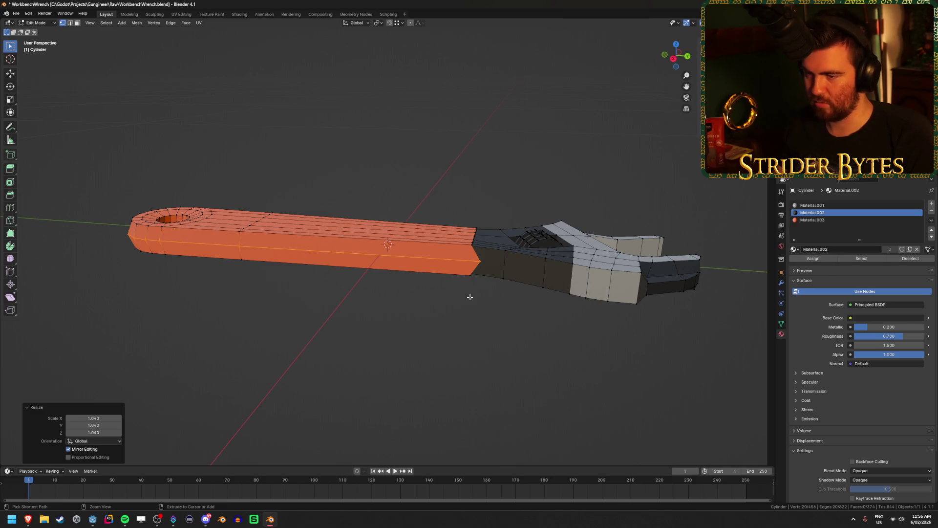
pyautogui.scroll(2, 460, 324)
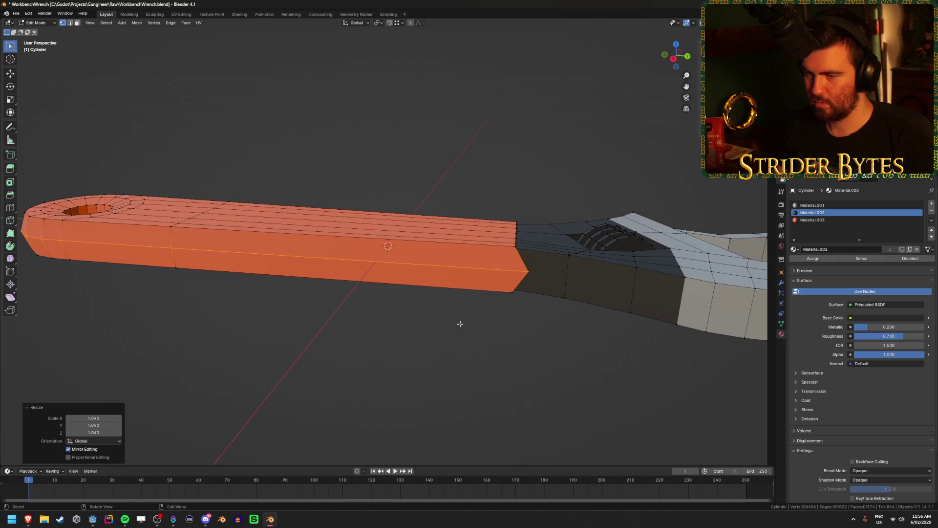
pyautogui.moveTo(460, 323)
pyautogui.mouseDown(button='middle')
pyautogui.moveTo(436, 310)
pyautogui.moveTo(444, 292)
pyautogui.mouseUp(button='middle')
pyautogui.press('KP_7')
pyautogui.hotkey('alt', 'z')
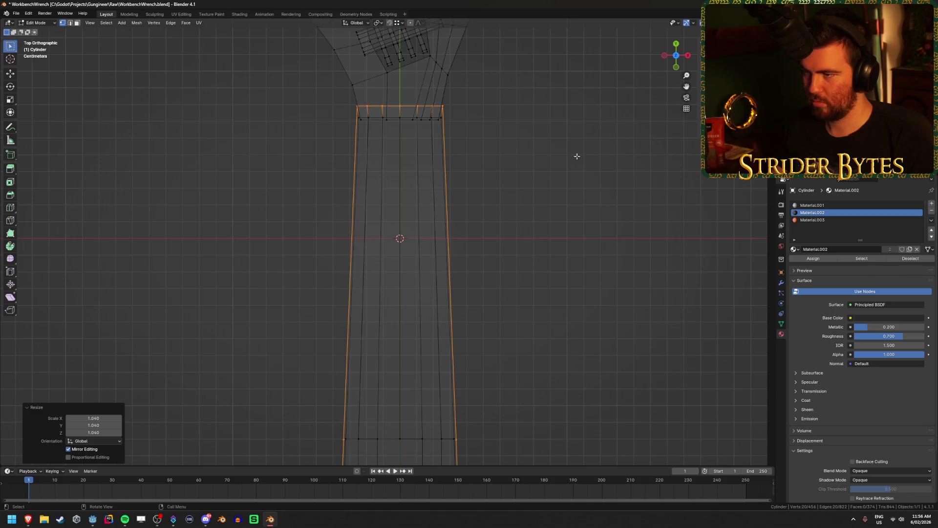
pyautogui.moveTo(536, 119)
pyautogui.mouseDown(button='middle')
pyautogui.moveTo(551, 139)
pyautogui.moveTo(561, 100)
pyautogui.mouseUp(button='middle')
pyautogui.scroll(-4, 560, 100)
pyautogui.hotkey('alt', 'z')
pyautogui.moveTo(541, 161)
pyautogui.mouseDown(button='middle')
pyautogui.moveTo(480, 197)
pyautogui.moveTo(386, 160)
pyautogui.moveTo(382, 143)
pyautogui.mouseUp(button='middle')
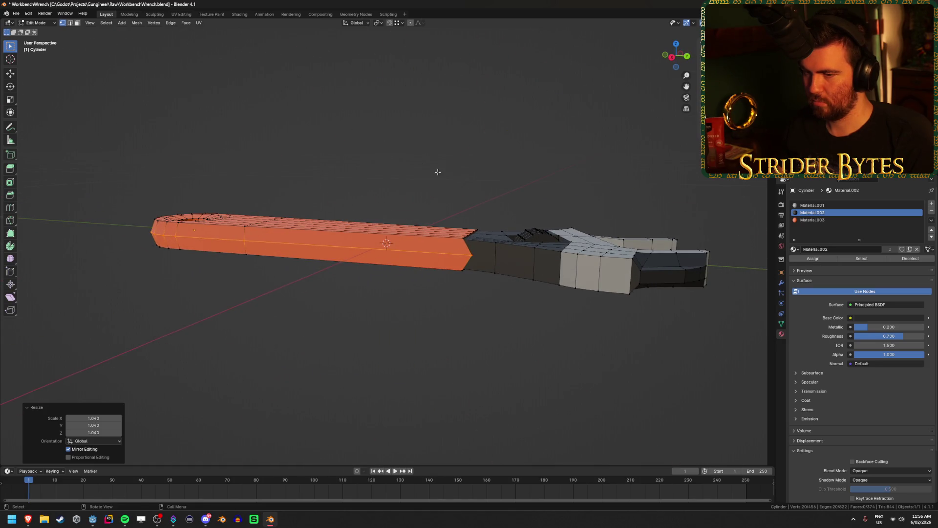
pyautogui.scroll(2, 437, 172)
pyautogui.scroll(1, 437, 172)
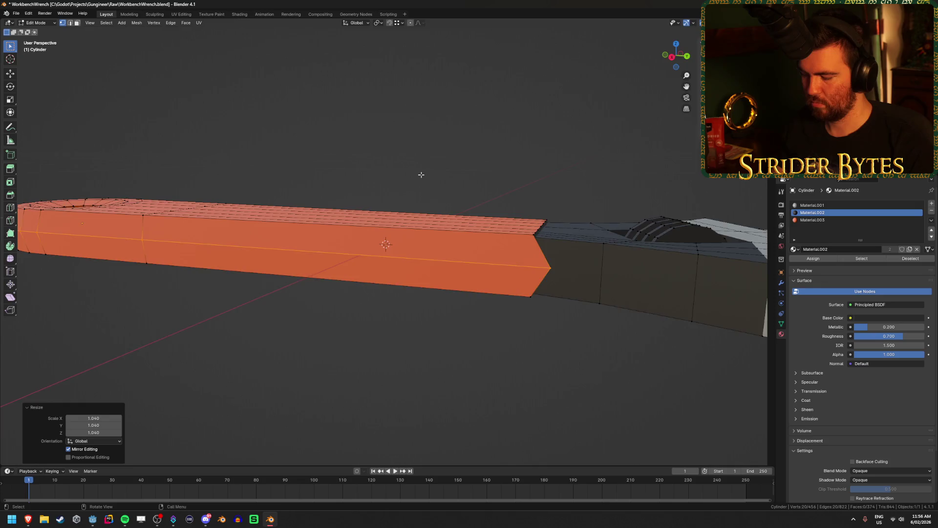
pyautogui.press('KP_7')
pyautogui.scroll(-3, 421, 175)
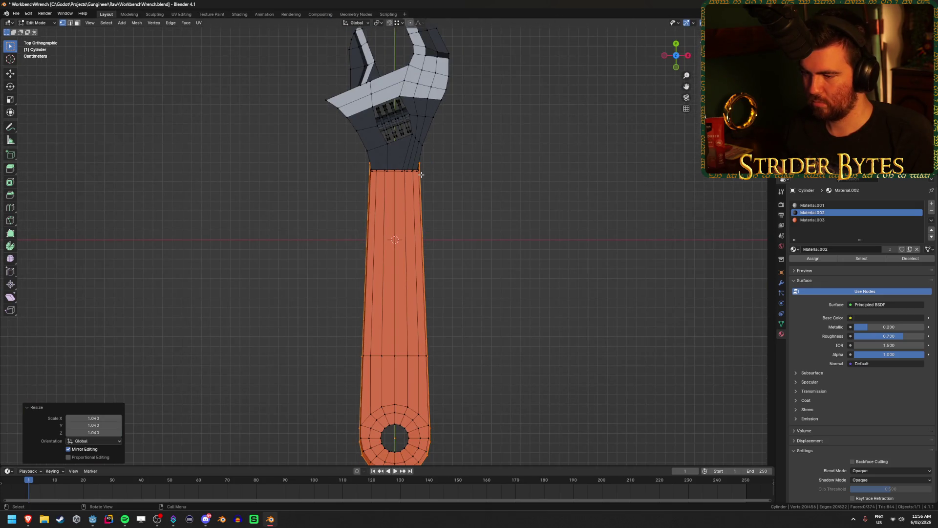
pyautogui.moveTo(519, 202)
pyautogui.mouseDown(button='middle')
pyautogui.moveTo(489, 195)
pyautogui.moveTo(417, 142)
pyautogui.moveTo(421, 128)
pyautogui.moveTo(578, 221)
pyautogui.mouseUp(button='middle')
pyautogui.hotkey('shift', 'z')
# - In Right Ortho view, slide the pointed joint's centre vertices back along Y
pyautogui.press('KP_3')
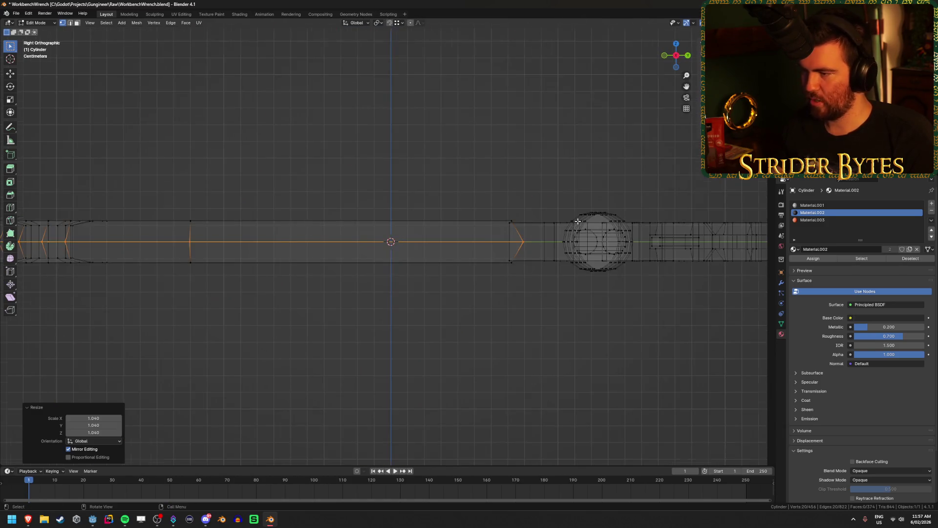
pyautogui.scroll(4, 446, 255)
pyautogui.hotkey('shift', 'z')
pyautogui.hotkey('shift', 'z')
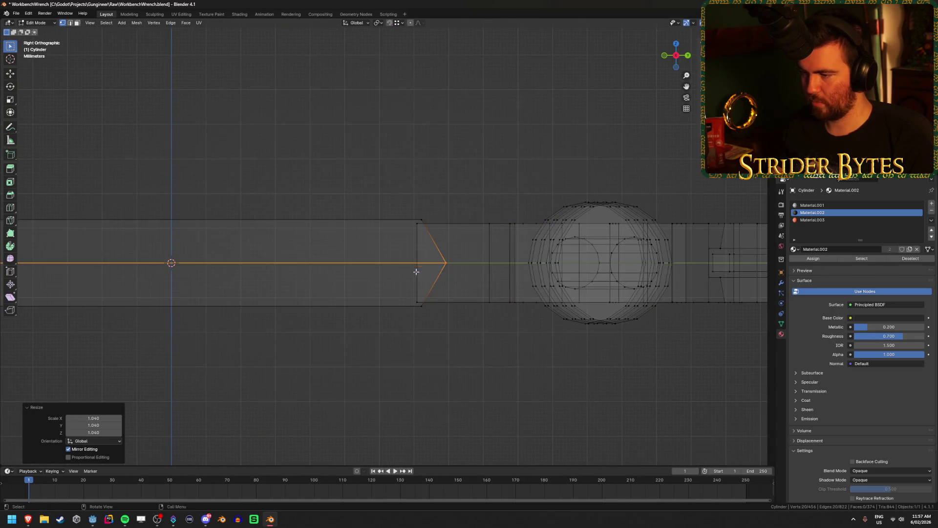
pyautogui.keyDown('alt'); pyautogui.click(474, 253); pyautogui.keyUp('alt')
pyautogui.press('g')
pyautogui.press('y')
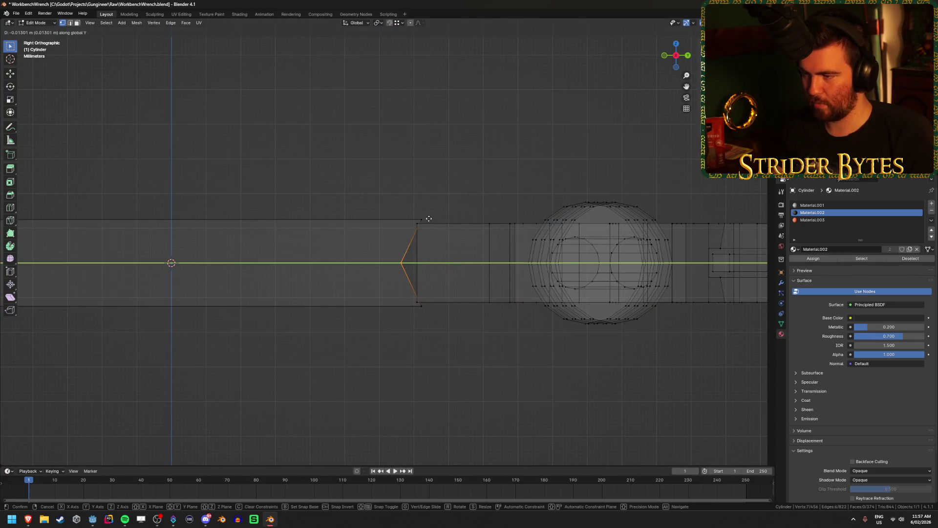
pyautogui.click(429, 218)
pyautogui.hotkey('alt', 'a')
pyautogui.hotkey('shift', 'z')
# - Select the two rim edge loops around the handle's ring end
pyautogui.moveTo(456, 186); pyautogui.dragTo(462, 303, button='middle')
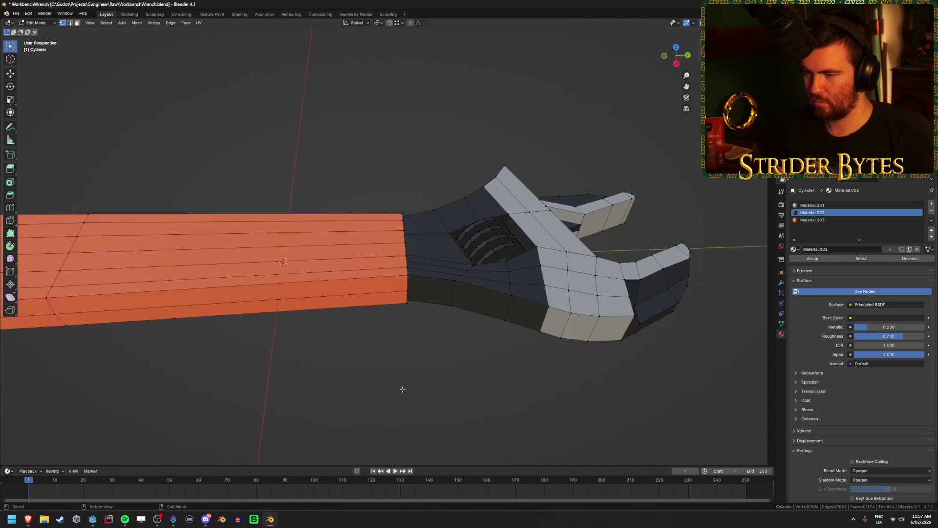
pyautogui.moveTo(402, 389); pyautogui.dragTo(460, 375, button='middle')
pyautogui.press('Tab')
pyautogui.scroll(-4, 572, 300)
pyautogui.moveTo(572, 304)
pyautogui.mouseDown(button='middle')
pyautogui.moveTo(586, 229)
pyautogui.moveTo(555, 220)
pyautogui.moveTo(513, 242)
pyautogui.mouseUp(button='middle')
pyautogui.press('Tab')
pyautogui.scroll(2, 312, 274)
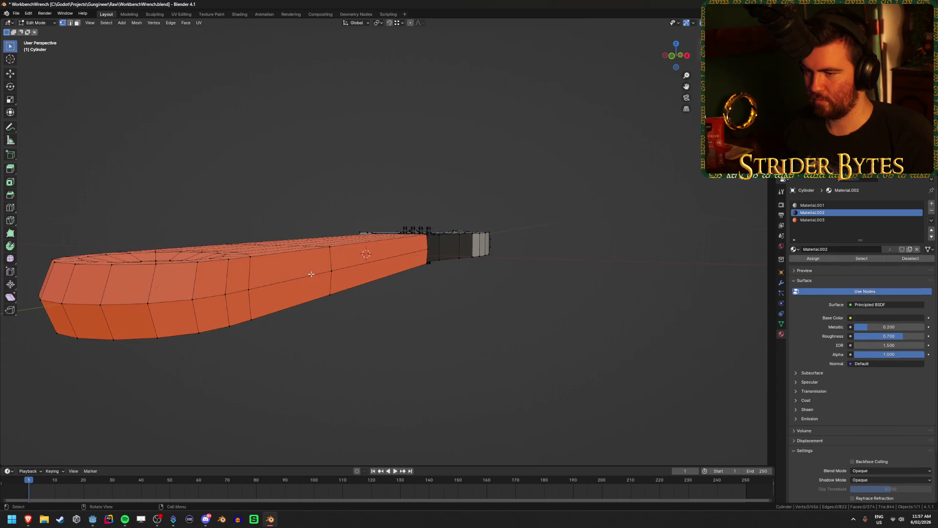
pyautogui.moveTo(296, 250)
pyautogui.mouseDown(button='middle')
pyautogui.moveTo(332, 293)
pyautogui.moveTo(352, 273)
pyautogui.moveTo(380, 367)
pyautogui.mouseUp(button='middle')
pyautogui.keyDown('alt'); pyautogui.click(373, 356); pyautogui.keyUp('alt')
pyautogui.moveTo(422, 302)
pyautogui.mouseDown(button='middle')
pyautogui.moveTo(531, 263)
pyautogui.moveTo(518, 292)
pyautogui.moveTo(512, 280)
pyautogui.mouseUp(button='middle')
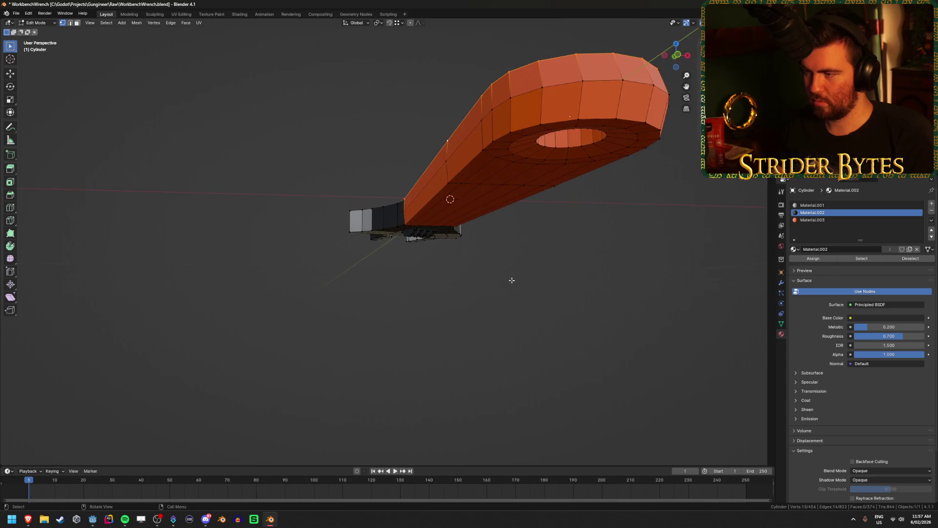
pyautogui.keyDown('alt'); pyautogui.keyDown('shift'); pyautogui.click(487, 140); pyautogui.keyUp('shift'); pyautogui.keyUp('alt')
pyautogui.moveTo(487, 140); pyautogui.dragTo(544, 154, button='middle')
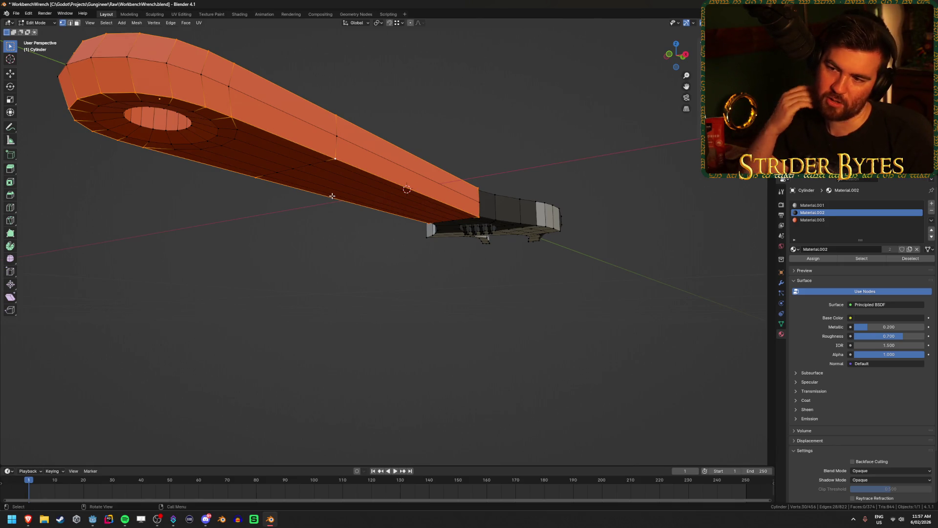
# - Bevel the selected rim edge loops of the orange handle
pyautogui.hotkey('ctrl', 'b')
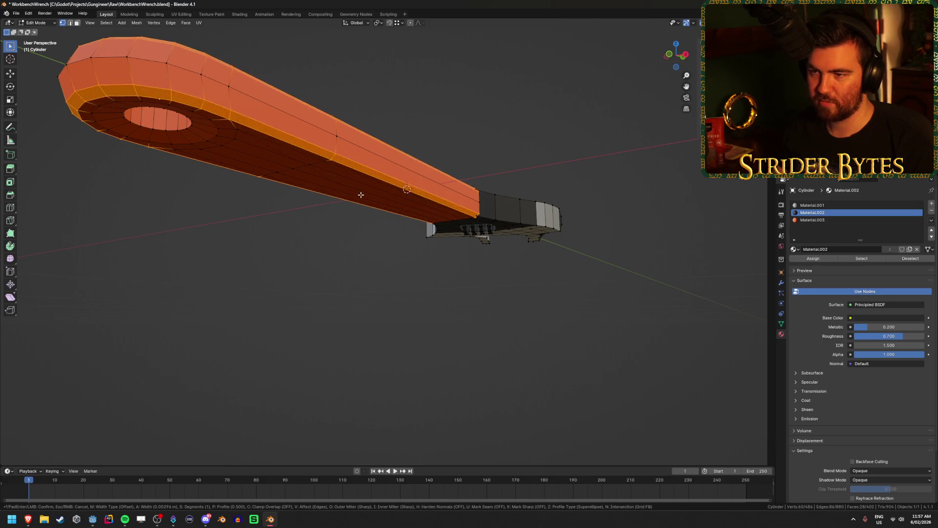
pyautogui.click(366, 195)
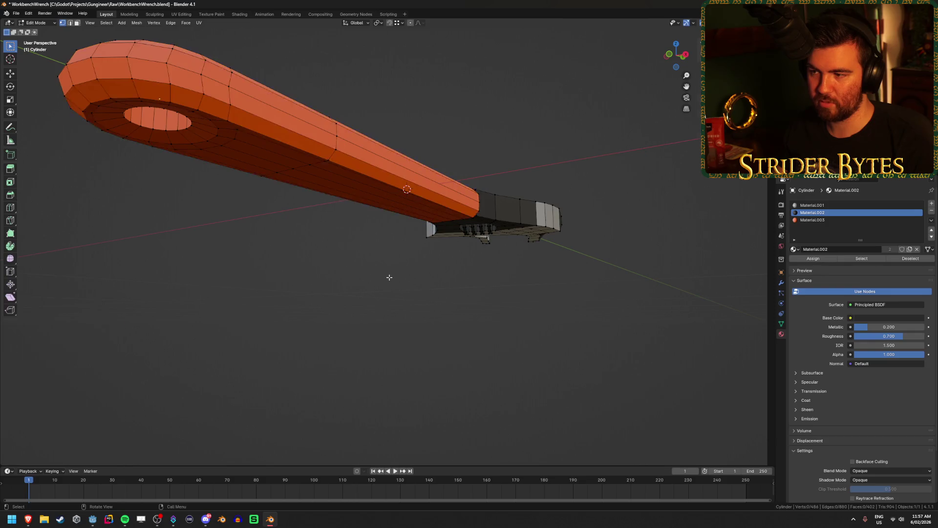
pyautogui.press('Tab')
pyautogui.moveTo(513, 270)
pyautogui.mouseDown(button='middle')
pyautogui.moveTo(388, 260)
pyautogui.moveTo(401, 200)
pyautogui.moveTo(368, 308)
pyautogui.moveTo(350, 327)
pyautogui.moveTo(296, 297)
pyautogui.moveTo(321, 187)
pyautogui.moveTo(346, 318)
pyautogui.moveTo(397, 350)
pyautogui.mouseUp(button='middle')
pyautogui.press('Tab')
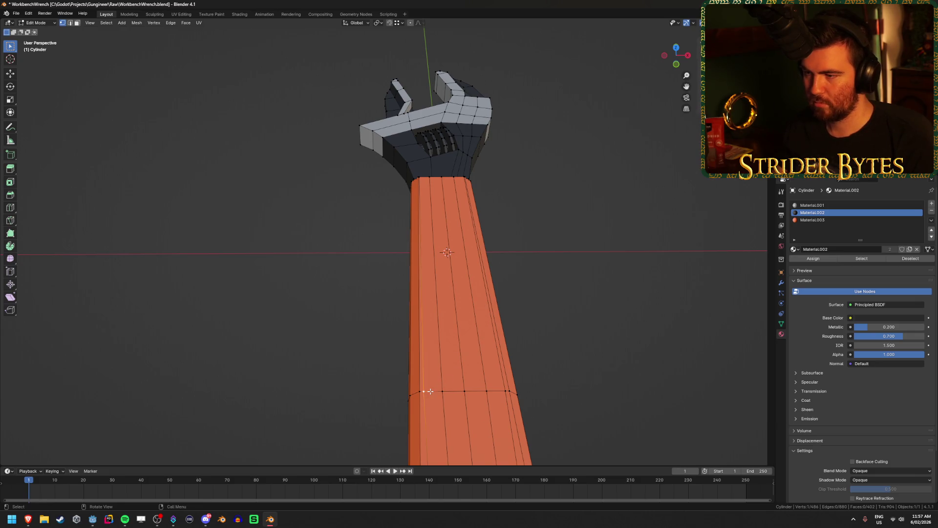
# - Vertex-slide the corner vertex at the handle-to-head joint along its edge
pyautogui.moveTo(444, 225)
pyautogui.mouseDown(button='middle')
pyautogui.moveTo(448, 266)
pyautogui.moveTo(354, 52)
pyautogui.moveTo(325, 230)
pyautogui.moveTo(391, 272)
pyautogui.moveTo(397, 313)
pyautogui.moveTo(385, 350)
pyautogui.moveTo(411, 340)
pyautogui.moveTo(399, 331)
pyautogui.moveTo(245, 337)
pyautogui.moveTo(528, 262)
pyautogui.moveTo(461, 279)
pyautogui.mouseUp(button='middle')
pyautogui.click(244, 335)
pyautogui.hotkey('shift', 'v')
pyautogui.click(262, 332)
pyautogui.moveTo(528, 164); pyautogui.dragTo(522, 252, button='middle')
pyautogui.scroll(-3, 521, 252)
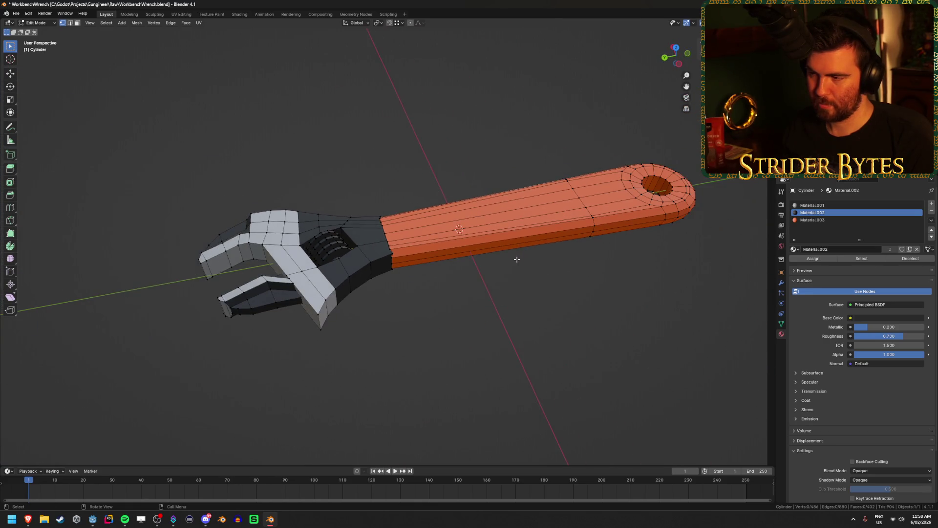
pyautogui.scroll(6, 517, 259)
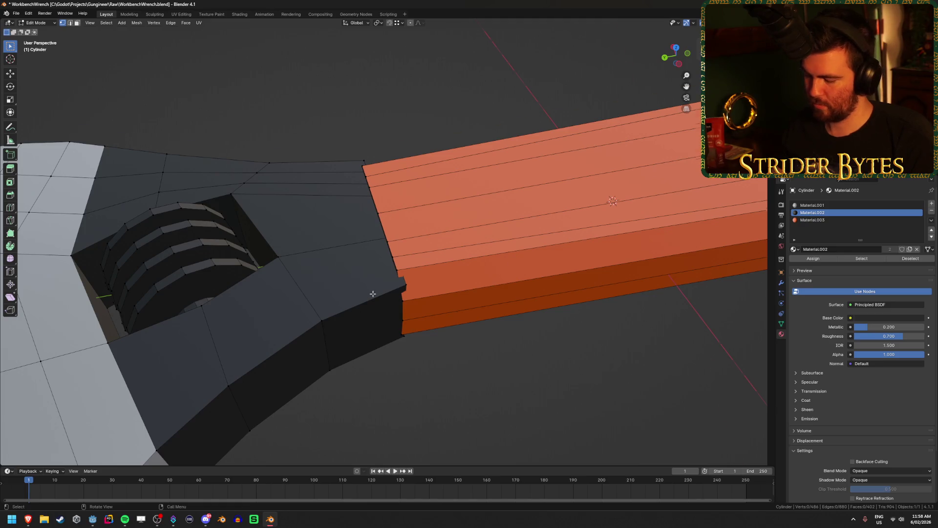
# - Try shrinking the handle-head joint vertices to 0.828, then undo the scale
pyautogui.press('KP_1')
pyautogui.hotkey('alt', 'z')
pyautogui.moveTo(373, 293)
pyautogui.mouseDown(button='middle')
pyautogui.moveTo(374, 314)
pyautogui.moveTo(348, 287)
pyautogui.mouseUp(button='middle')
pyautogui.hotkey('alt', 'z')
pyautogui.hotkey('alt', 'z')
pyautogui.hotkey('alt', 'z')
pyautogui.moveTo(331, 247)
pyautogui.mouseDown(button='middle')
pyautogui.moveTo(337, 259)
pyautogui.moveTo(345, 219)
pyautogui.moveTo(332, 306)
pyautogui.moveTo(494, 315)
pyautogui.moveTo(183, 145)
pyautogui.moveTo(549, 319)
pyautogui.moveTo(511, 269)
pyautogui.moveTo(560, 308)
pyautogui.mouseUp(button='middle')
pyautogui.press('s')
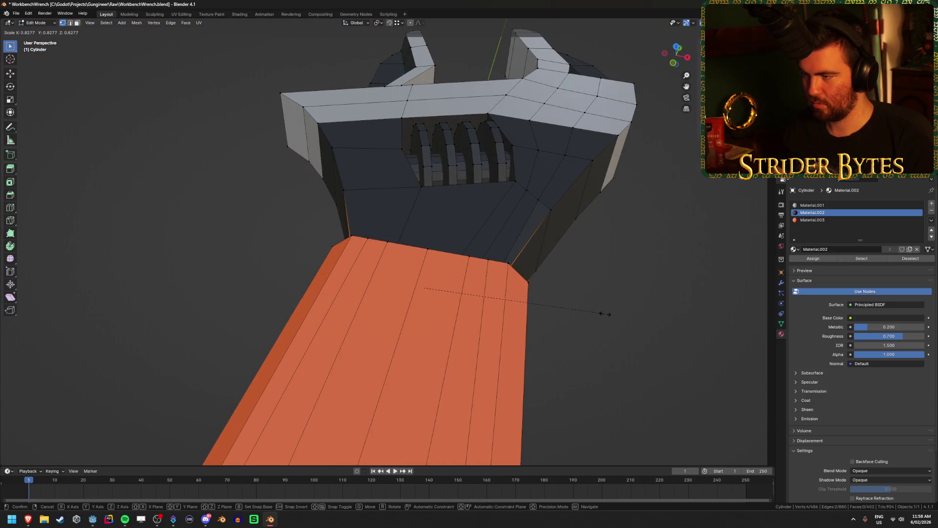
pyautogui.click(605, 314)
pyautogui.hotkey('alt', 'z')
pyautogui.hotkey('alt', 'z')
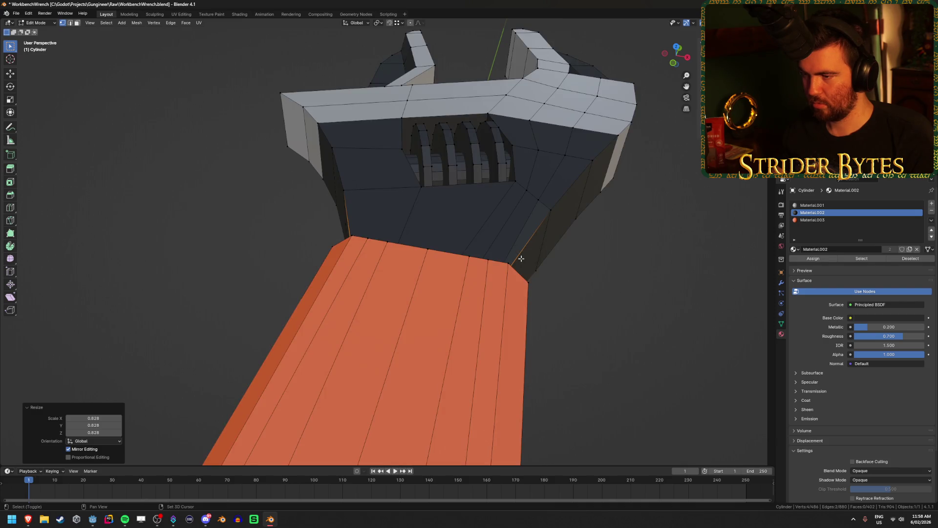
pyautogui.moveTo(522, 258)
pyautogui.mouseDown(button='middle')
pyautogui.moveTo(353, 237)
pyautogui.moveTo(378, 237)
pyautogui.mouseUp(button='middle')
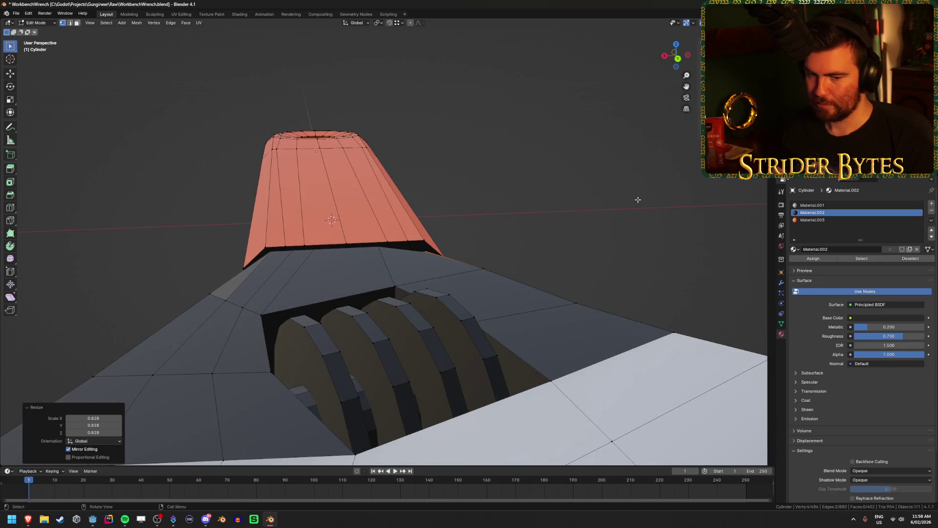
pyautogui.hotkey('ctrl', 'z')
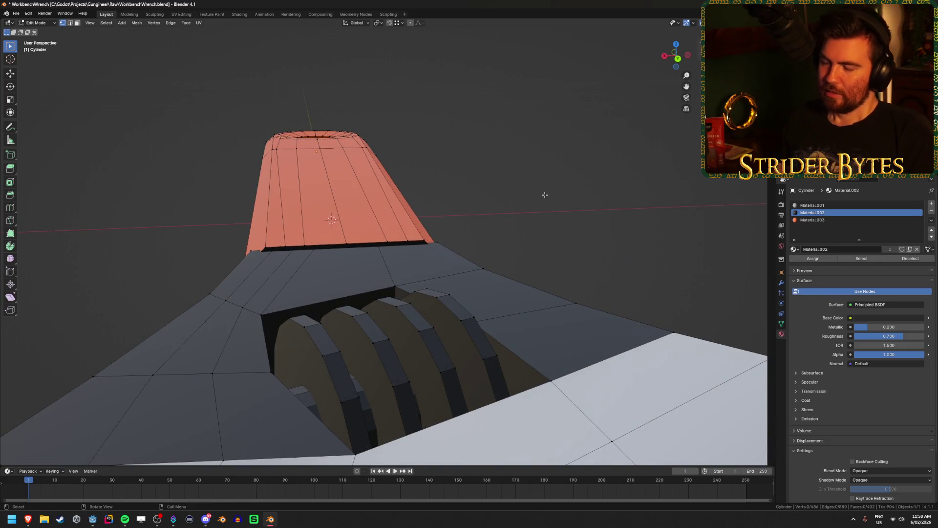
# - Vertex-slide two corner vertices of the handle base along their edges
pyautogui.click(539, 206)
pyautogui.click(278, 148)
pyautogui.hotkey('shift', 'v')
pyautogui.click(324, 159)
pyautogui.click(362, 152)
pyautogui.hotkey('shift', 'v')
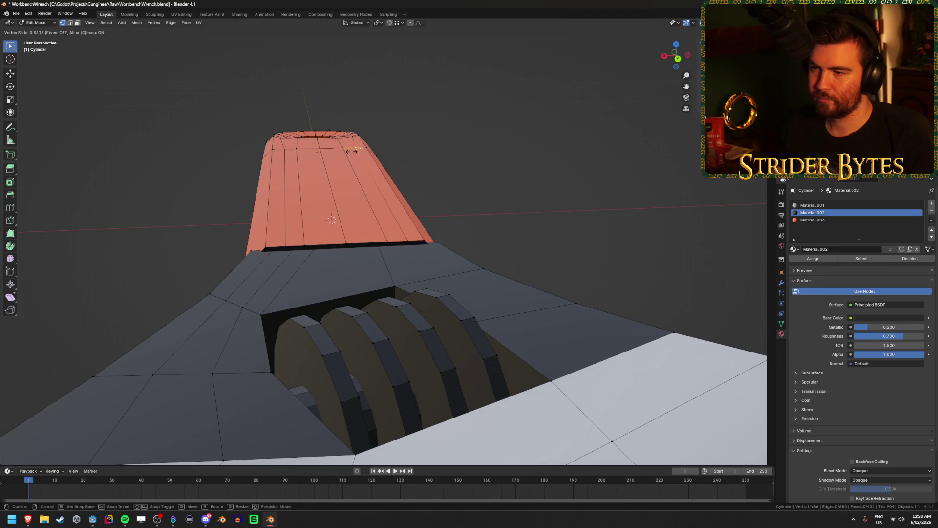
pyautogui.click(352, 151)
pyautogui.moveTo(521, 201)
pyautogui.mouseDown(button='middle')
pyautogui.moveTo(461, 205)
pyautogui.moveTo(488, 241)
pyautogui.moveTo(538, 237)
pyautogui.mouseUp(button='middle')
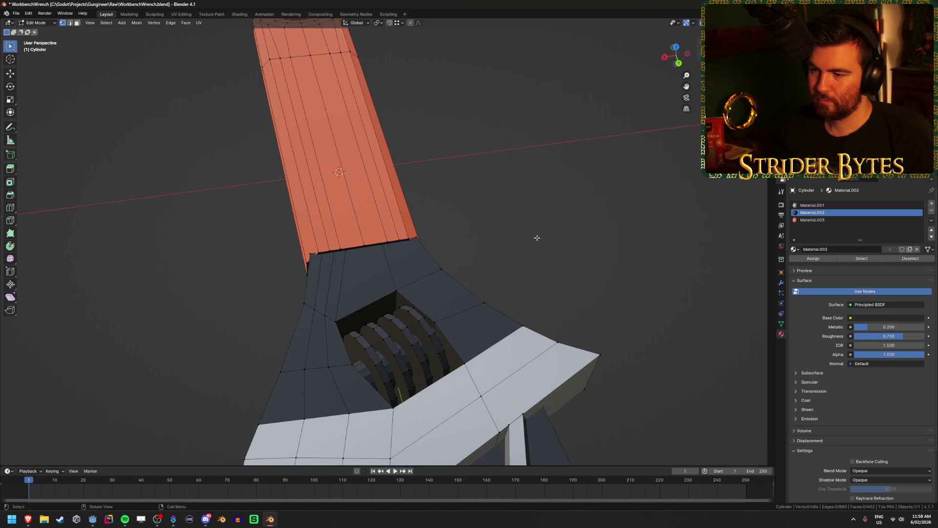
pyautogui.scroll(3, 538, 238)
pyautogui.scroll(-2, 537, 238)
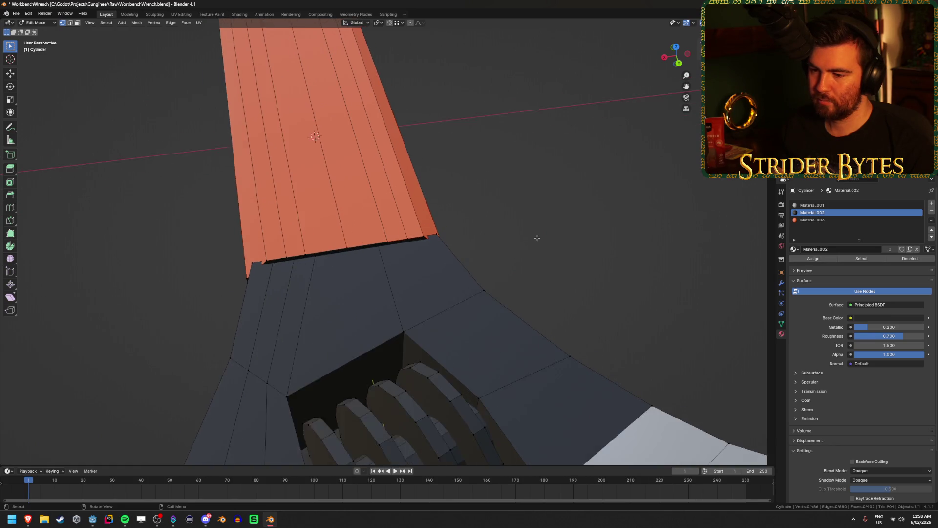
pyautogui.scroll(-1, 537, 238)
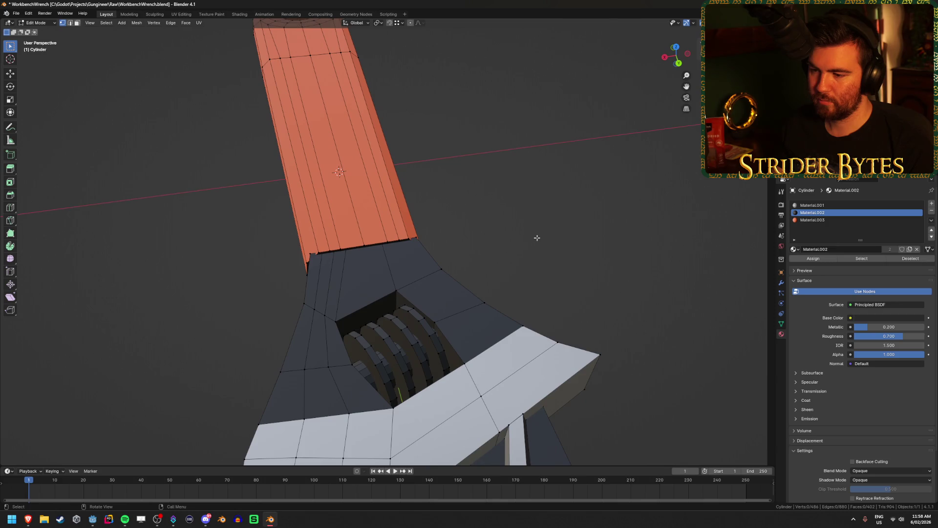
pyautogui.scroll(-2, 537, 238)
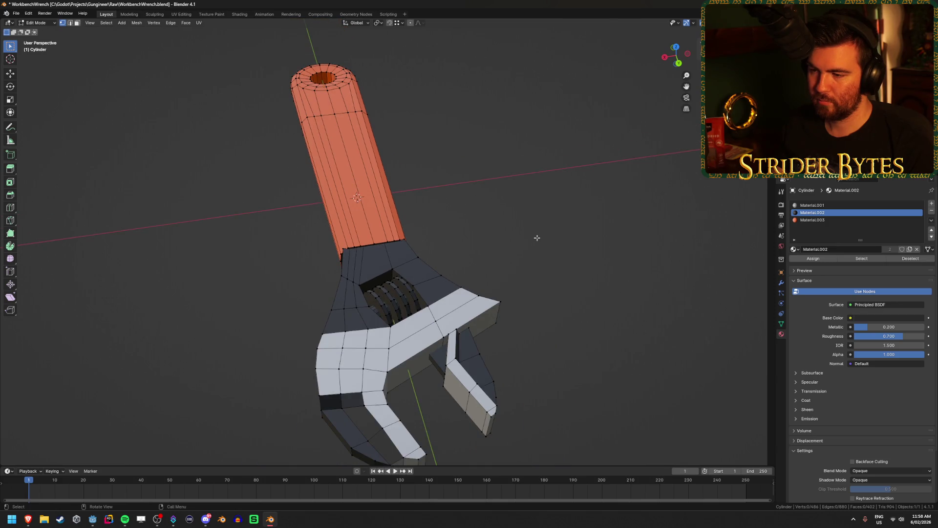
pyautogui.scroll(5, 537, 238)
# - Raise the handle's bottom corner vertex slightly along Z, then undo that move
pyautogui.moveTo(532, 236)
pyautogui.mouseDown(button='middle')
pyautogui.moveTo(341, 269)
pyautogui.moveTo(359, 255)
pyautogui.moveTo(324, 287)
pyautogui.moveTo(335, 269)
pyautogui.moveTo(244, 285)
pyautogui.mouseUp(button='middle')
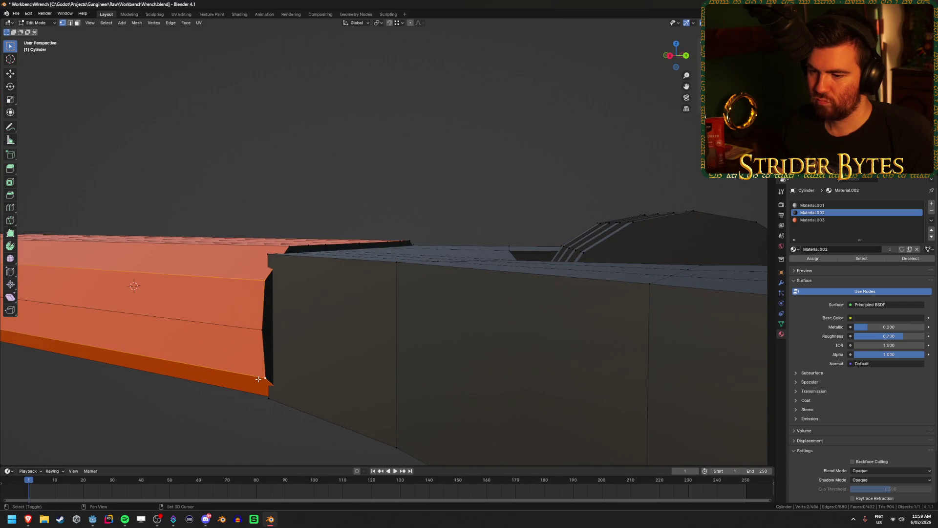
pyautogui.click(256, 275)
pyautogui.press('g')
pyautogui.press('z')
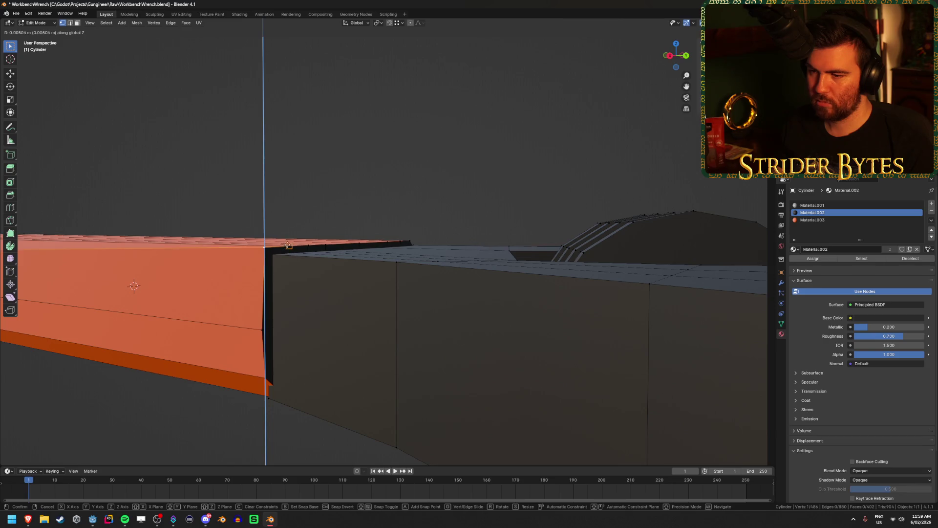
pyautogui.click(287, 249)
pyautogui.scroll(-5, 230, 301)
pyautogui.moveTo(230, 301); pyautogui.dragTo(230, 308, button='middle')
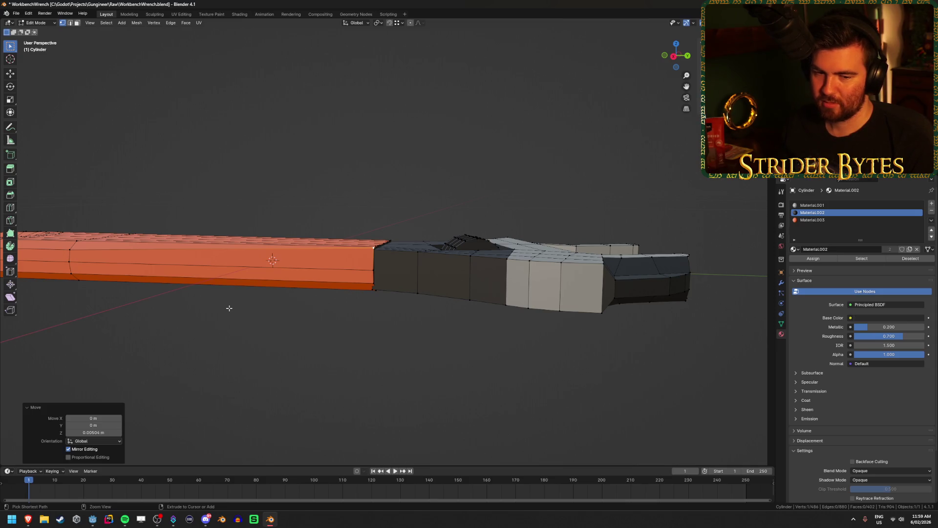
pyautogui.hotkey('ctrl', 'z')
pyautogui.moveTo(284, 287)
pyautogui.mouseDown(button='middle')
pyautogui.moveTo(538, 176)
pyautogui.moveTo(523, 209)
pyautogui.moveTo(471, 239)
pyautogui.moveTo(267, 244)
pyautogui.mouseUp(button='middle')
pyautogui.scroll(2, 539, 176)
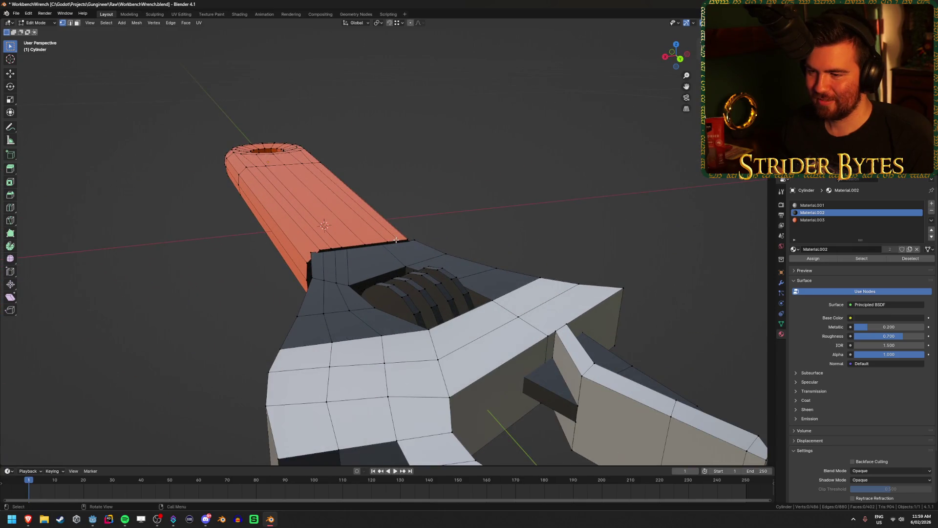
pyautogui.moveTo(396, 240)
pyautogui.mouseDown(button='middle')
pyautogui.moveTo(379, 264)
pyautogui.moveTo(248, 283)
pyautogui.moveTo(280, 258)
pyautogui.mouseUp(button='middle')
# - Select the tapered handle part and move and scale its end vertices along X
pyautogui.hotkey('shift', 'z')
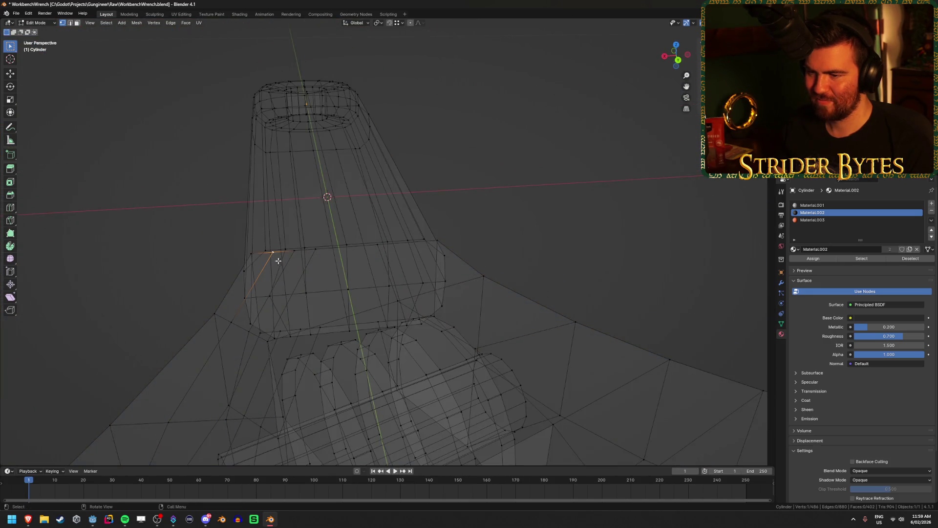
pyautogui.hotkey('shift', 'z')
pyautogui.hotkey('ctrl', 'l')
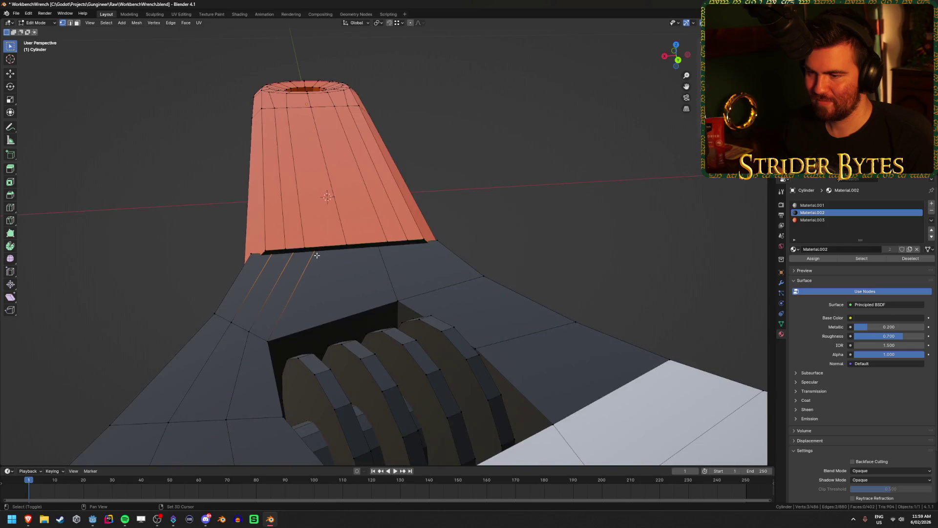
pyautogui.press('g')
pyautogui.press('y')
pyautogui.press('x')
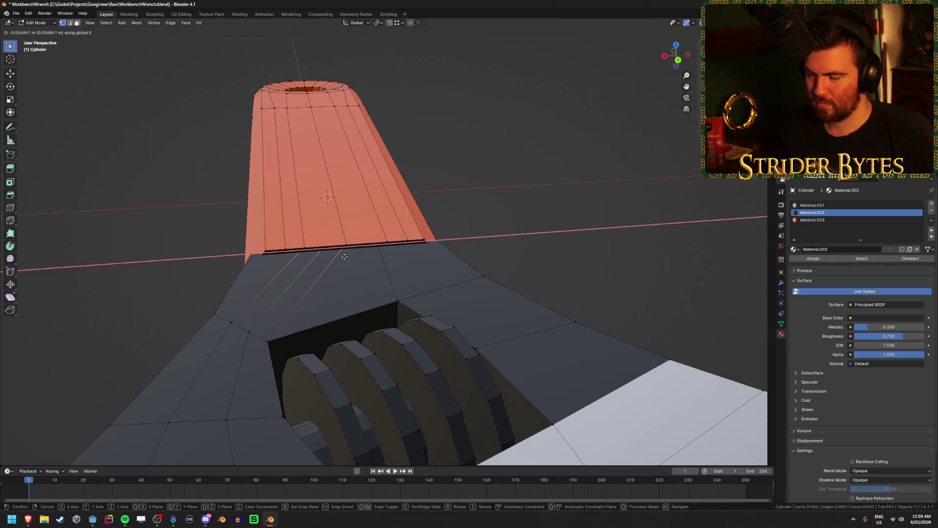
pyautogui.press('s')
pyautogui.press('g')
pyautogui.click(376, 259)
pyautogui.press('s')
pyautogui.press('x')
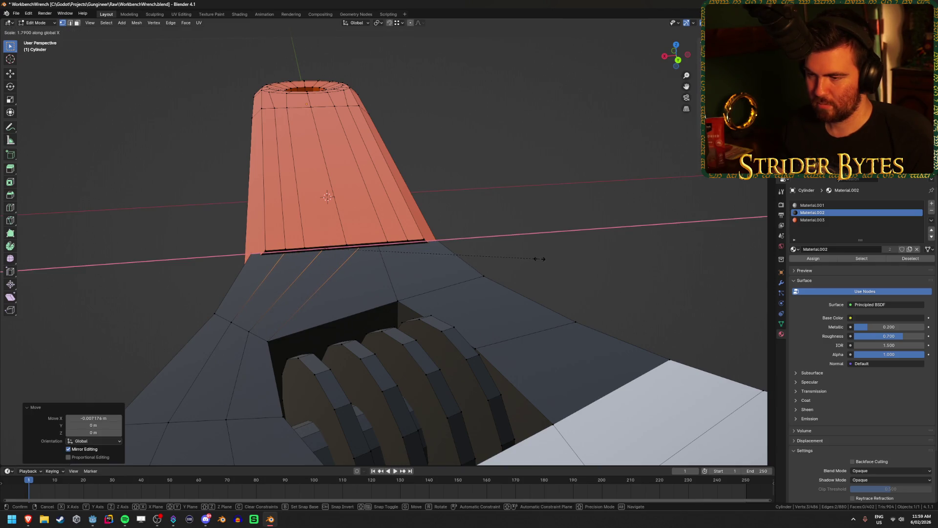
pyautogui.rightClick(540, 259)
pyautogui.click(566, 246)
# - In front view, reposition the selected vertex at the orange bar's end
pyautogui.moveTo(474, 265)
pyautogui.mouseDown(button='middle')
pyautogui.moveTo(390, 261)
pyautogui.moveTo(481, 274)
pyautogui.mouseUp(button='middle')
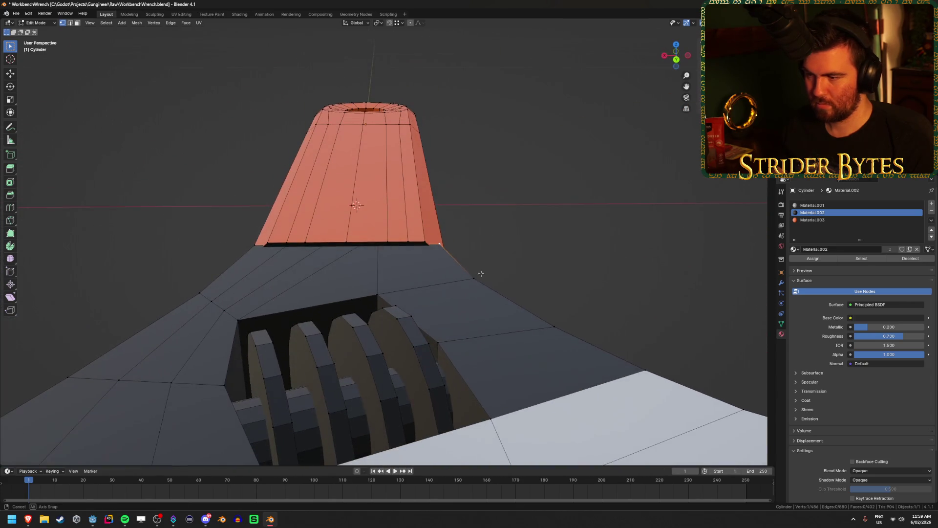
pyautogui.press('KP_1')
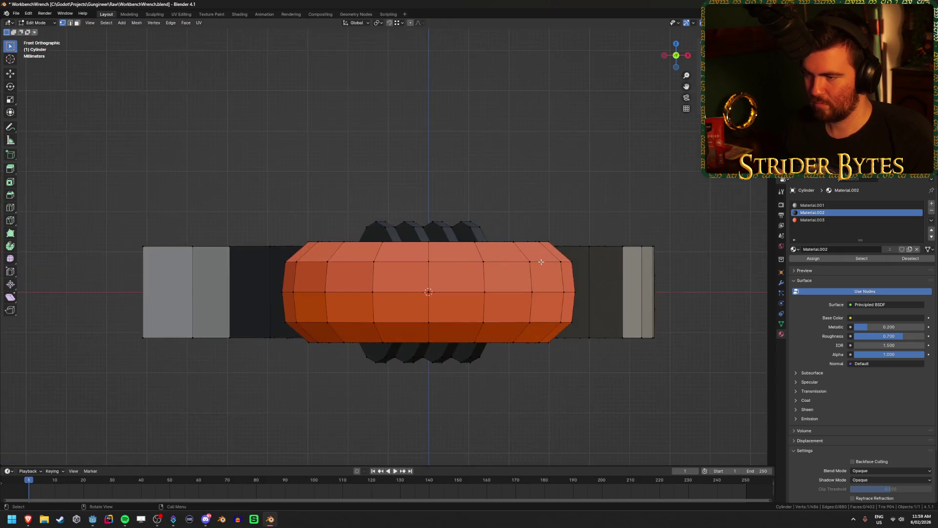
pyautogui.hotkey('shift', 'z')
pyautogui.moveTo(513, 274)
pyautogui.mouseDown(button='middle')
pyautogui.moveTo(528, 279)
pyautogui.moveTo(410, 277)
pyautogui.moveTo(380, 266)
pyautogui.mouseUp(button='middle')
pyautogui.hotkey('shift', 'z')
pyautogui.press('g')
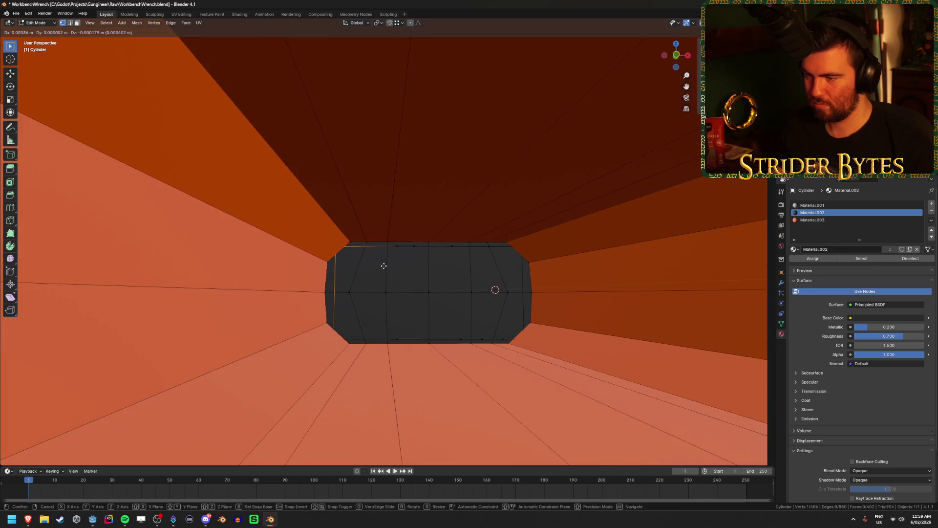
pyautogui.click(392, 276)
# - Move the cylinder end's bottom-left vertex and a vertex on the bar's underside
pyautogui.moveTo(376, 304)
pyautogui.mouseDown(button='middle')
pyautogui.moveTo(345, 329)
pyautogui.moveTo(402, 324)
pyautogui.moveTo(538, 344)
pyautogui.moveTo(539, 323)
pyautogui.moveTo(549, 352)
pyautogui.moveTo(549, 321)
pyautogui.moveTo(535, 308)
pyautogui.moveTo(555, 292)
pyautogui.moveTo(550, 383)
pyautogui.moveTo(495, 344)
pyautogui.mouseUp(button='middle')
pyautogui.click(346, 329)
pyautogui.press('g')
pyautogui.click(415, 314)
pyautogui.click(538, 343)
pyautogui.press('g')
pyautogui.click(546, 344)
# - Return to Object Mode and save WorkbenchWrench.blend
pyautogui.hotkey('alt', 'z')
pyautogui.hotkey('alt', 'z')
pyautogui.hotkey('alt', 'a')
pyautogui.press('Tab')
pyautogui.hotkey('alt', 'a')
pyautogui.moveTo(518, 190)
pyautogui.mouseDown(button='middle')
pyautogui.moveTo(572, 212)
pyautogui.moveTo(532, 251)
pyautogui.moveTo(530, 287)
pyautogui.moveTo(496, 224)
pyautogui.moveTo(315, 222)
pyautogui.moveTo(655, 315)
pyautogui.moveTo(445, 285)
pyautogui.moveTo(450, 293)
pyautogui.moveTo(500, 266)
pyautogui.moveTo(528, 293)
pyautogui.moveTo(588, 318)
pyautogui.moveTo(652, 303)
pyautogui.moveTo(335, 324)
pyautogui.moveTo(335, 315)
pyautogui.moveTo(273, 320)
pyautogui.moveTo(281, 306)
pyautogui.mouseUp(button='middle')
pyautogui.hotkey('ctrl', 's')
pyautogui.click(682, 273)
pyautogui.moveTo(681, 273)
pyautogui.mouseDown(button='middle')
pyautogui.moveTo(538, 260)
pyautogui.moveTo(575, 283)
pyautogui.mouseUp(button='middle')
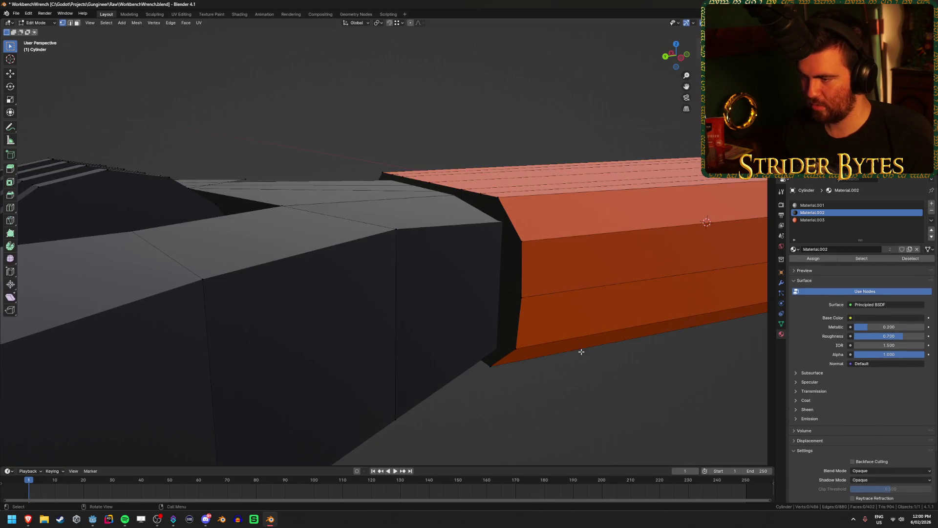
# - Hide the grey part and circle-select the handle's end cap faces
pyautogui.press('Tab')
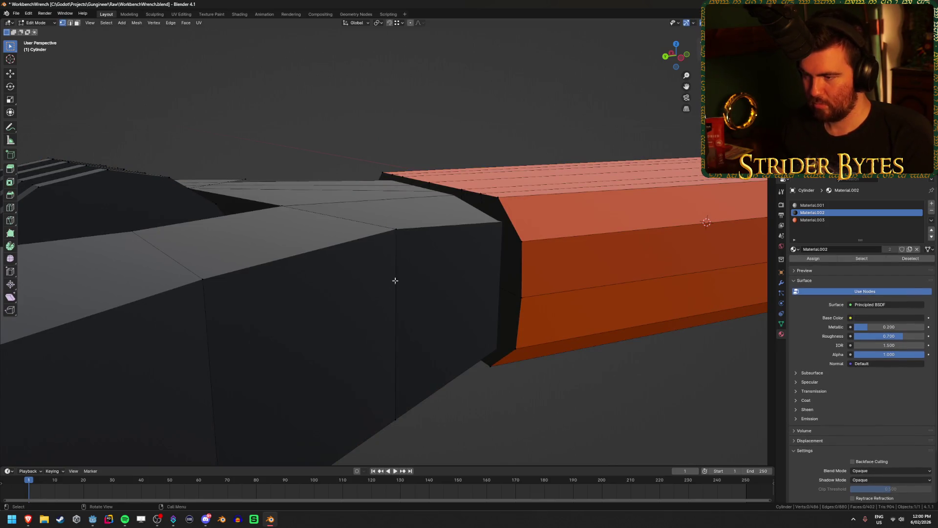
pyautogui.press('l')
pyautogui.press('h')
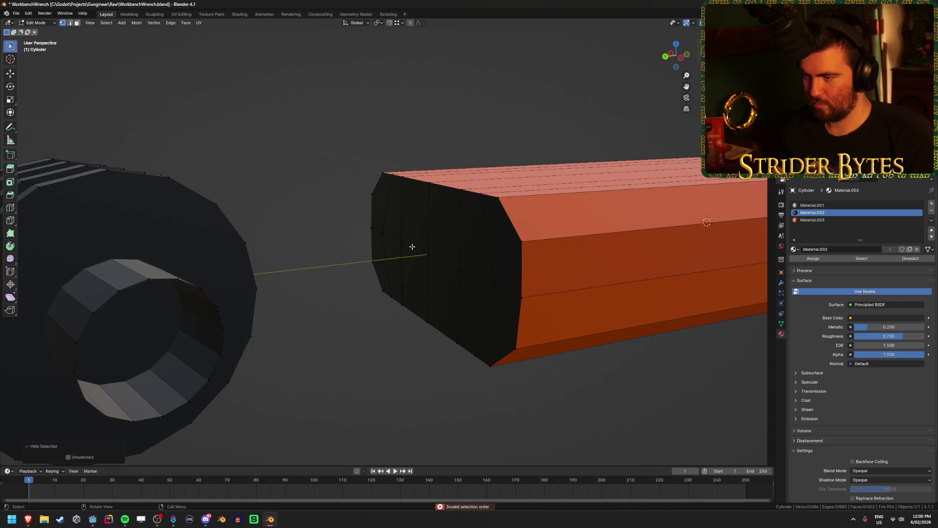
pyautogui.moveTo(458, 276)
pyautogui.mouseDown(button='middle')
pyautogui.moveTo(440, 299)
pyautogui.moveTo(497, 272)
pyautogui.mouseUp(button='middle')
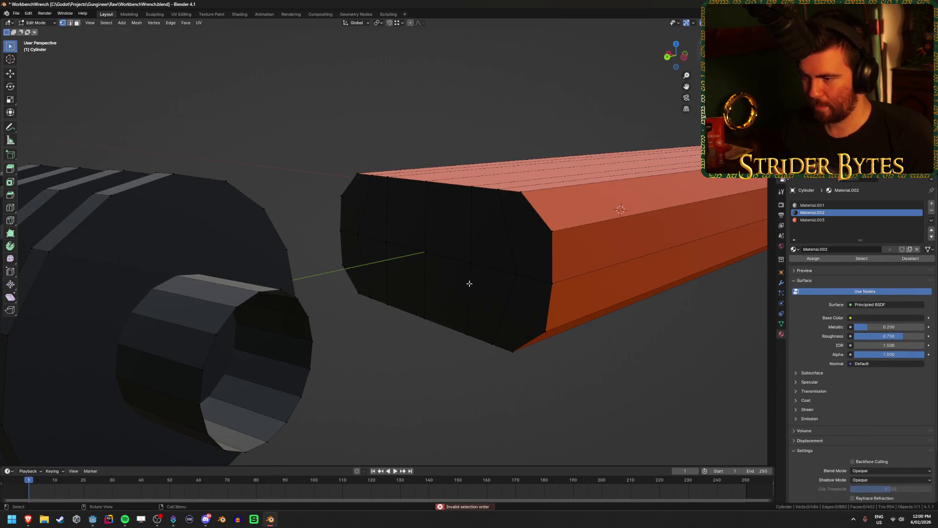
pyautogui.press('3')
pyautogui.press('c')
pyautogui.moveTo(511, 303)
pyautogui.mouseDown()
pyautogui.moveTo(457, 244)
pyautogui.moveTo(373, 227)
pyautogui.moveTo(361, 247)
pyautogui.mouseUp()
pyautogui.rightClick(360, 247)
# - Assign orange Material.003 to all the end cap faces
pyautogui.click(821, 220)
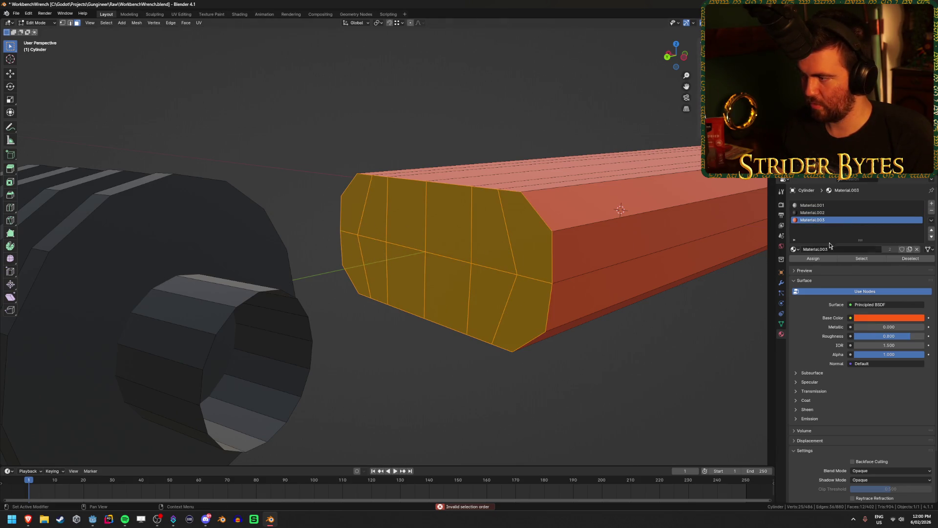
pyautogui.click(654, 371)
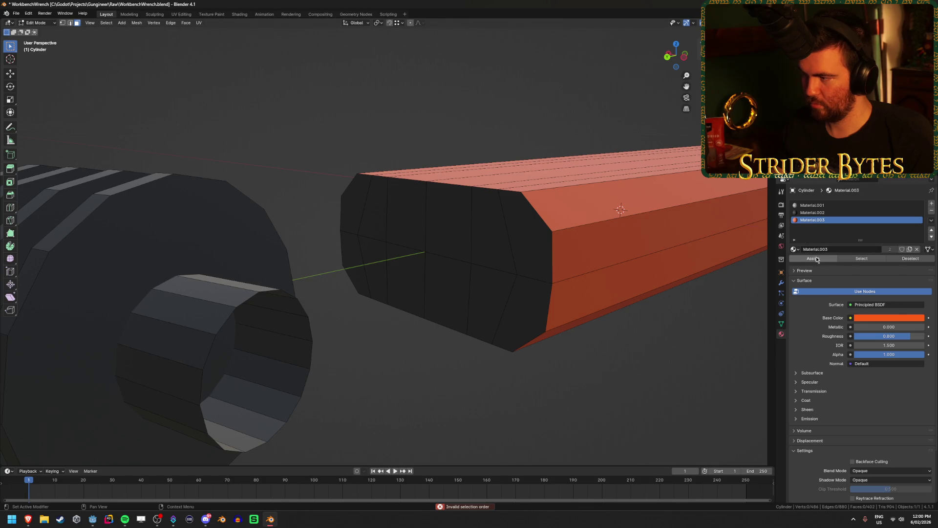
pyautogui.press('c')
pyautogui.moveTo(525, 251)
pyautogui.mouseDown()
pyautogui.moveTo(391, 191)
pyautogui.moveTo(365, 235)
pyautogui.moveTo(508, 292)
pyautogui.mouseUp()
pyautogui.rightClick(508, 292)
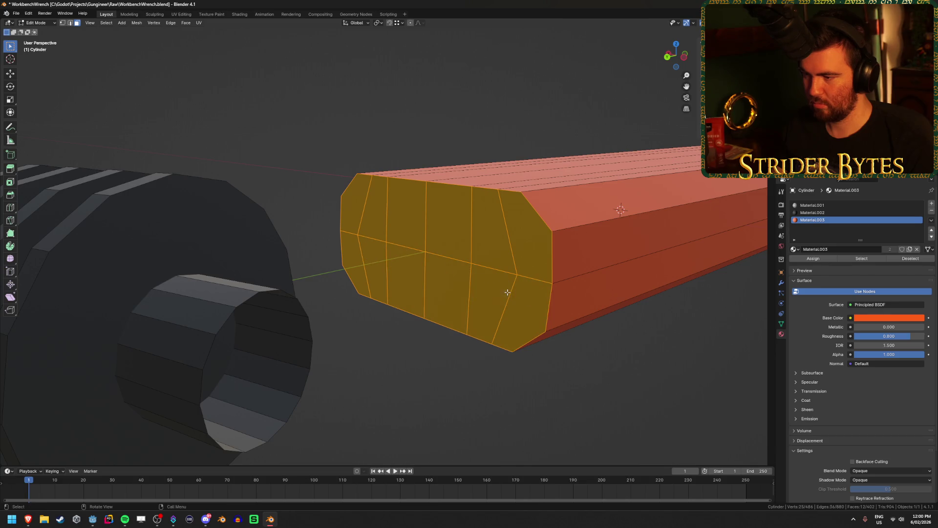
pyautogui.click(816, 260)
pyautogui.press('Tab')
# - Reveal the hidden grey part of the wrench mesh with Alt+H
pyautogui.moveTo(643, 377)
pyautogui.mouseDown(button='middle')
pyautogui.moveTo(698, 371)
pyautogui.moveTo(486, 219)
pyautogui.moveTo(541, 189)
pyautogui.moveTo(551, 229)
pyautogui.moveTo(448, 245)
pyautogui.moveTo(444, 270)
pyautogui.moveTo(356, 259)
pyautogui.moveTo(317, 230)
pyautogui.moveTo(474, 272)
pyautogui.moveTo(469, 260)
pyautogui.mouseUp(button='middle')
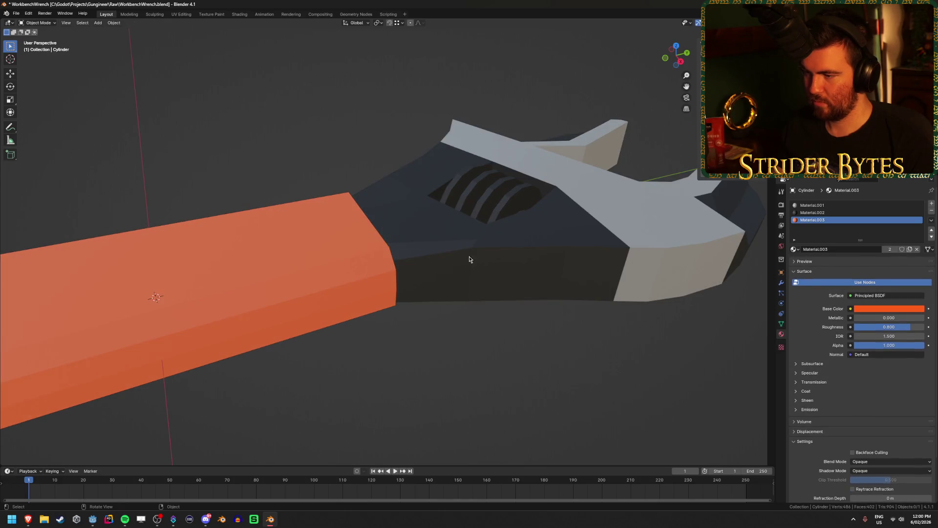
pyautogui.click(545, 255)
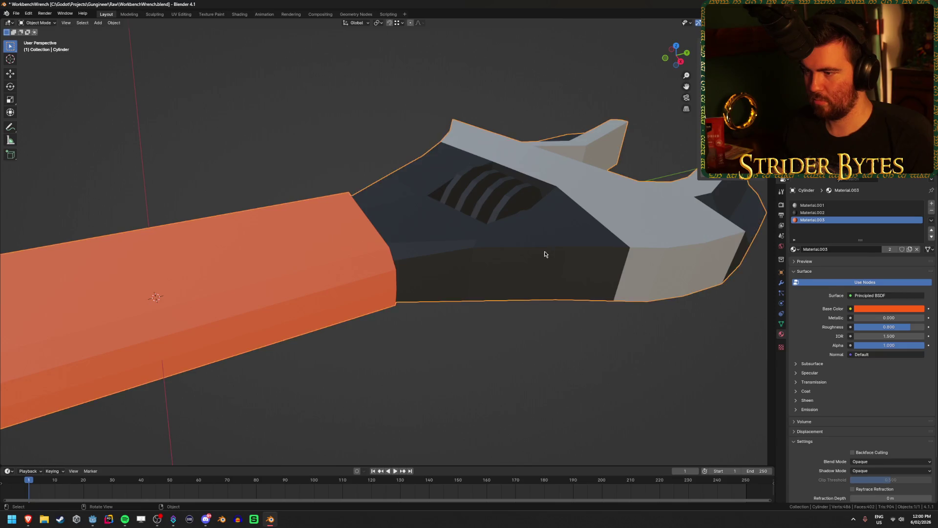
pyautogui.press('Tab')
pyautogui.hotkey('alt', 'h')
pyautogui.click(508, 343)
# - Inspect the jaws and handle end, then hide and unhide the wrench object
pyautogui.moveTo(509, 348)
pyautogui.mouseDown(button='middle')
pyautogui.moveTo(496, 372)
pyautogui.moveTo(492, 352)
pyautogui.moveTo(639, 289)
pyautogui.moveTo(505, 243)
pyautogui.moveTo(611, 293)
pyautogui.moveTo(691, 307)
pyautogui.mouseUp(button='middle')
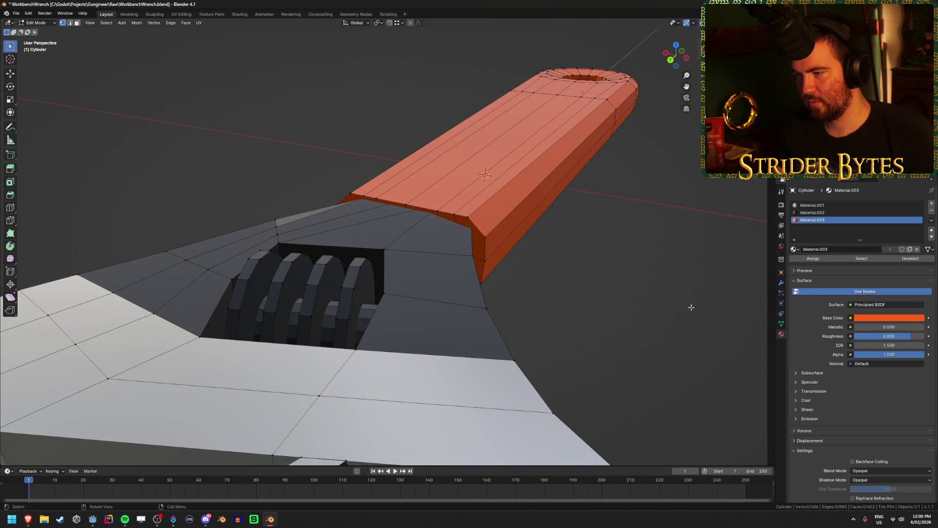
pyautogui.moveTo(692, 307)
pyautogui.mouseDown(button='middle')
pyautogui.moveTo(433, 356)
pyautogui.moveTo(411, 320)
pyautogui.mouseUp(button='middle')
pyautogui.press('KP_1')
pyautogui.press('Tab')
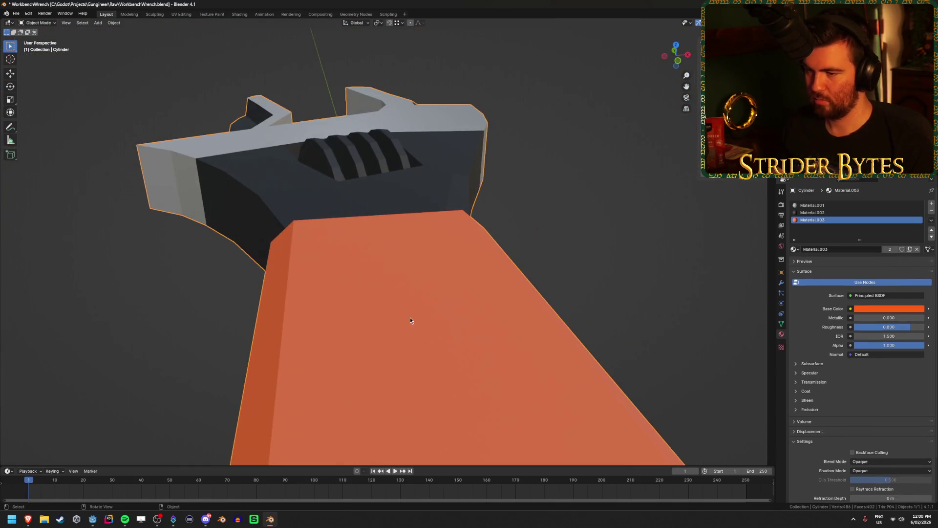
pyautogui.press('h')
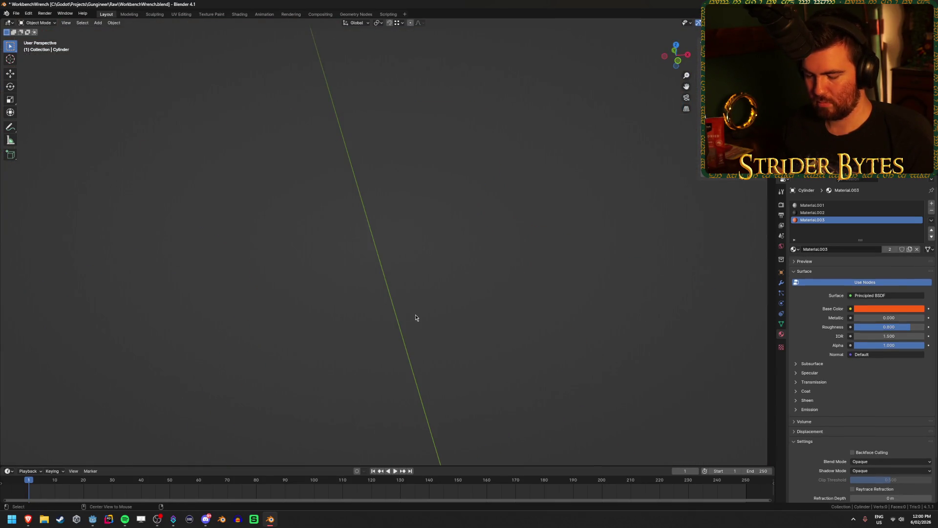
pyautogui.hotkey('alt', 'h')
pyautogui.press('Tab')
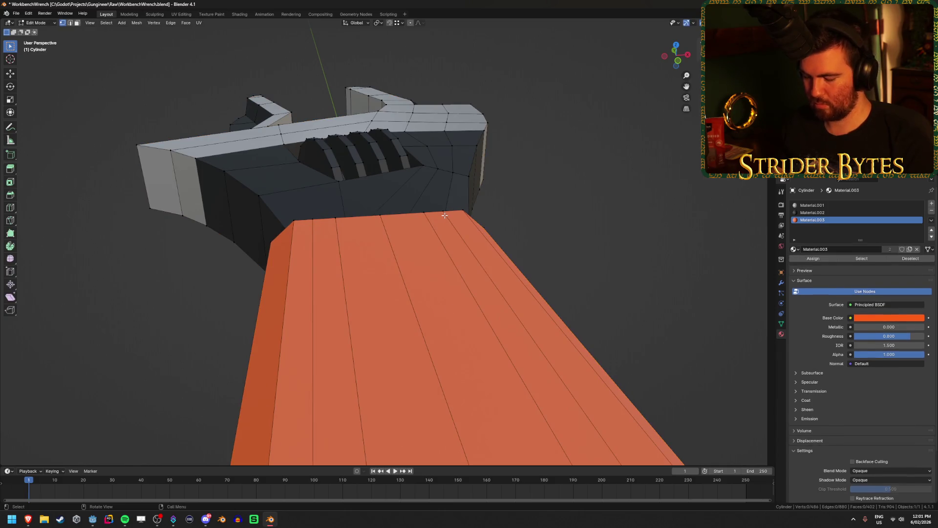
# - Hide the orange handle and snap-move a head edge vertically along Z
pyautogui.press('l')
pyautogui.press('h')
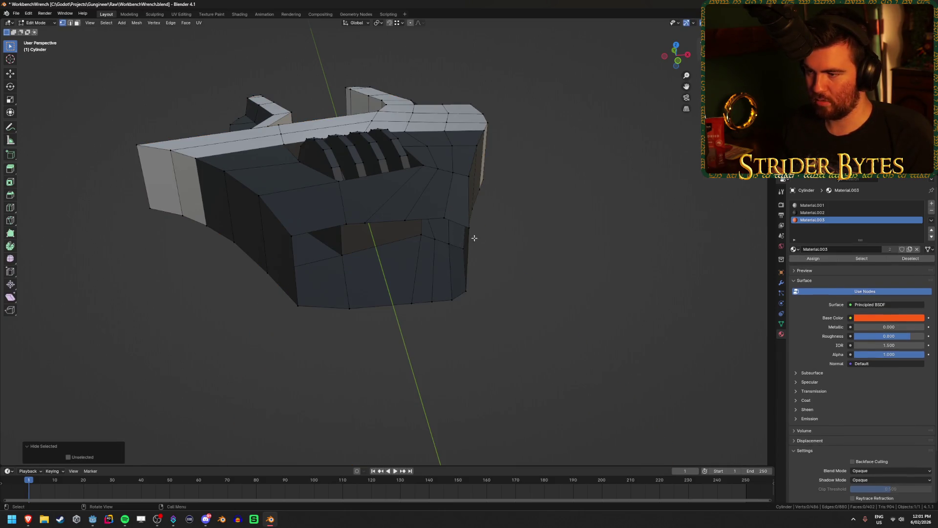
pyautogui.click(465, 216)
pyautogui.press('KP_1')
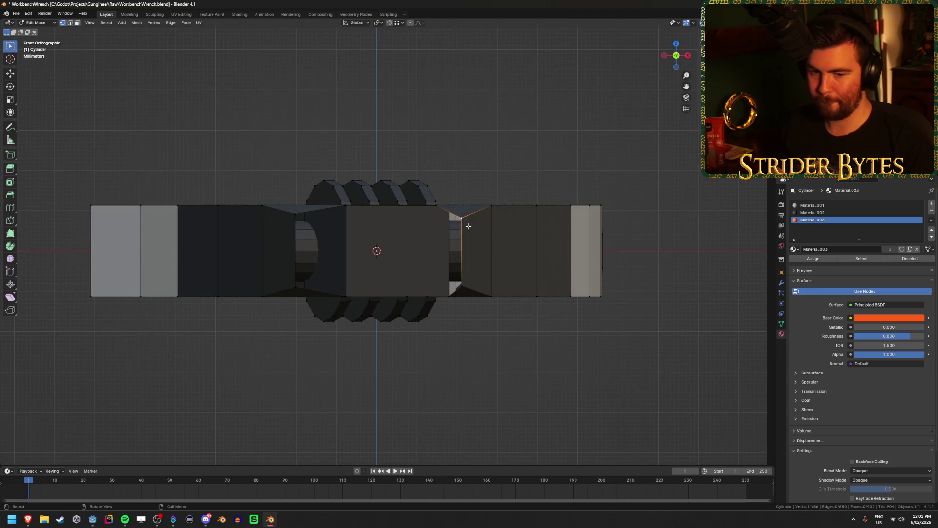
pyautogui.scroll(2, 481, 207)
pyautogui.moveTo(493, 235); pyautogui.dragTo(496, 218, button='middle')
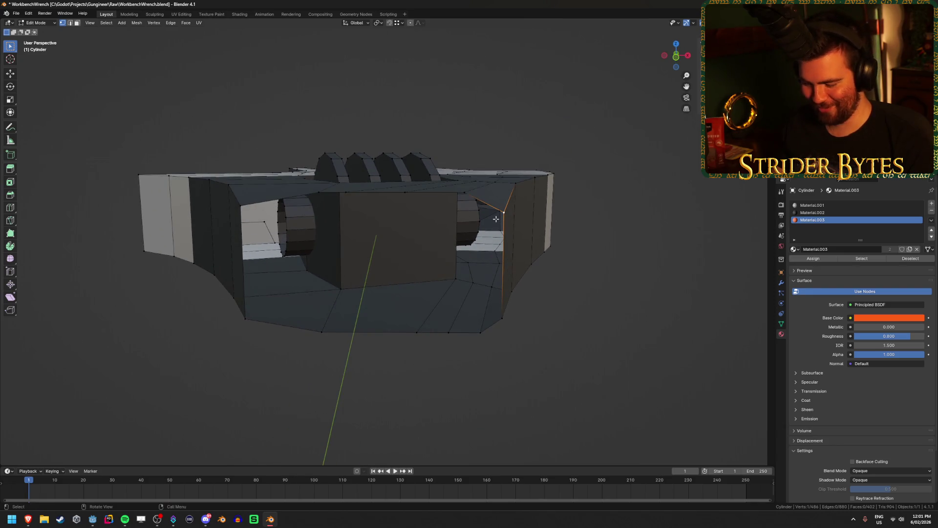
pyautogui.press('g')
pyautogui.press('y')
pyautogui.press('z')
pyautogui.press('ctrl')
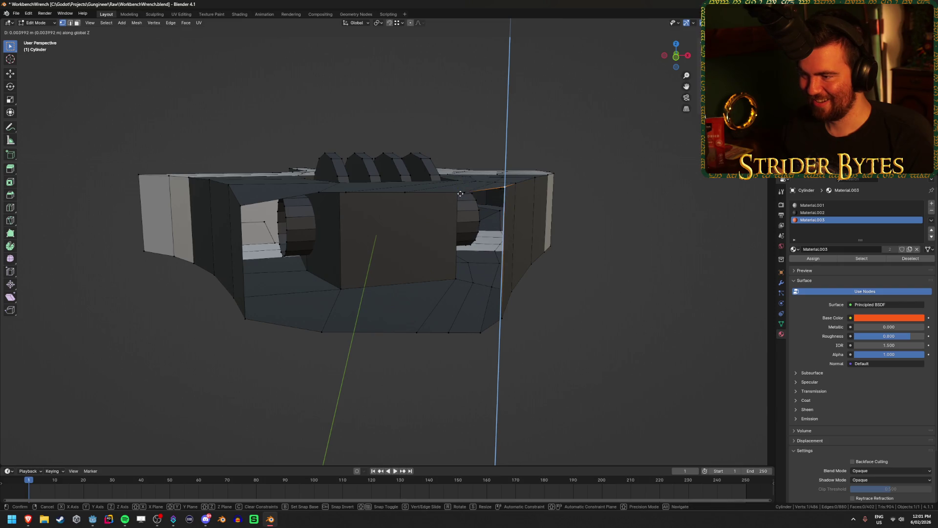
pyautogui.click(463, 194)
# - Move the head edge vertically twice more while checking from beneath the head
pyautogui.moveTo(464, 194)
pyautogui.mouseDown(button='middle')
pyautogui.moveTo(502, 247)
pyautogui.moveTo(438, 197)
pyautogui.moveTo(432, 209)
pyautogui.mouseUp(button='middle')
pyautogui.press('g')
pyautogui.press('z')
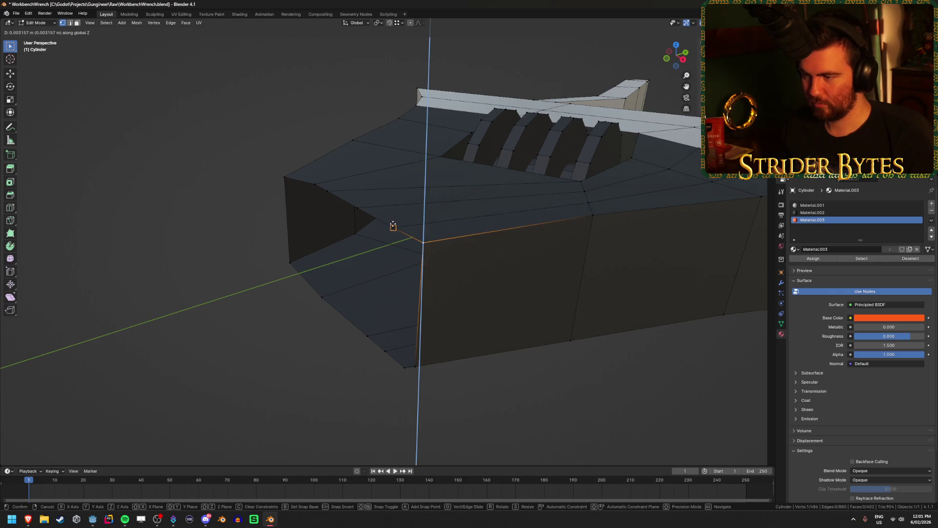
pyautogui.click(391, 230)
pyautogui.moveTo(389, 258); pyautogui.dragTo(409, 226, button='middle')
pyautogui.moveTo(485, 276)
pyautogui.mouseDown(button='middle')
pyautogui.moveTo(497, 254)
pyautogui.moveTo(509, 272)
pyautogui.mouseUp(button='middle')
pyautogui.press('g')
pyautogui.press('z')
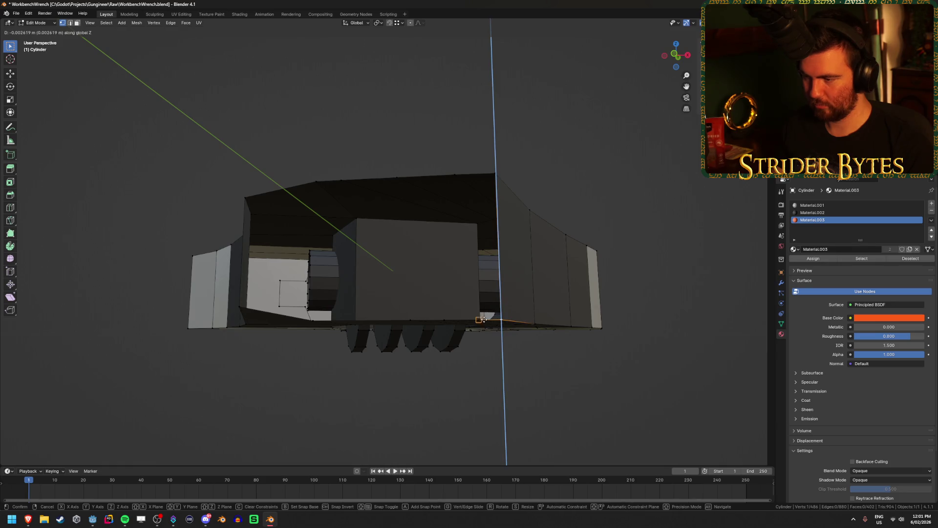
pyautogui.click(481, 320)
# - Make two final vertical nudges to the head edge and deselect it
pyautogui.moveTo(481, 320)
pyautogui.mouseDown(button='middle')
pyautogui.moveTo(394, 279)
pyautogui.moveTo(345, 306)
pyautogui.moveTo(310, 310)
pyautogui.moveTo(313, 278)
pyautogui.moveTo(316, 318)
pyautogui.moveTo(329, 310)
pyautogui.moveTo(362, 242)
pyautogui.moveTo(371, 251)
pyautogui.mouseUp(button='middle')
pyautogui.press('g')
pyautogui.press('z')
pyautogui.click(374, 351)
pyautogui.press('g')
pyautogui.press('z')
pyautogui.click(428, 244)
pyautogui.click(513, 380)
# - Reveal the hidden handle faces and review the joined wrench head
pyautogui.moveTo(513, 379)
pyautogui.mouseDown(button='middle')
pyautogui.moveTo(555, 379)
pyautogui.moveTo(540, 357)
pyautogui.mouseUp(button='middle')
pyautogui.scroll(-2, 540, 357)
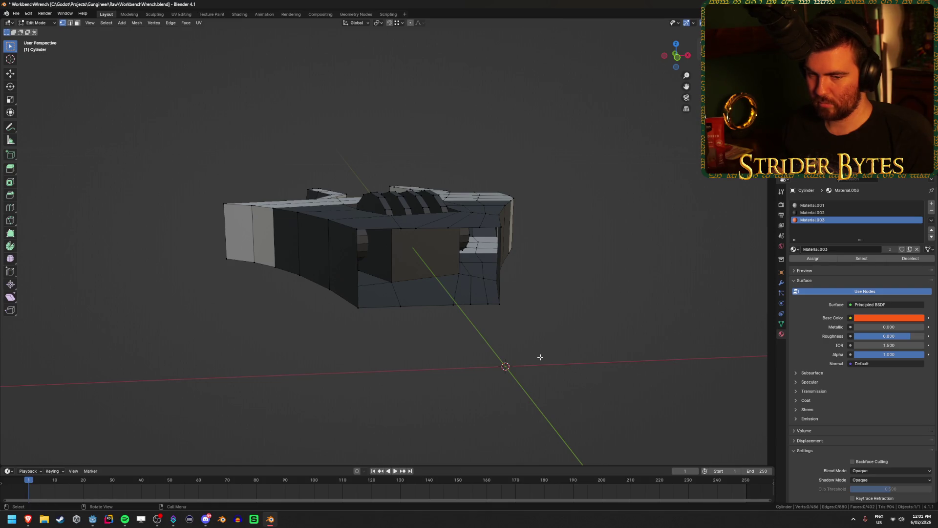
pyautogui.hotkey('alt', 'h')
pyautogui.moveTo(540, 357)
pyautogui.mouseDown(button='middle')
pyautogui.moveTo(538, 173)
pyautogui.moveTo(549, 209)
pyautogui.moveTo(576, 162)
pyautogui.moveTo(541, 200)
pyautogui.moveTo(544, 220)
pyautogui.moveTo(567, 227)
pyautogui.mouseUp(button='middle')
pyautogui.click(538, 174)
pyautogui.scroll(-10, 562, 181)
pyautogui.scroll(3, 544, 220)
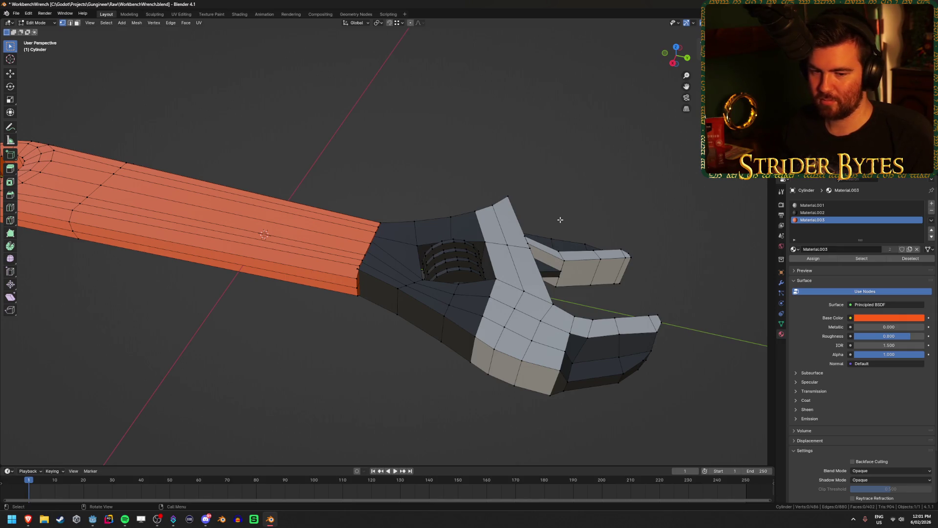
pyautogui.moveTo(471, 167); pyautogui.dragTo(474, 194, button='middle')
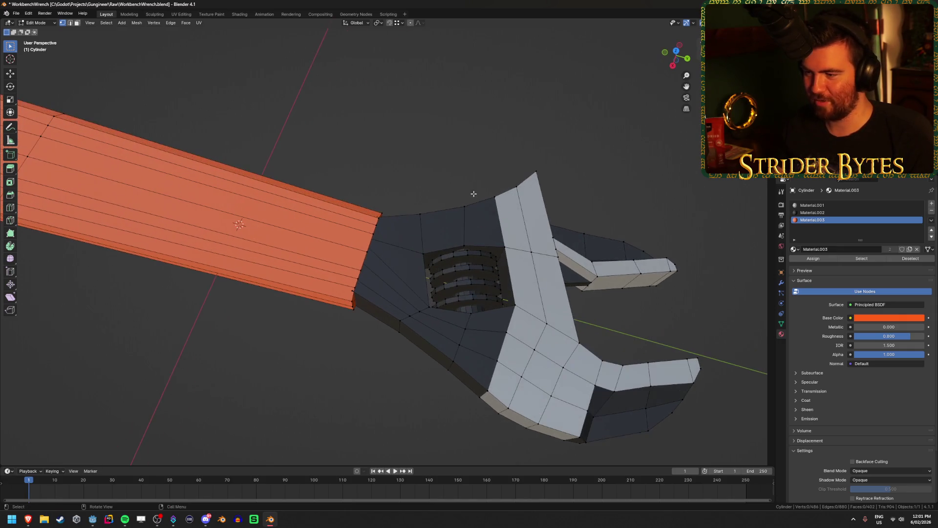
# - Hide the screw's thread rings and the orange handle faces, leaving only the head
pyautogui.press('l')
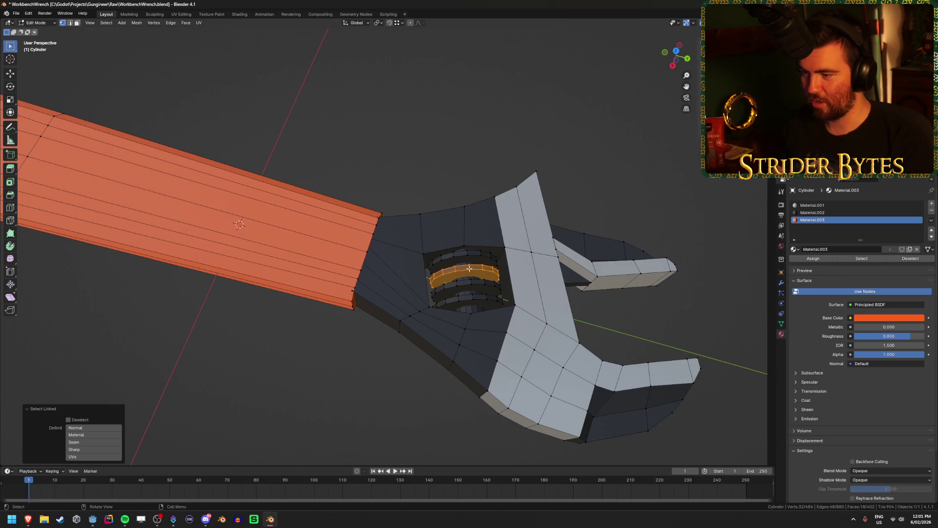
pyautogui.keyDown('shift'); pyautogui.click(471, 306); pyautogui.keyUp('shift')
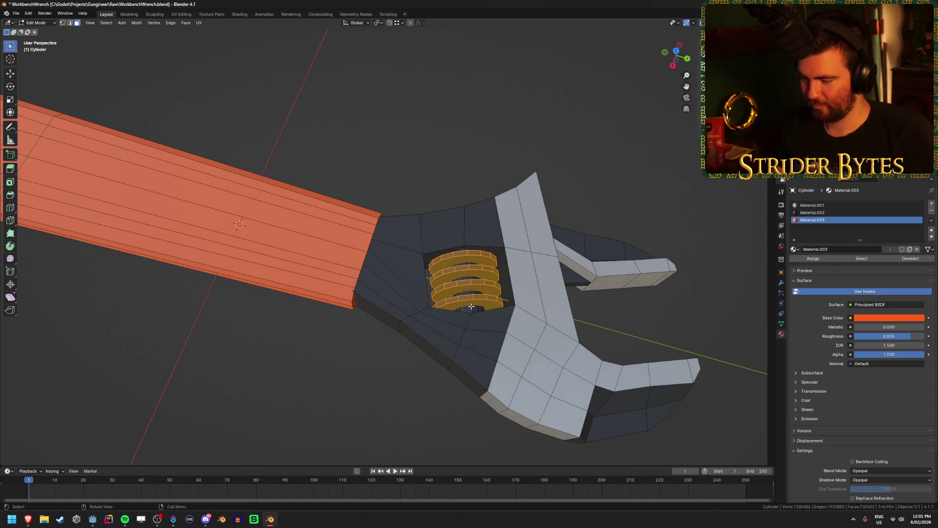
pyautogui.press('l')
pyautogui.press('h')
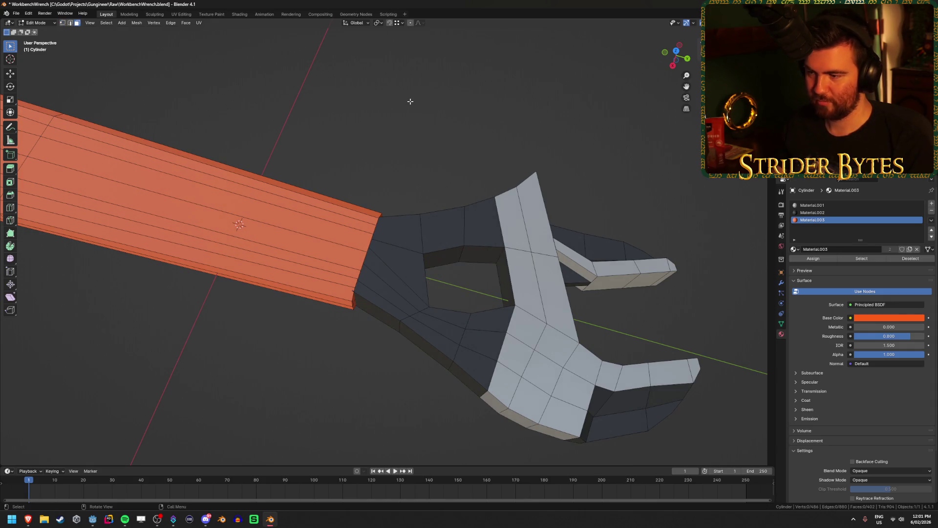
pyautogui.click(449, 223)
pyautogui.press('KP_1')
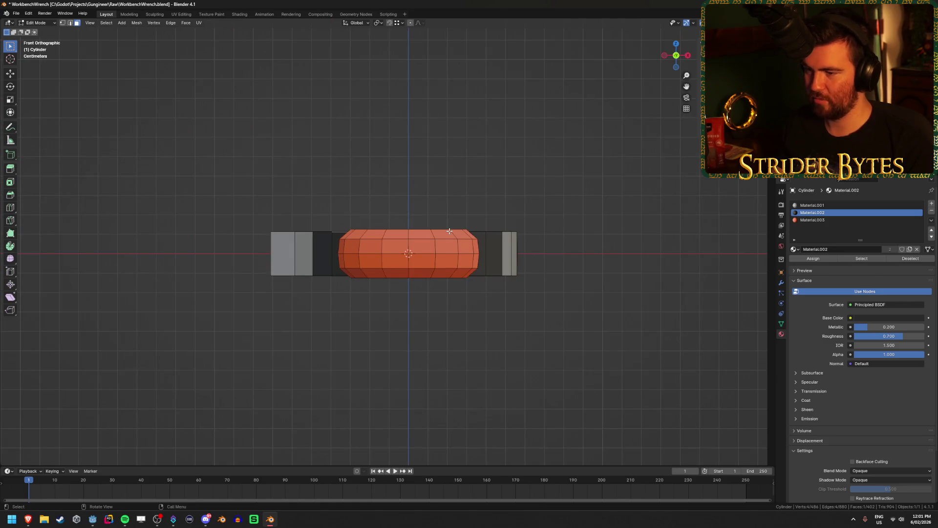
pyautogui.scroll(1, 449, 231)
pyautogui.moveTo(452, 237); pyautogui.dragTo(453, 257, button='middle')
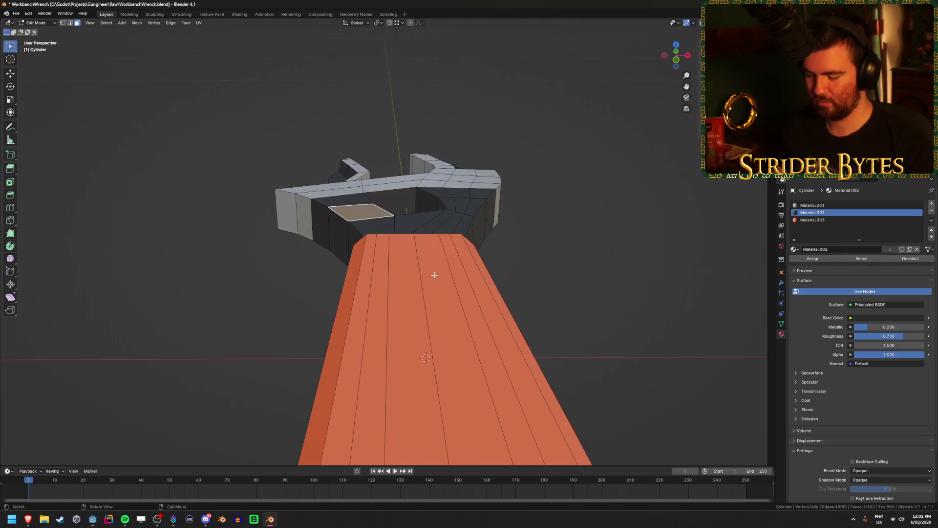
pyautogui.press('h')
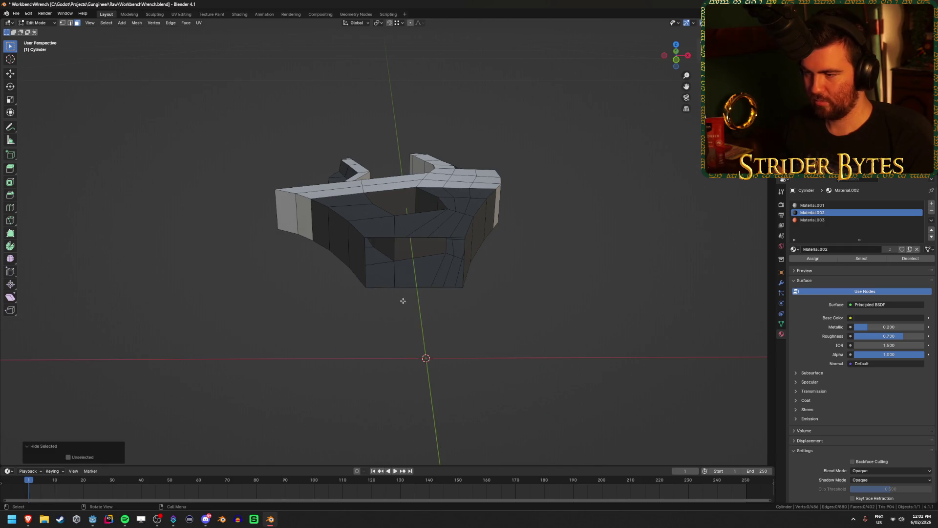
# - Box-select the entire wrench head in X-ray from the right side view
pyautogui.press('KP_3')
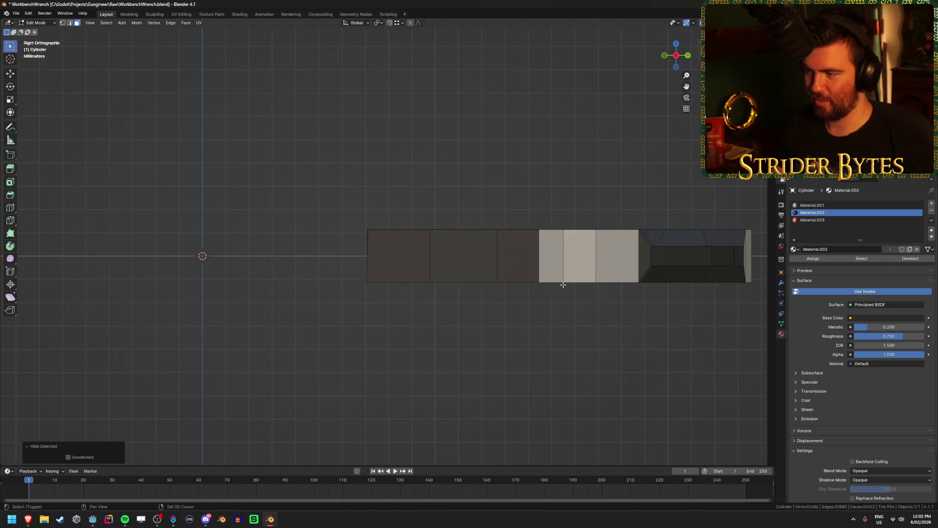
pyautogui.keyDown('shift'); pyautogui.moveTo(563, 285); pyautogui.dragTo(417, 316, button='middle'); pyautogui.keyUp('shift')
pyautogui.hotkey('alt', 'z')
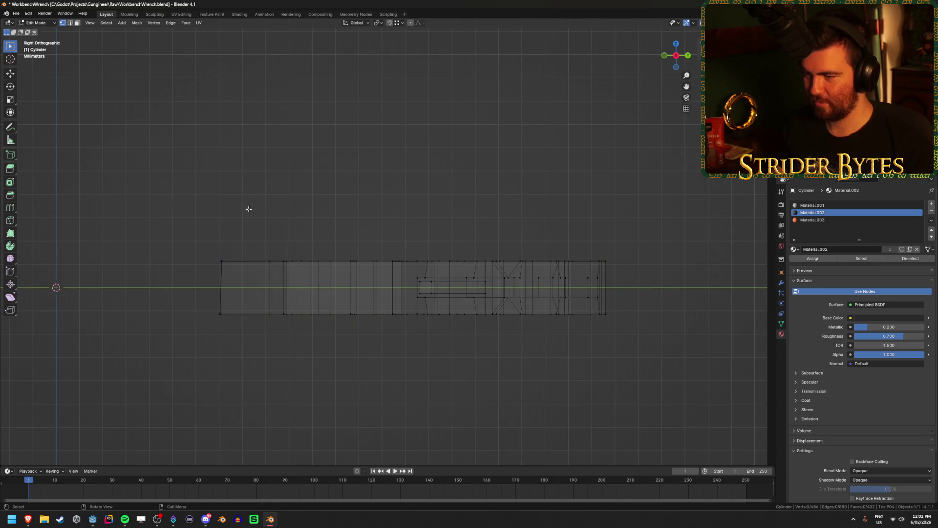
pyautogui.moveTo(185, 221)
pyautogui.mouseDown()
pyautogui.moveTo(670, 252)
pyautogui.moveTo(673, 308)
pyautogui.mouseUp()
pyautogui.moveTo(177, 342)
pyautogui.mouseDown()
pyautogui.moveTo(636, 320)
pyautogui.moveTo(658, 308)
pyautogui.mouseUp()
pyautogui.hotkey('alt', 'z')
pyautogui.moveTo(499, 352)
pyautogui.mouseDown(button='middle')
pyautogui.moveTo(360, 352)
pyautogui.moveTo(450, 347)
pyautogui.mouseUp(button='middle')
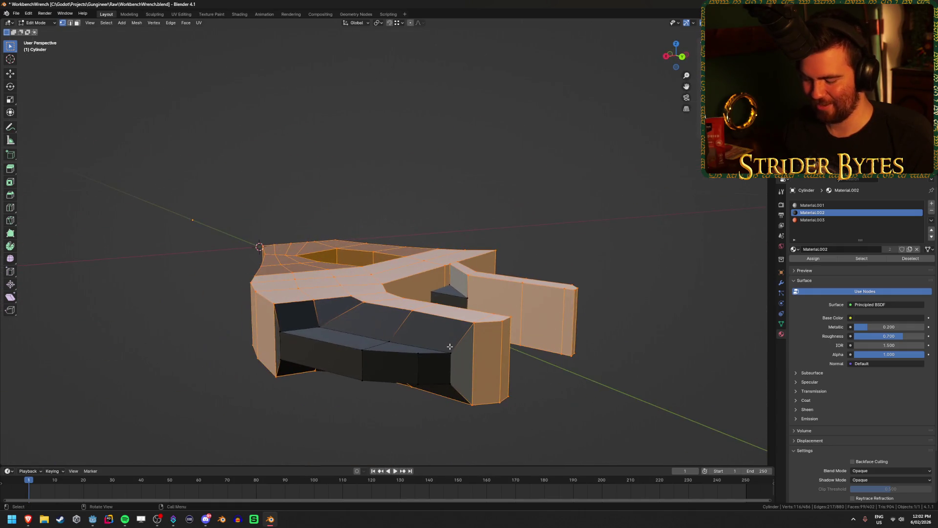
# - Reveal the hidden handle and view the wrench from a low side angle
pyautogui.hotkey('alt', 'h')
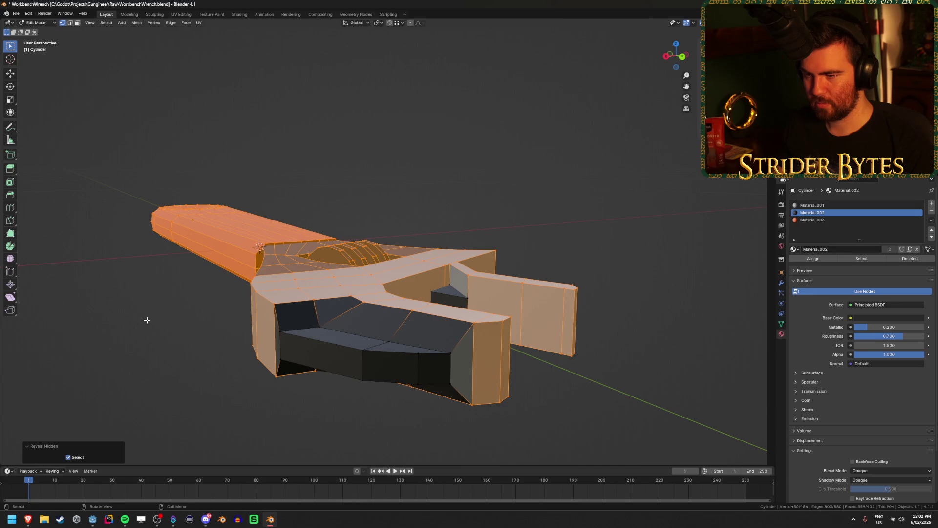
pyautogui.moveTo(148, 320); pyautogui.dragTo(316, 359, button='middle')
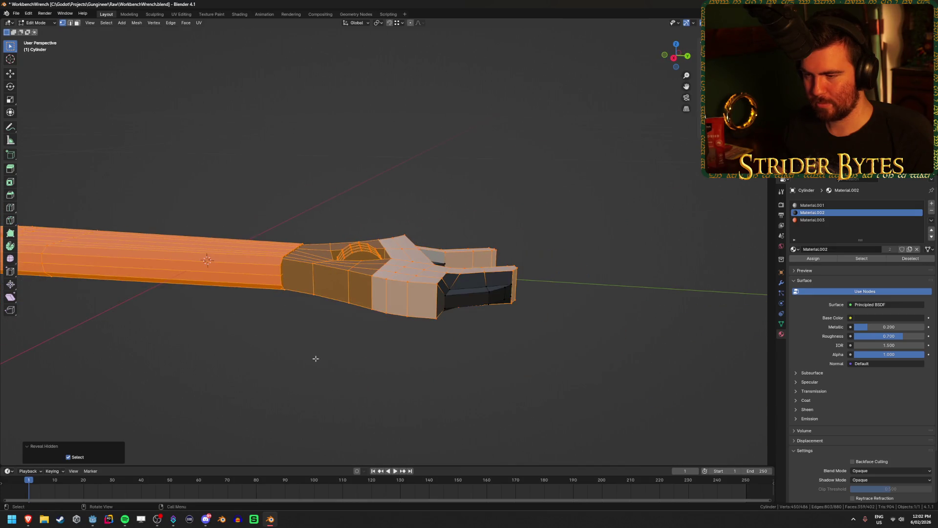
pyautogui.scroll(1, 340, 361)
pyautogui.scroll(1, 341, 362)
# - Undo the reveal and scale the selected head along Z to make it thinner
pyautogui.scroll(-1, 341, 361)
pyautogui.hotkey('ctrl', 'z')
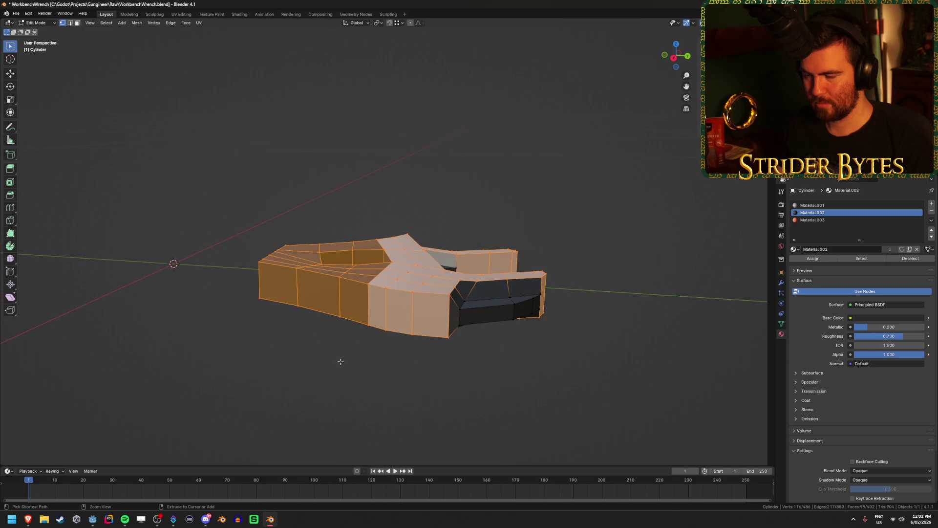
pyautogui.press('KP_3')
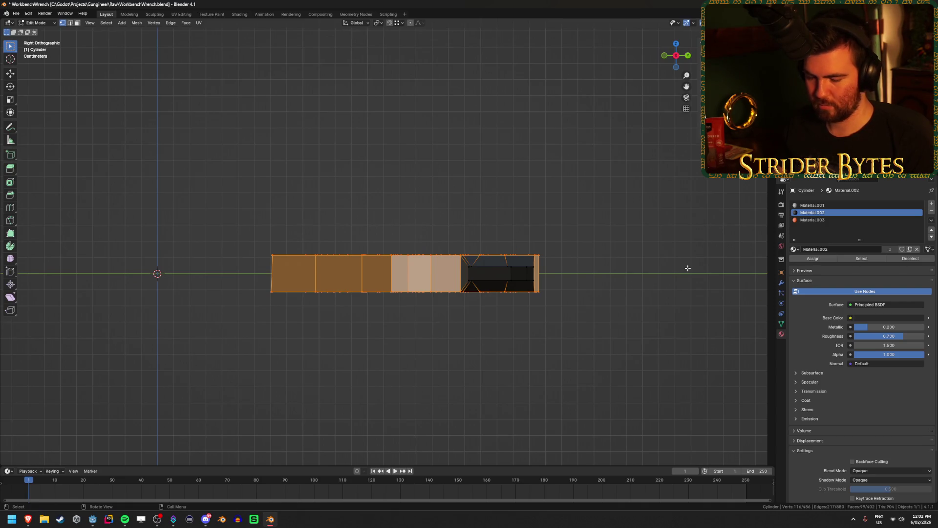
pyautogui.scroll(2, 687, 279)
pyautogui.keyDown('shift'); pyautogui.moveTo(338, 320); pyautogui.dragTo(443, 313, button='middle'); pyautogui.keyUp('shift')
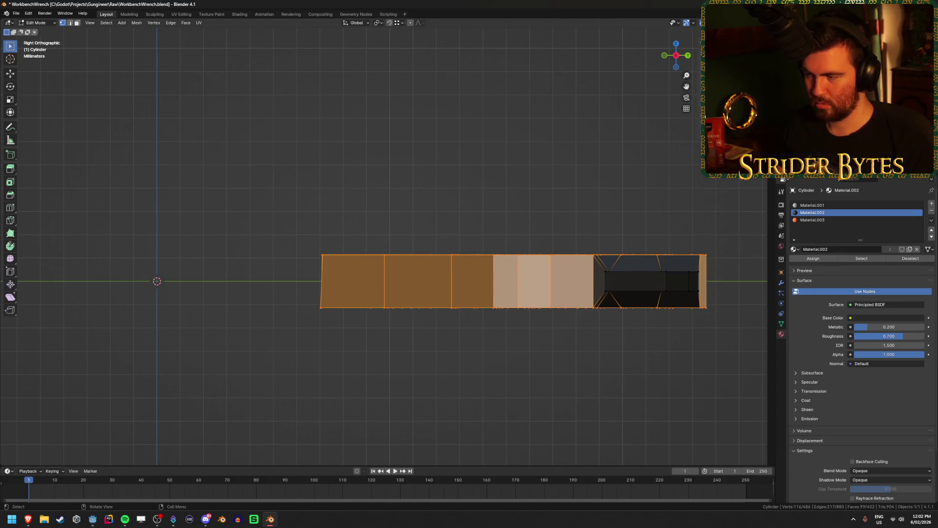
pyautogui.press('s')
pyautogui.press('z')
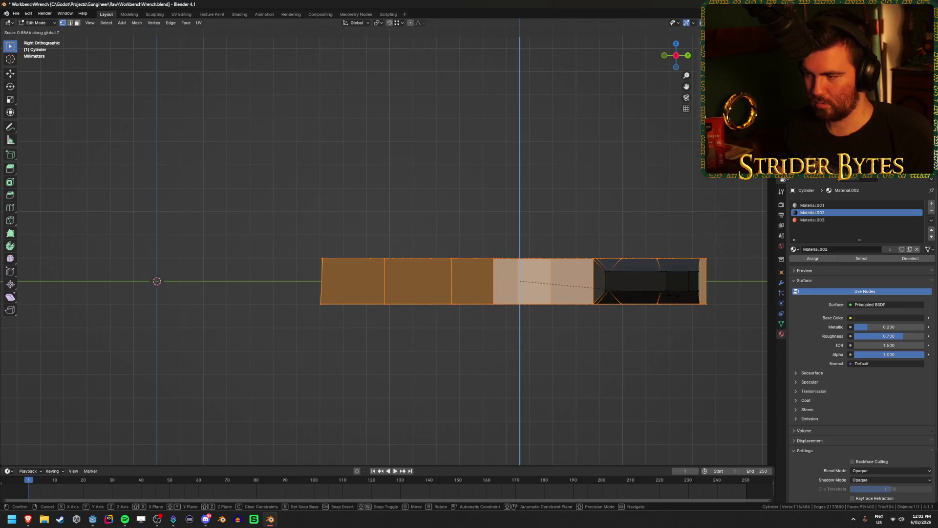
pyautogui.click(677, 296)
# - Flatten the head's left end edge loop by scaling it to 0 along Y
pyautogui.click(490, 376)
pyautogui.hotkey('shift', 'z')
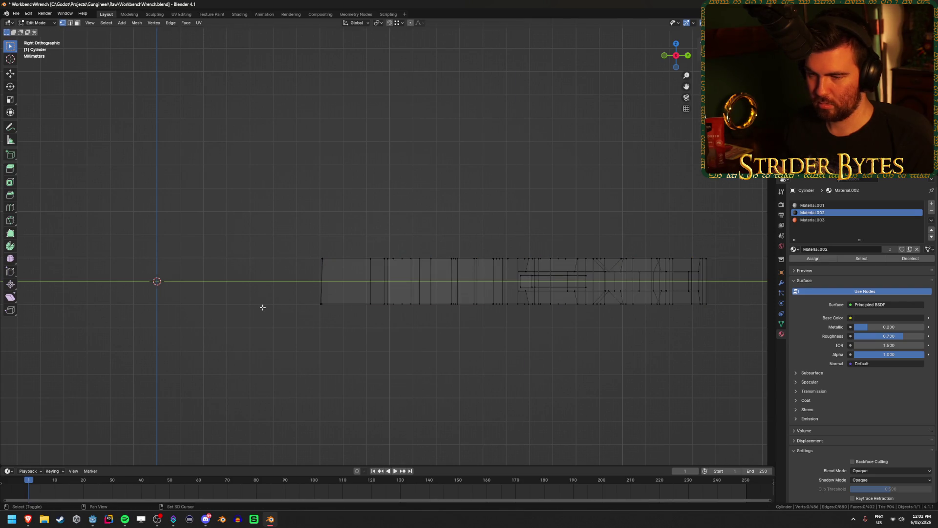
pyautogui.moveTo(278, 236); pyautogui.dragTo(353, 348)
pyautogui.scroll(3, 347, 366)
pyautogui.keyDown('shift'); pyautogui.moveTo(339, 376); pyautogui.dragTo(381, 371, button='middle'); pyautogui.keyUp('shift')
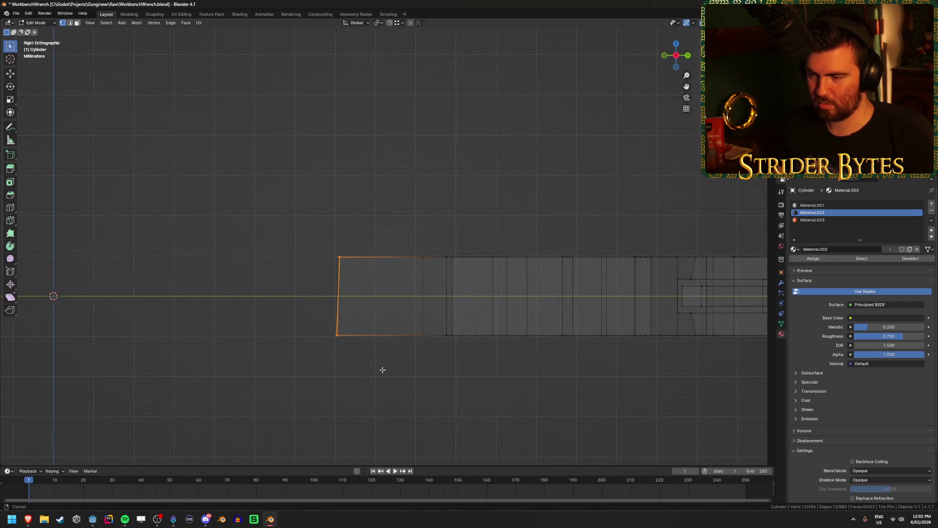
pyautogui.press('s')
pyautogui.press('y')
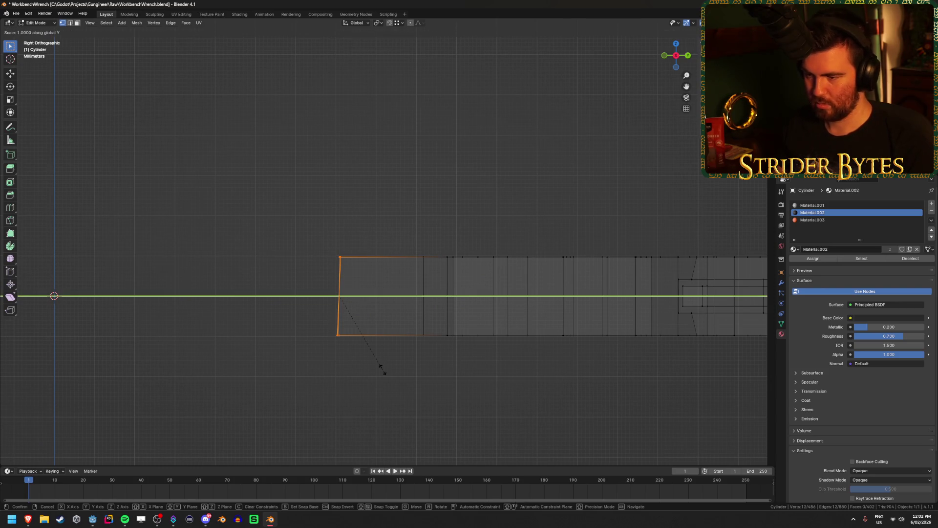
pyautogui.press('Return')
pyautogui.hotkey('shift', 'z')
pyautogui.scroll(-2, 381, 372)
pyautogui.click(381, 372)
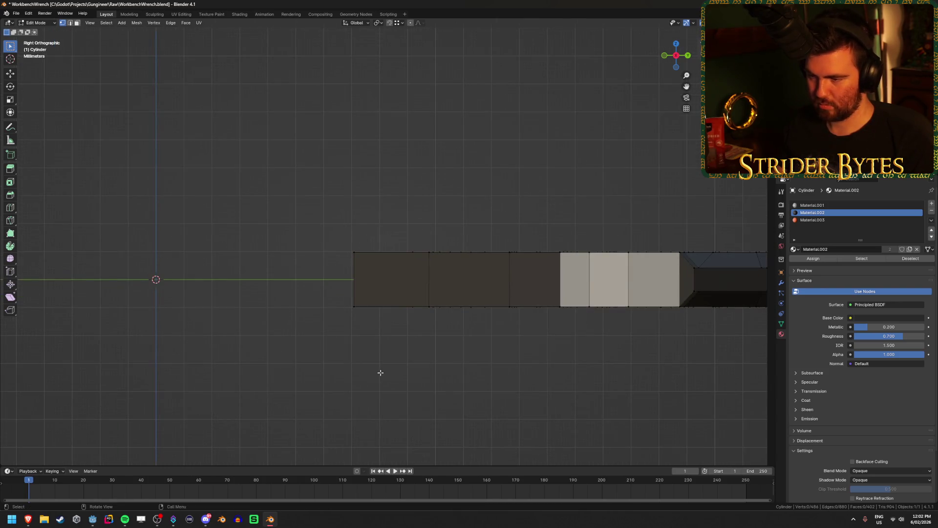
# - Reveal the handle, return to Object Mode, and save WorkbenchWrench.blend
pyautogui.hotkey('alt', 'h')
pyautogui.moveTo(398, 383)
pyautogui.mouseDown(button='middle')
pyautogui.moveTo(254, 368)
pyautogui.moveTo(300, 336)
pyautogui.mouseUp(button='middle')
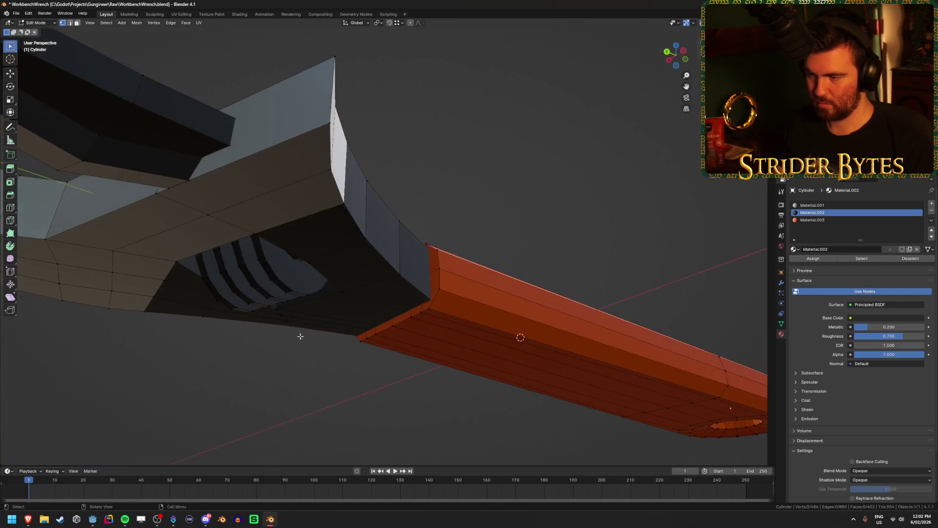
pyautogui.press('Tab')
pyautogui.scroll(-4, 324, 390)
pyautogui.moveTo(324, 390)
pyautogui.mouseDown(button='middle')
pyautogui.moveTo(296, 402)
pyautogui.moveTo(390, 354)
pyautogui.moveTo(474, 378)
pyautogui.moveTo(404, 369)
pyautogui.moveTo(465, 340)
pyautogui.moveTo(467, 352)
pyautogui.moveTo(528, 315)
pyautogui.mouseUp(button='middle')
pyautogui.hotkey('ctrl', 's')
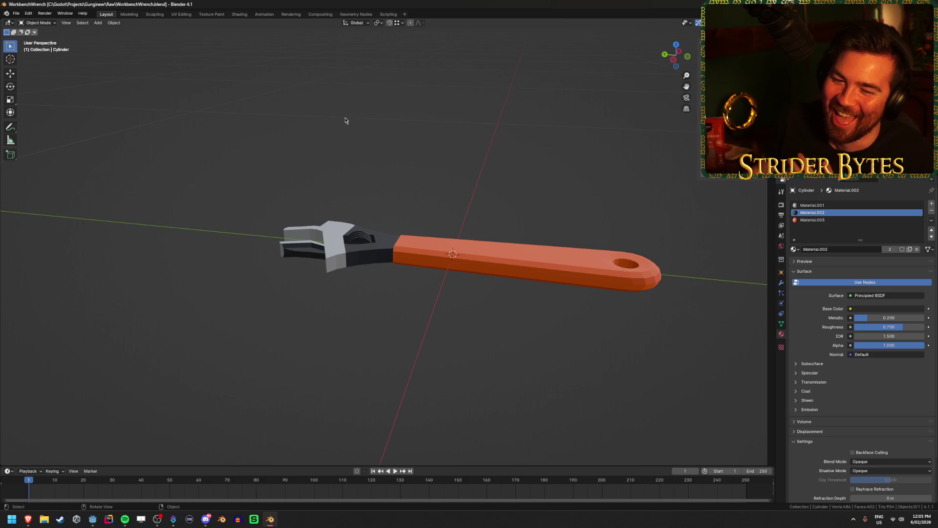
# - Switch to the Godot editor so it reimports WorkbenchWrench.blend
pyautogui.hotkey('alt', 'Tab')
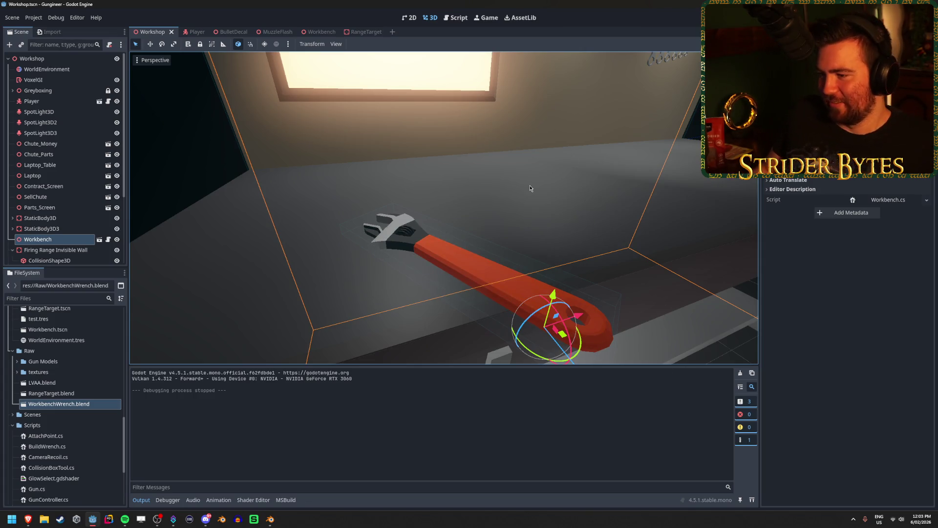
# - Fly the editor camera around the reimported wrench and out over the workbench, then run the game
pyautogui.moveTo(200, 216); pyautogui.dragTo(199, 216, button='right')
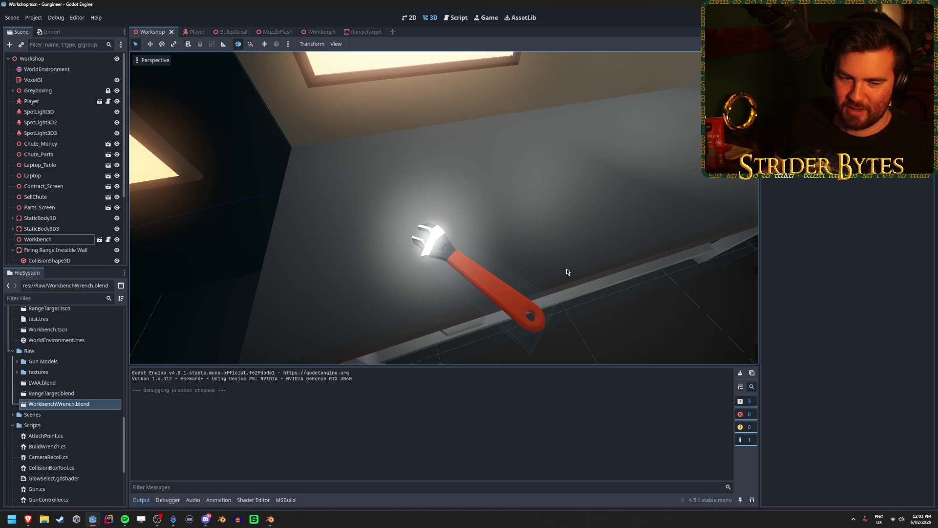
pyautogui.moveTo(555, 272); pyautogui.dragTo(555, 273, button='right')
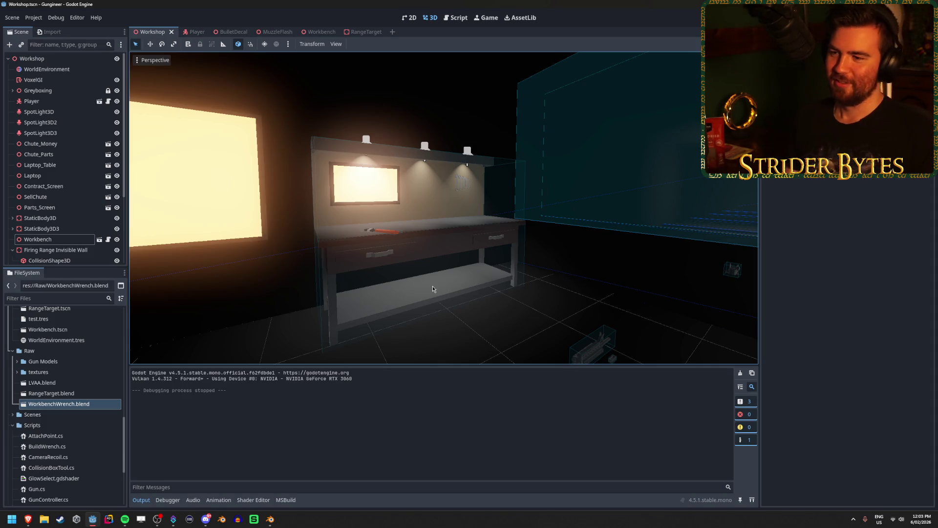
pyautogui.press('F5')
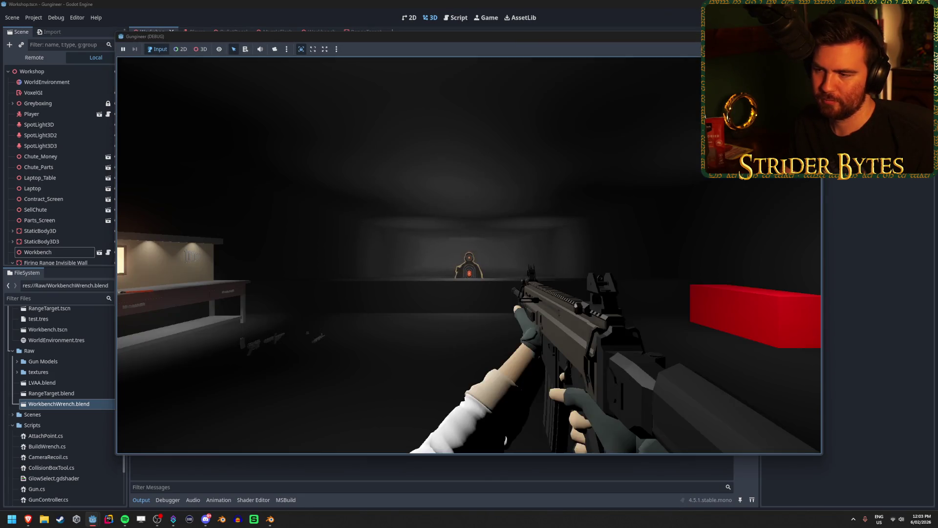
# - Fire the rifle four times at the range target
pyautogui.click(469, 256)
pyautogui.click(469, 255)
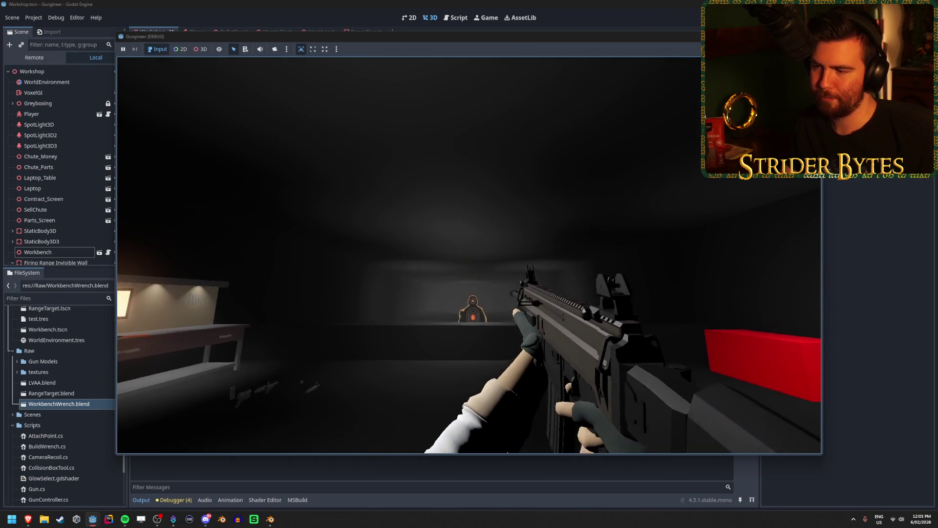
pyautogui.click(469, 255)
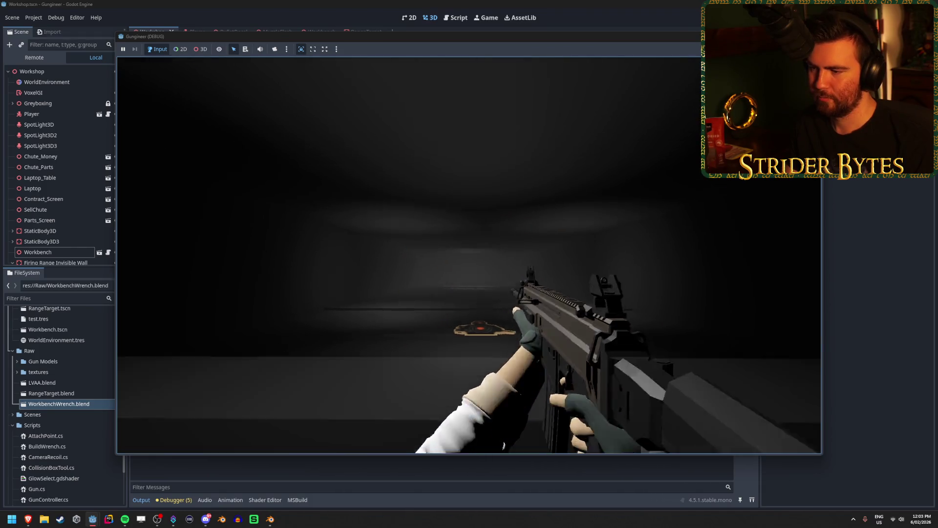
pyautogui.click(469, 255)
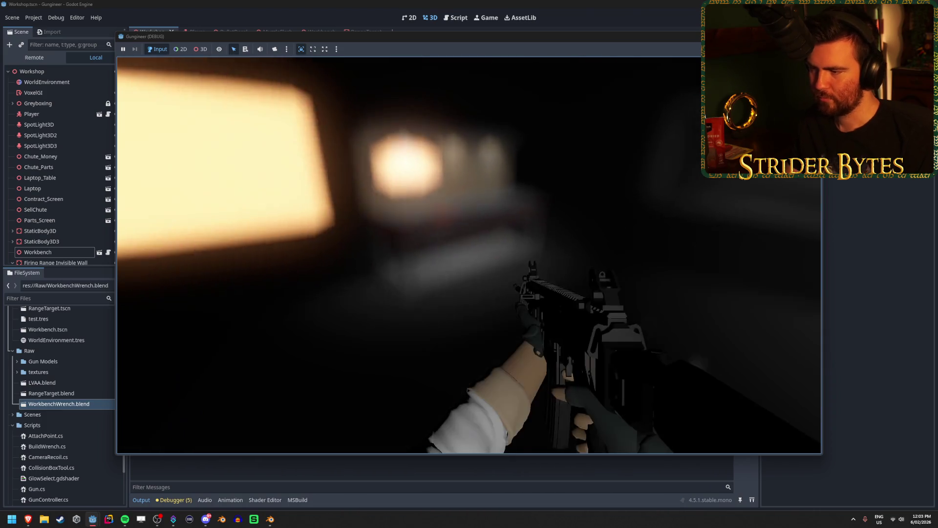
# - Walk around the workshop and corridor back to the workbench, aiming down sights
pyautogui.press('w')
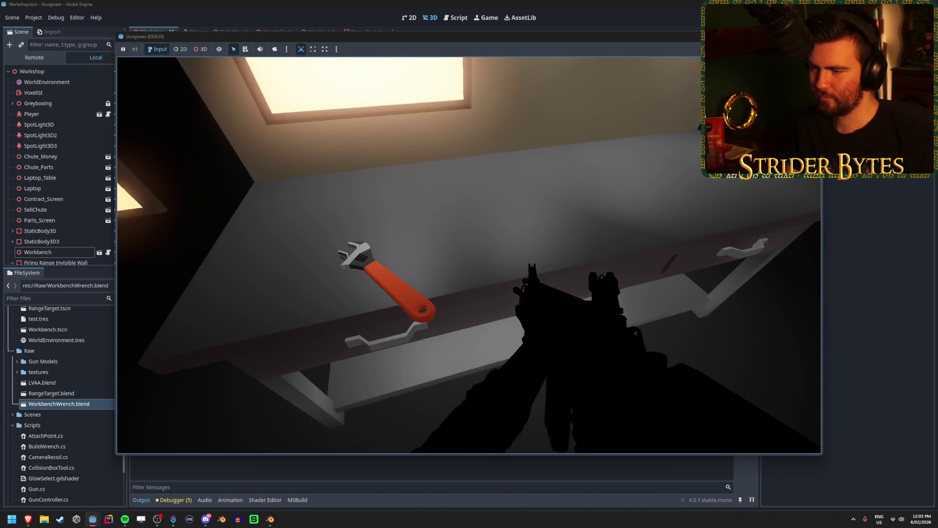
pyautogui.press('s')
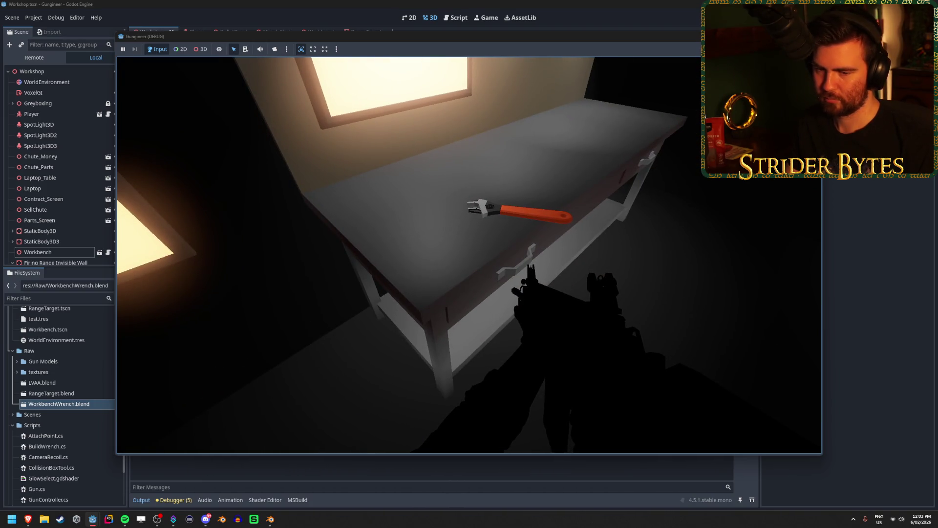
pyautogui.press('w')
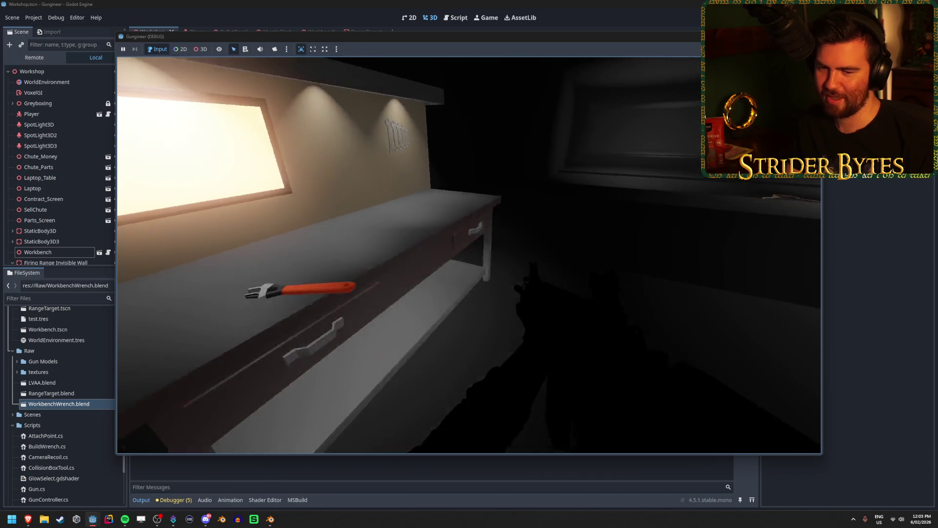
pyautogui.press('w')
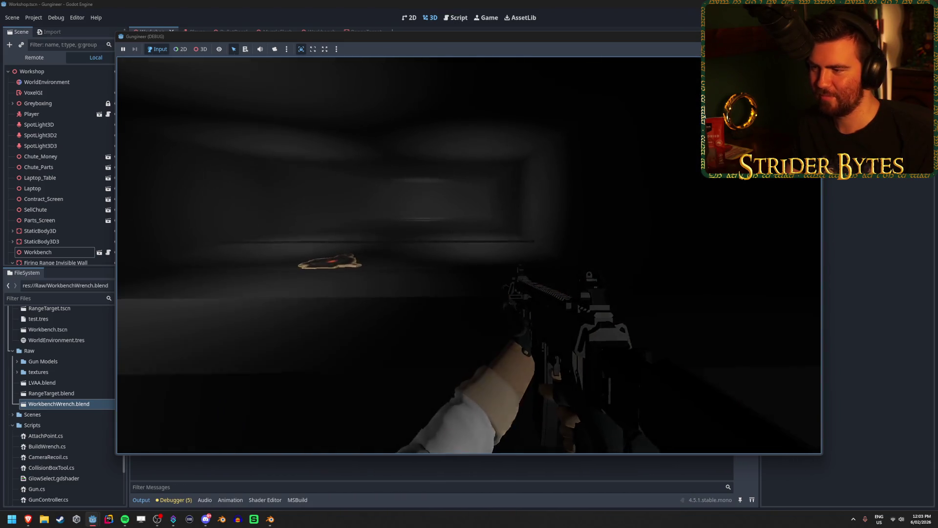
pyautogui.press('w')
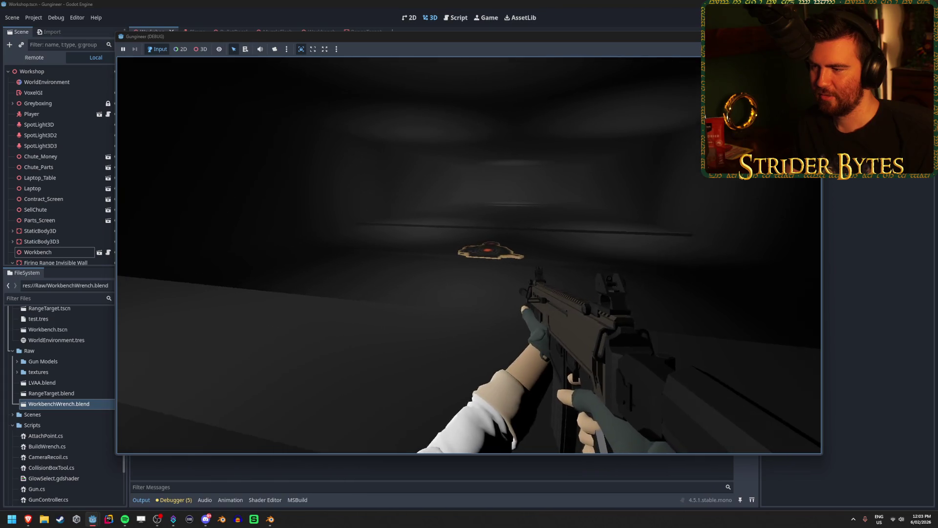
pyautogui.press('w')
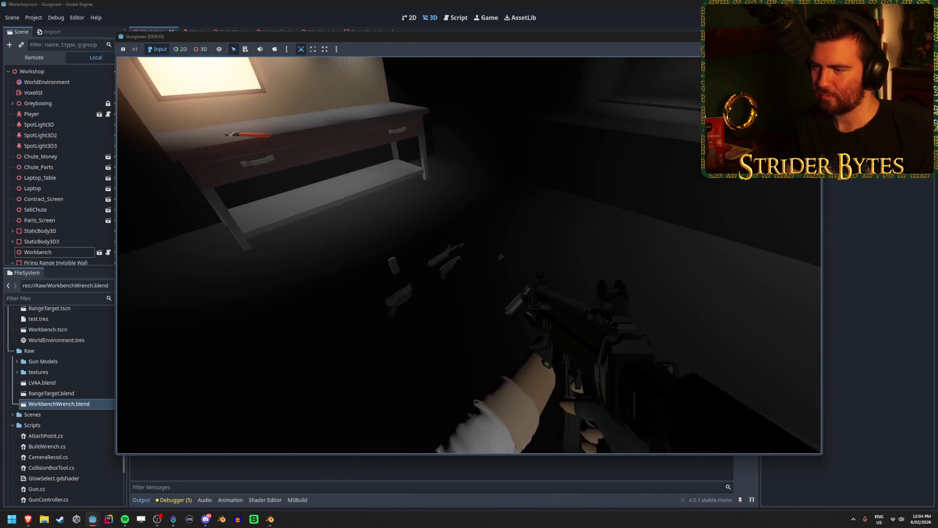
pyautogui.press('w')
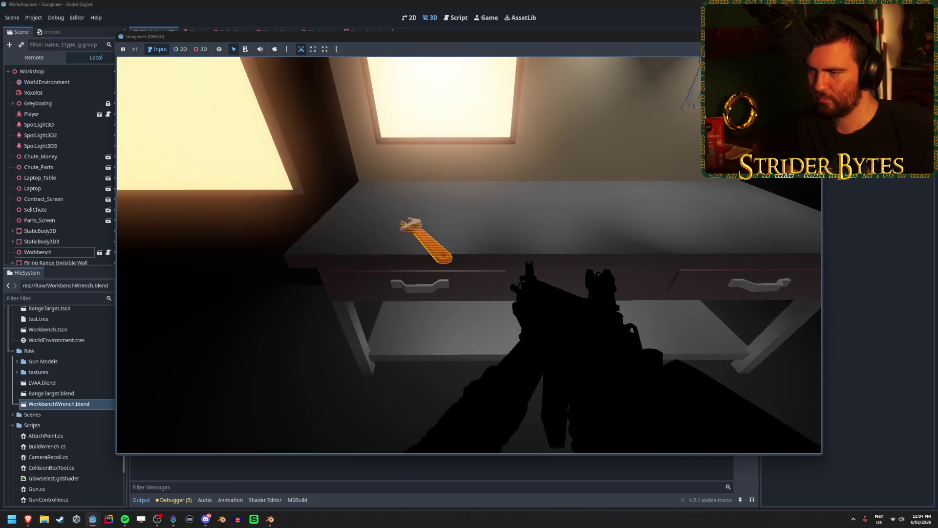
pyautogui.press('w')
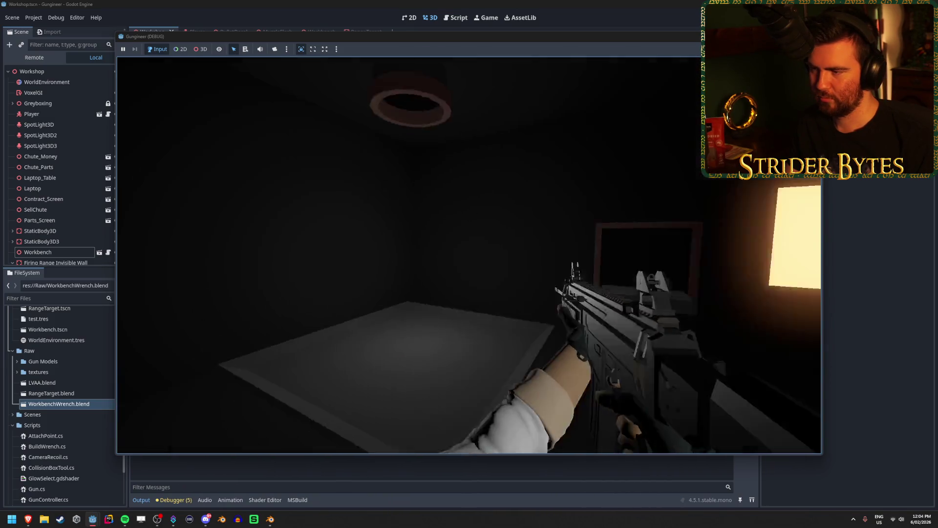
pyautogui.press('s')
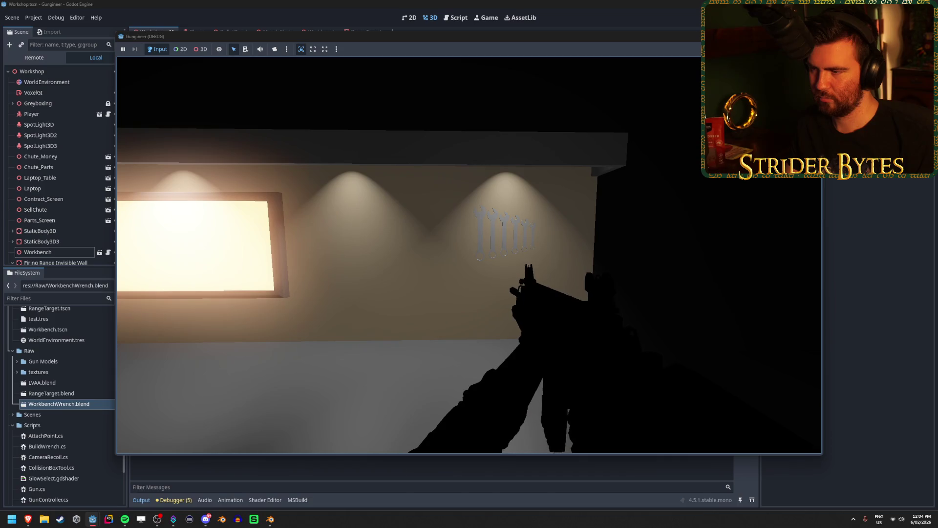
pyautogui.rightClick(470, 255)
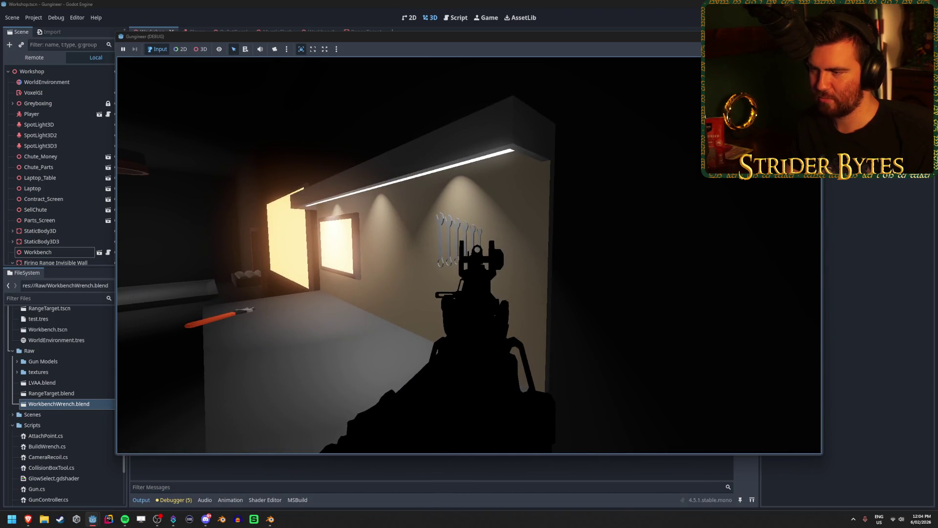
# - Pick the orange wrench up off the workbench and put it back
pyautogui.press('w')
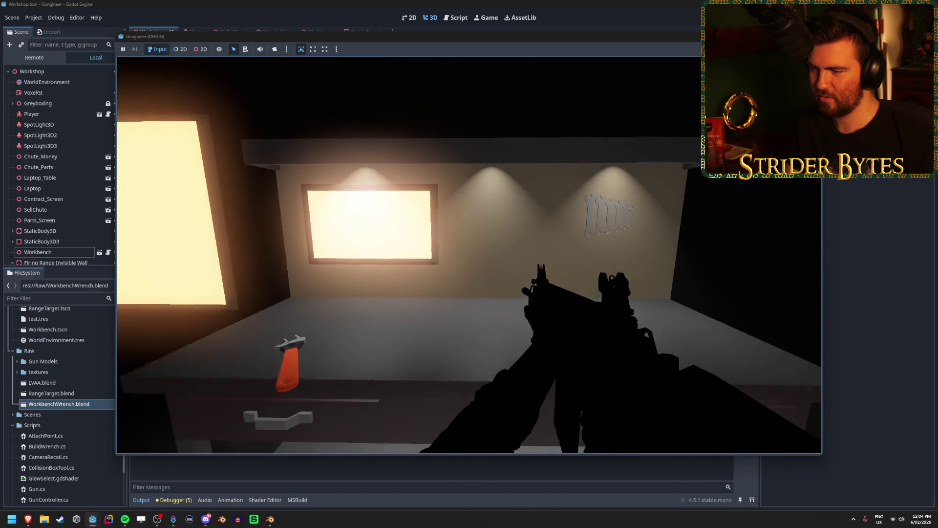
pyautogui.press('e')
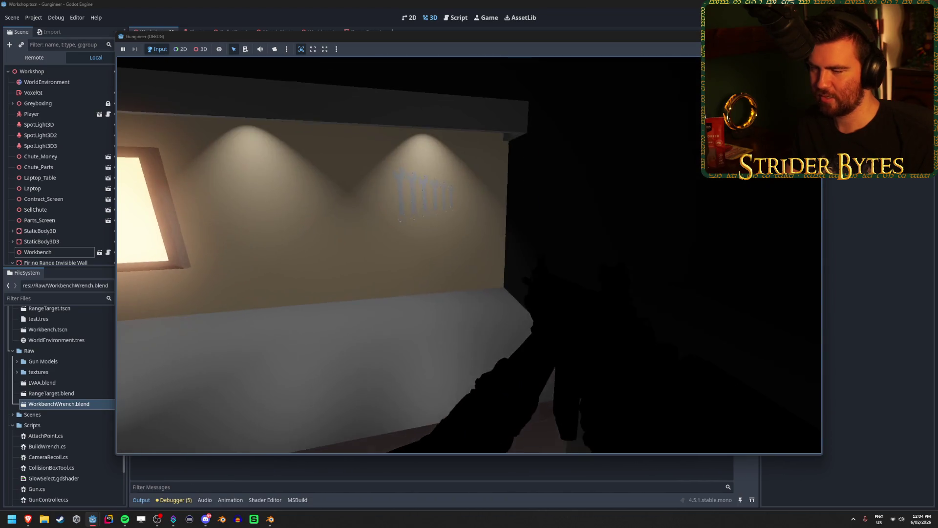
pyautogui.press('e')
pyautogui.press('s')
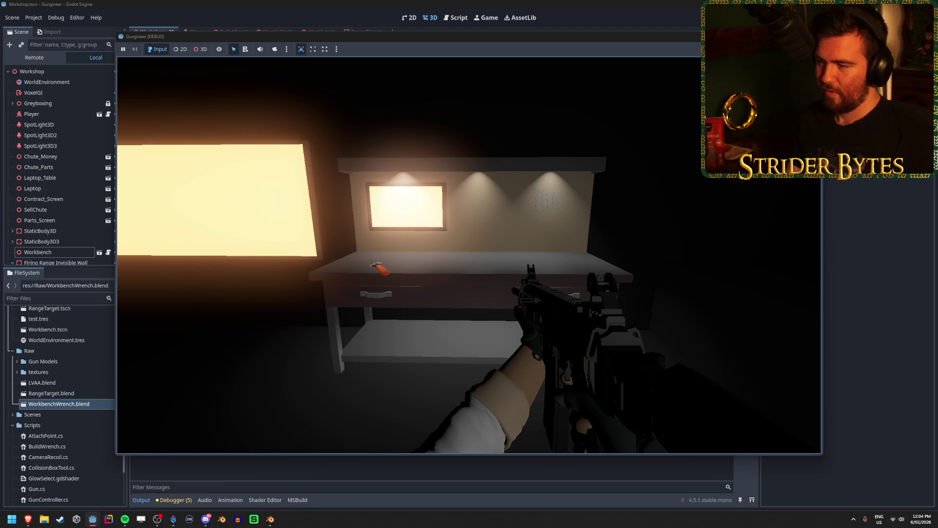
# - Approach the bench until the wrench highlights, then stop the game with F8
pyautogui.press('w')
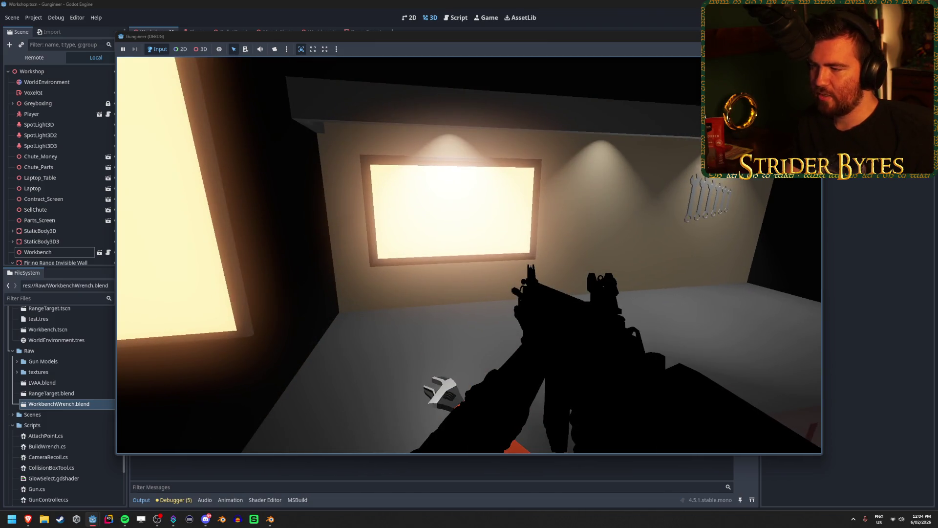
pyautogui.press('e')
pyautogui.press('e')
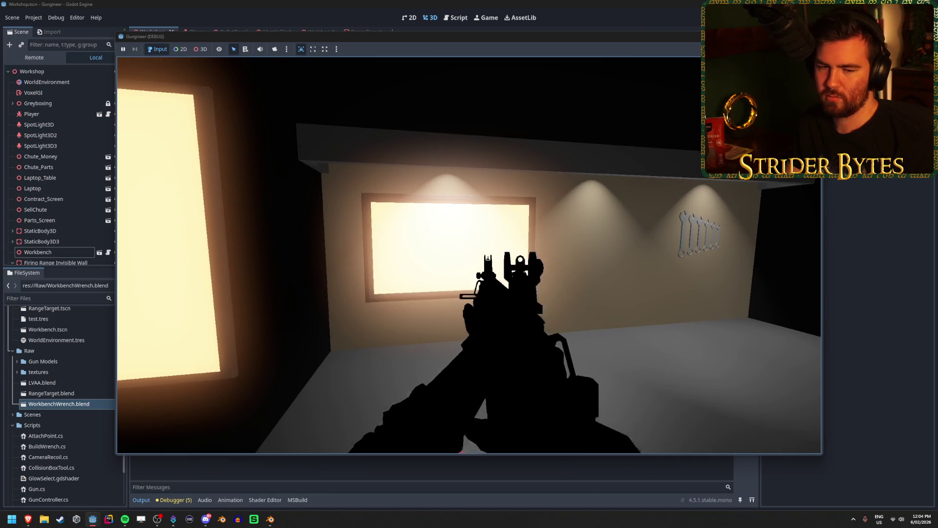
pyautogui.press('e')
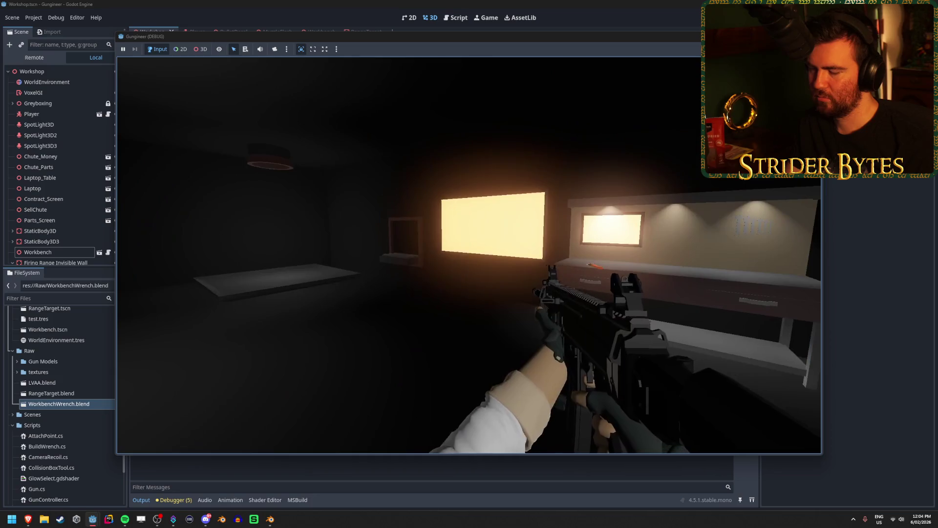
pyautogui.press('w')
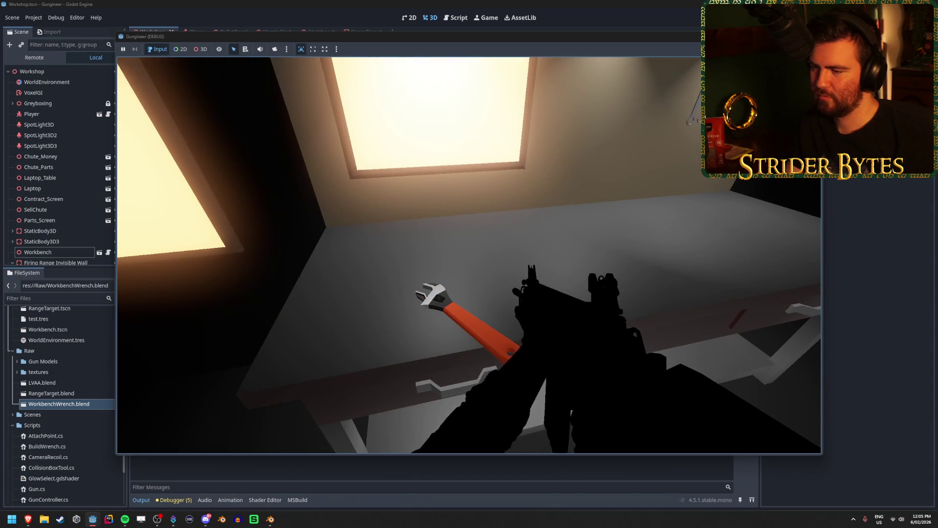
pyautogui.press('s')
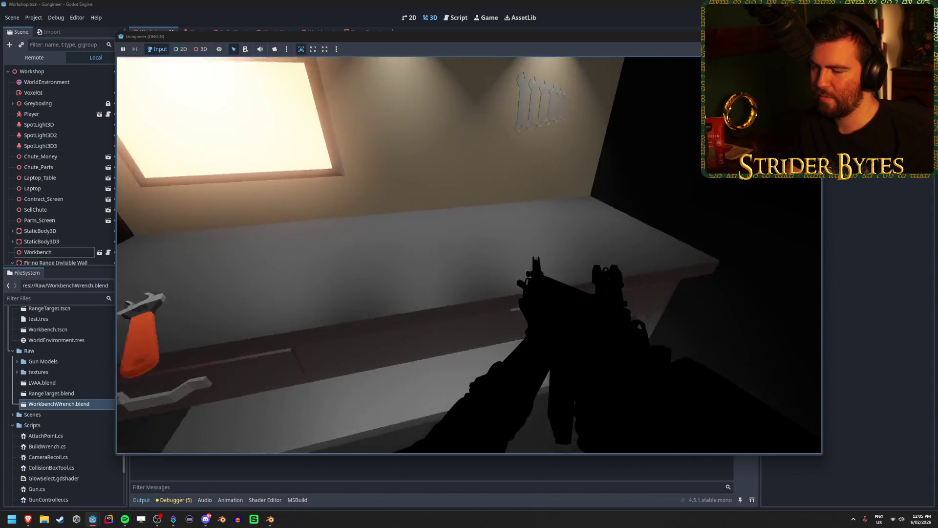
pyautogui.press('w')
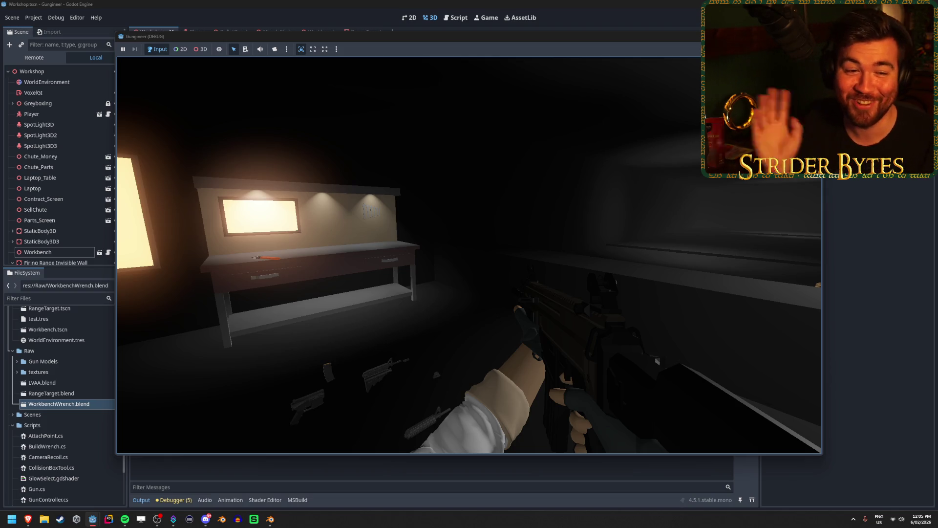
pyautogui.press('w')
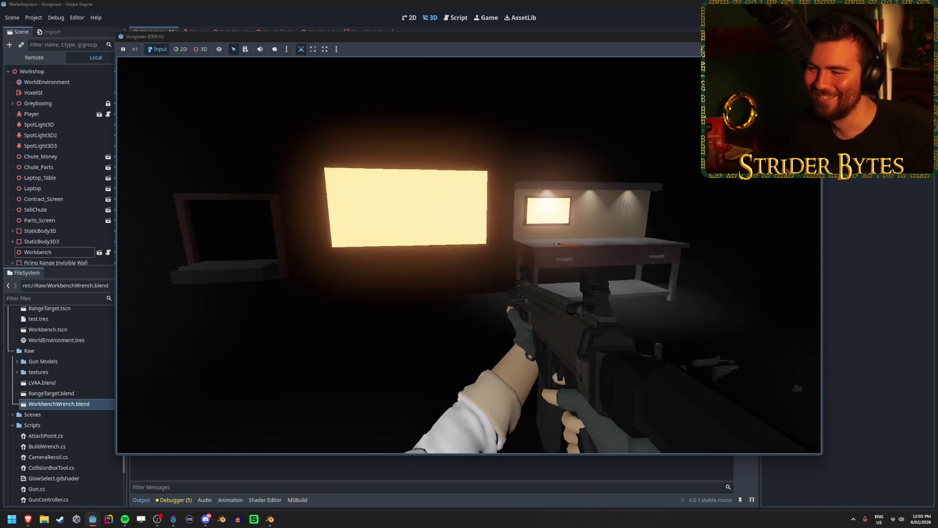
pyautogui.press('F8')
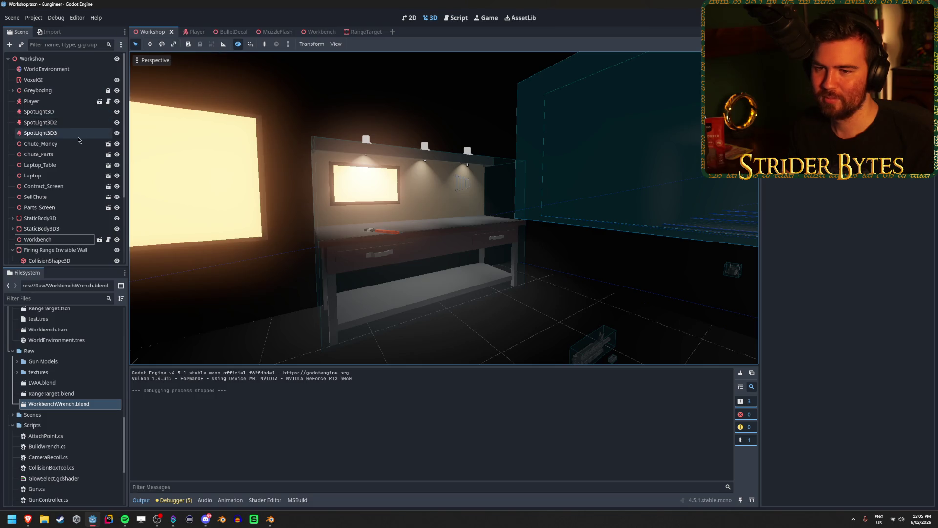
# - Frame Parts_Screen and Contract_Screen, then view Workbench_Screen head-on in the Workbench scene
pyautogui.doubleClick(59, 210)
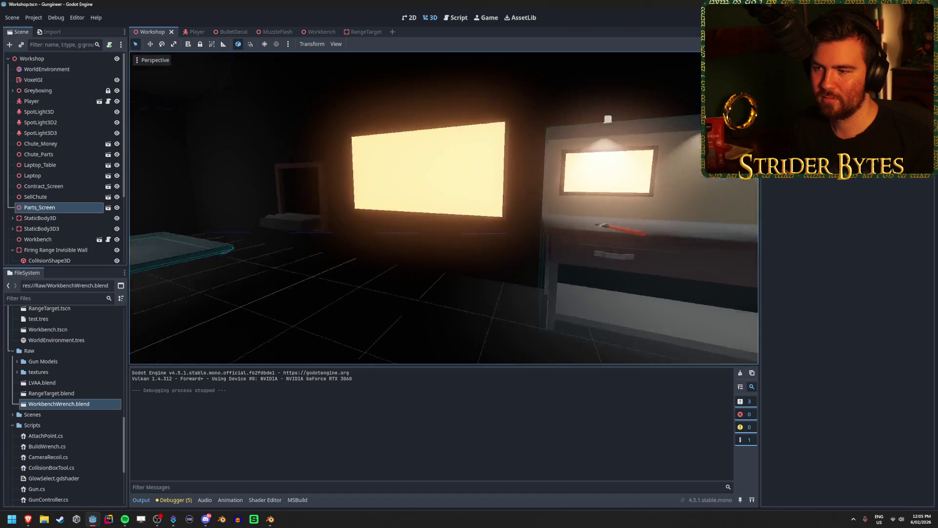
pyautogui.doubleClick(67, 189)
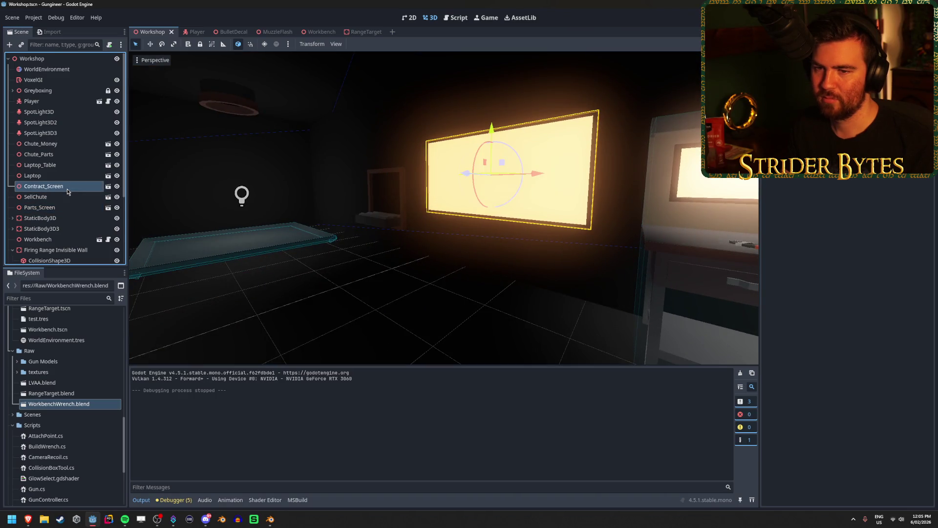
pyautogui.click(324, 32)
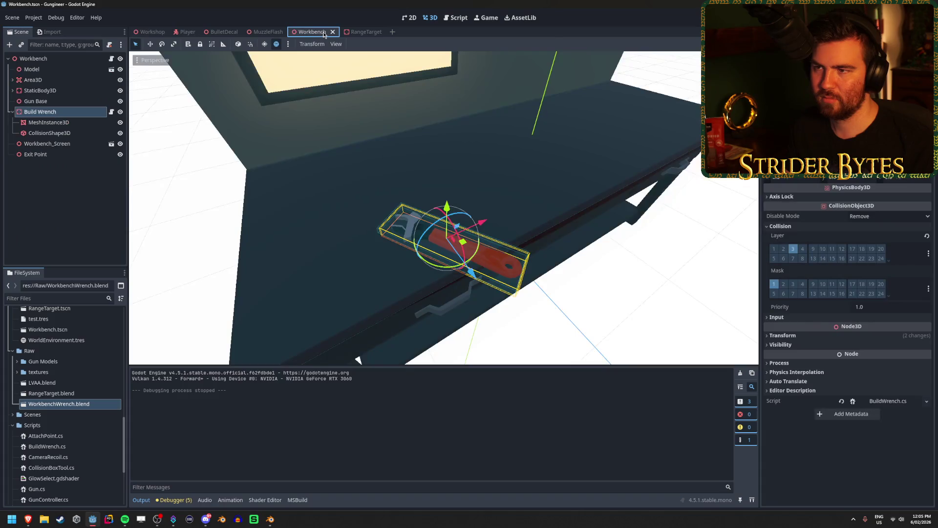
pyautogui.click(12, 112)
pyautogui.click(49, 165)
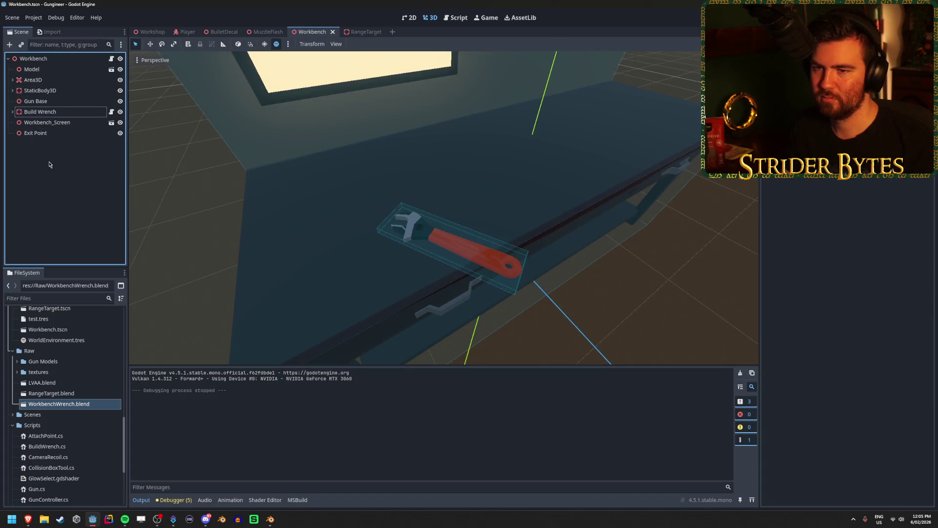
pyautogui.doubleClick(47, 122)
pyautogui.click(446, 240)
pyautogui.moveTo(446, 240)
pyautogui.mouseDown(button='right')
pyautogui.moveTo(430, 230)
pyautogui.moveTo(445, 240)
pyautogui.mouseUp(button='right')
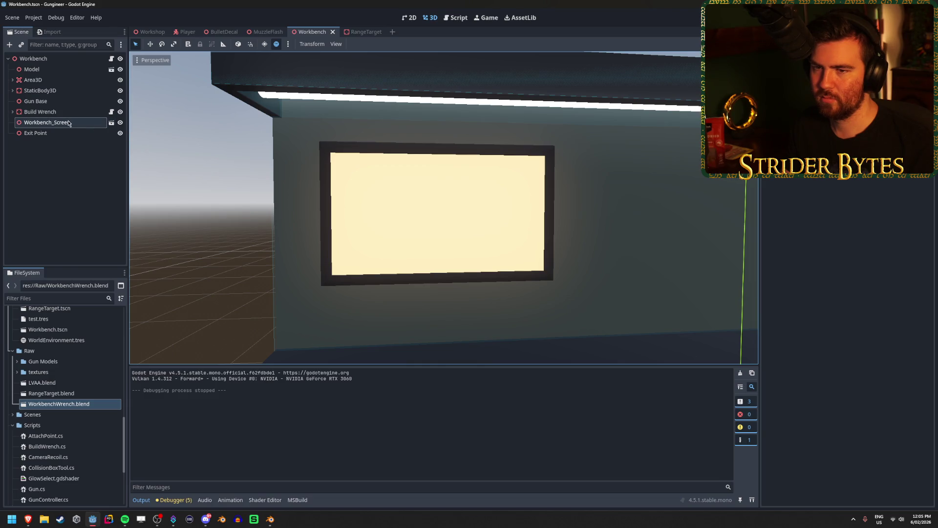
# - Bring up the Godot 4.6 User interface (UI) docs page in the browser
pyautogui.click(71, 226)
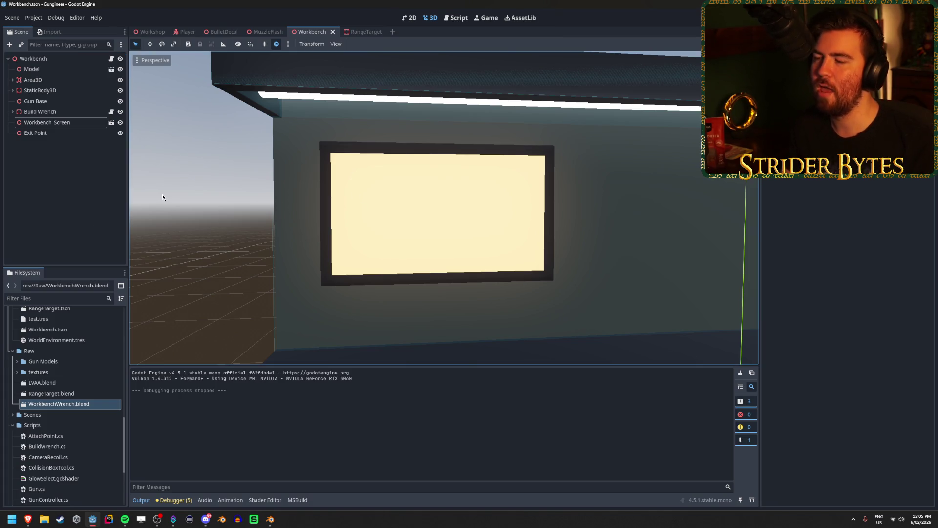
pyautogui.hotkey('alt', 'Tab')
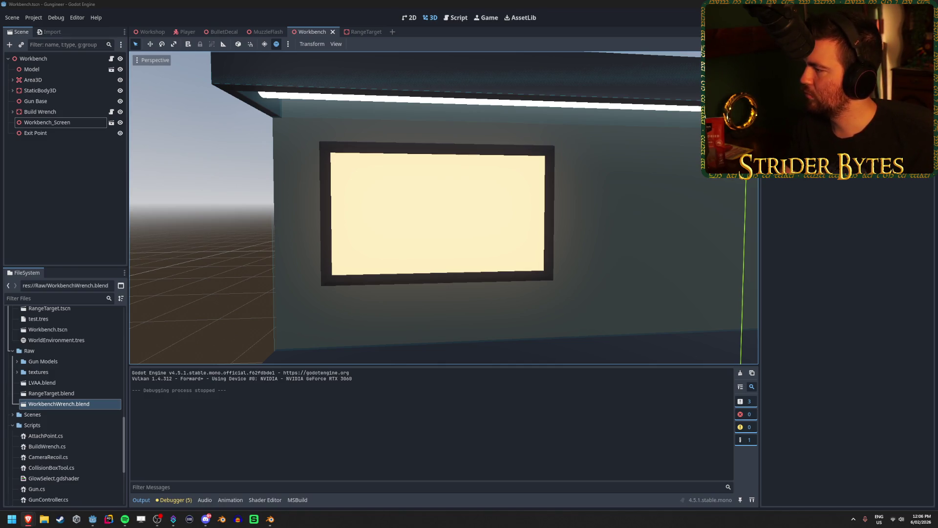
pyautogui.hotkey('alt', 'Tab')
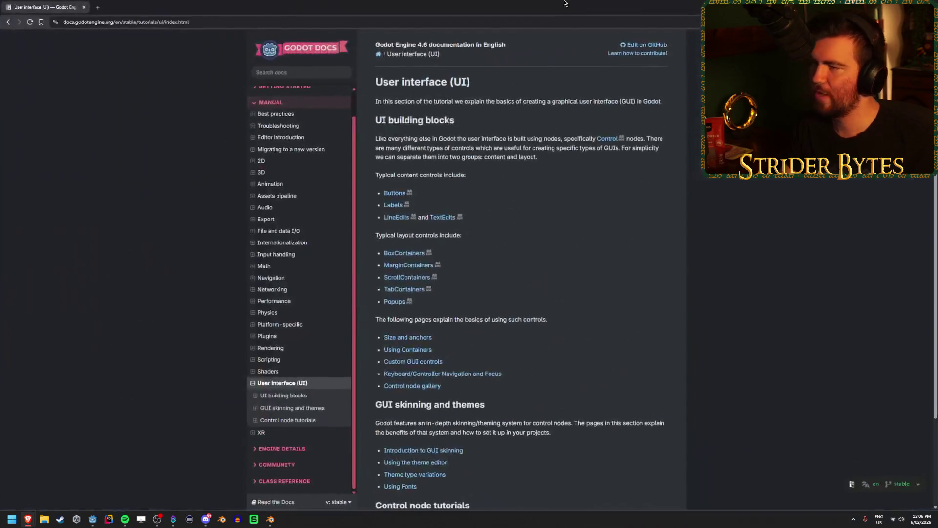
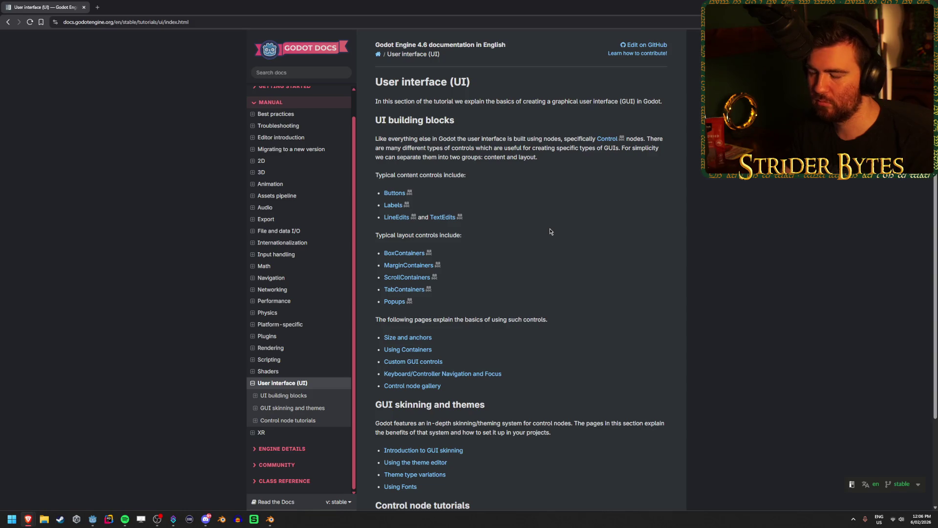
# - Read the UI overview's opening paragraph, highlighting the sentence about content and layout controls
pyautogui.scroll(-3, 549, 230)
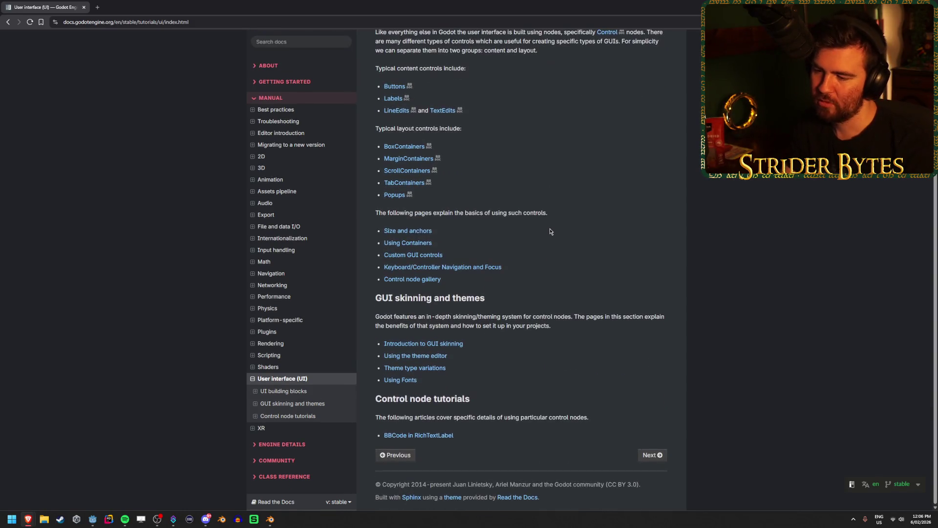
pyautogui.scroll(3, 567, 245)
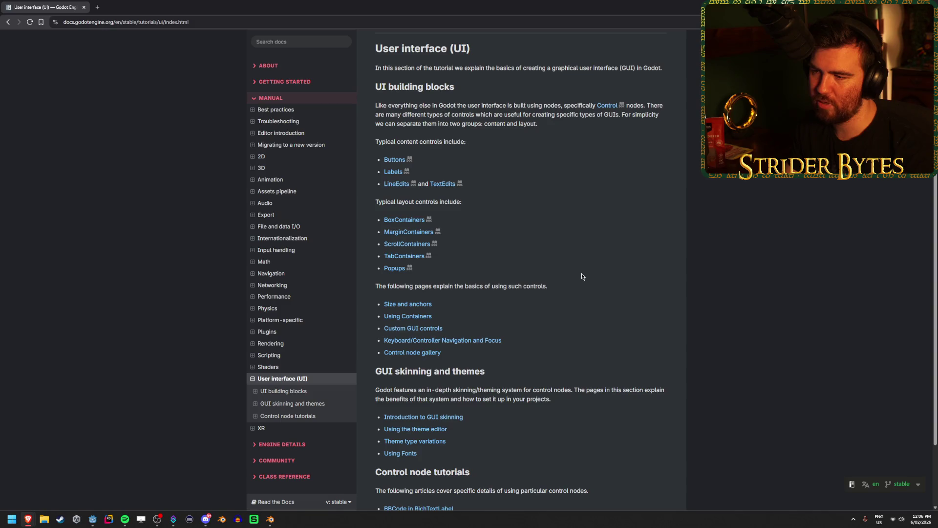
pyautogui.moveTo(489, 139); pyautogui.dragTo(566, 139)
pyautogui.click(453, 145)
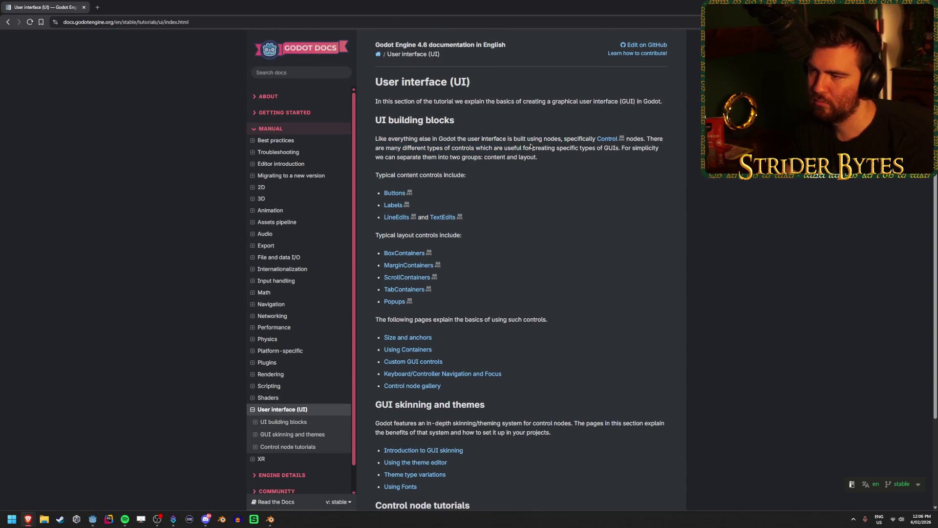
pyautogui.moveTo(483, 148); pyautogui.dragTo(538, 157)
pyautogui.click(466, 149)
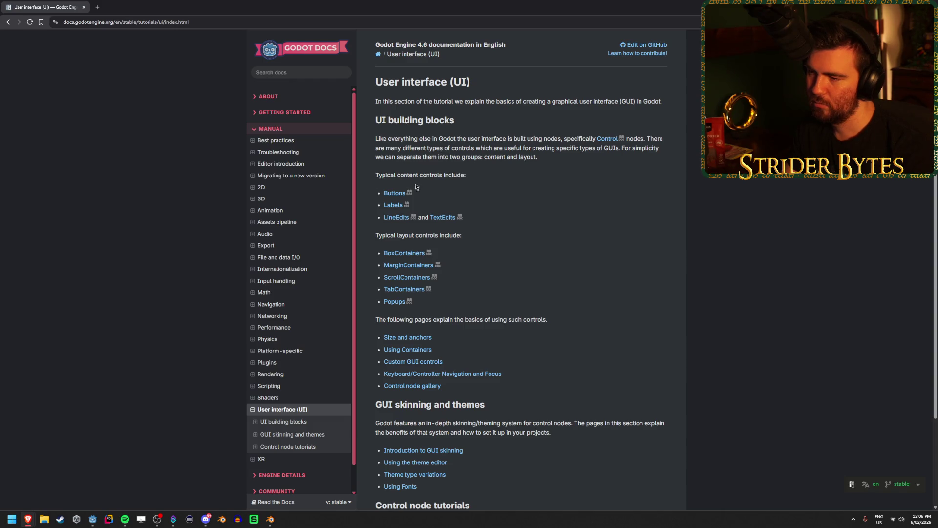
# - Open the Label and LineEdit class references in background tabs and view the Label page
pyautogui.middleClick(394, 206)
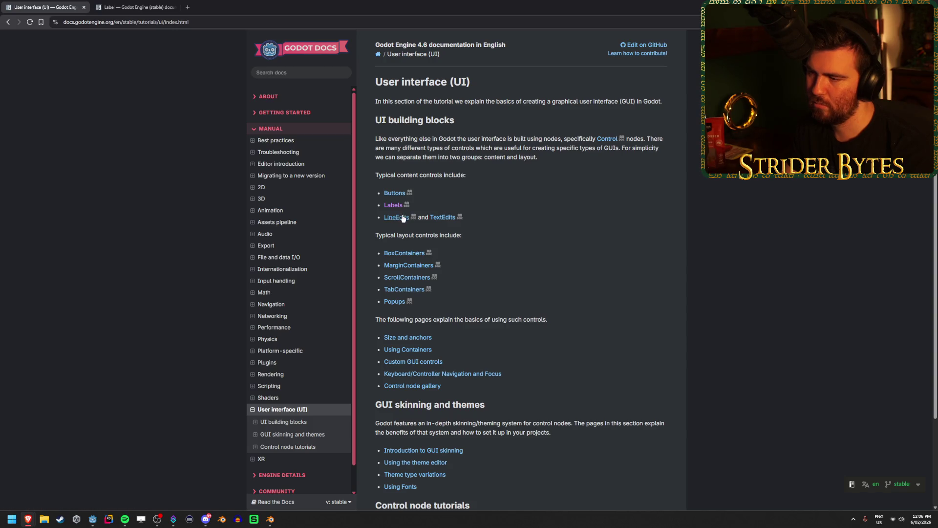
pyautogui.middleClick(396, 217)
pyautogui.click(155, 12)
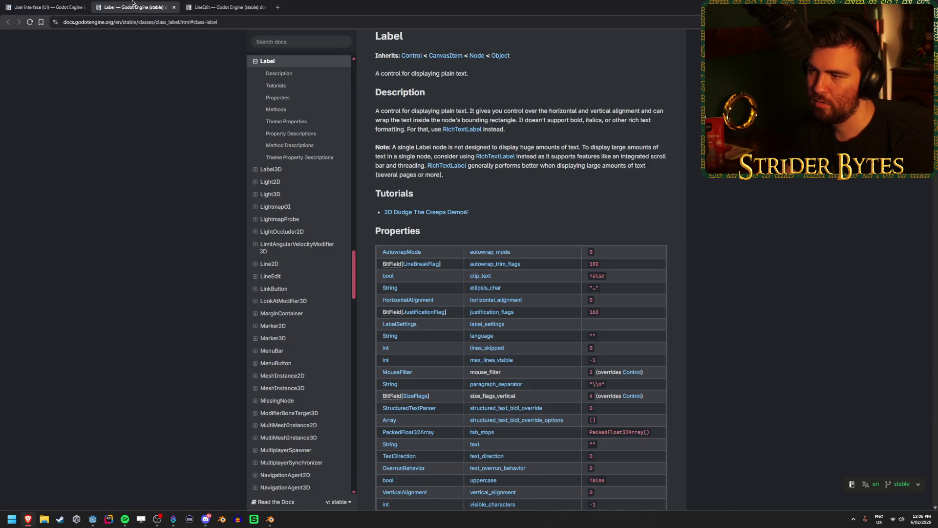
# - Close the Label page and read the LineEdit single-line input field description
pyautogui.middleClick(107, 4)
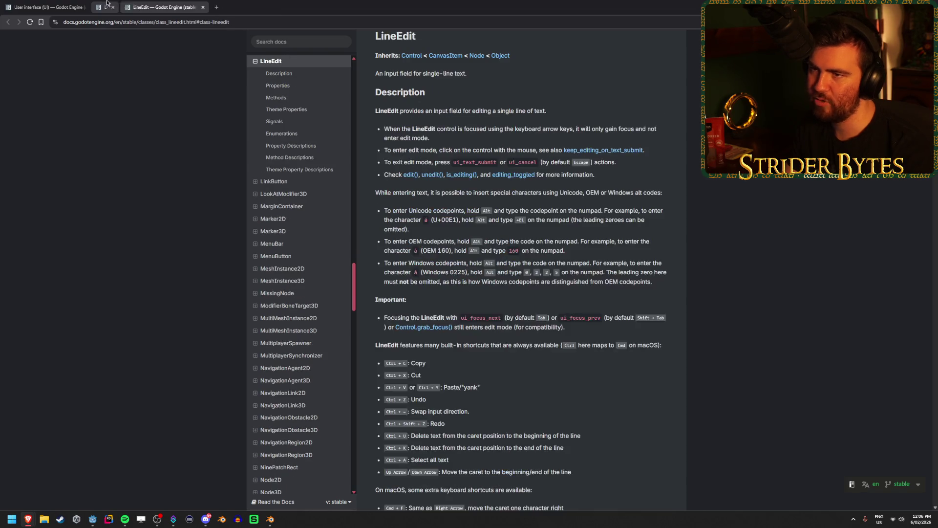
pyautogui.moveTo(412, 111); pyautogui.dragTo(546, 110)
pyautogui.click(463, 119)
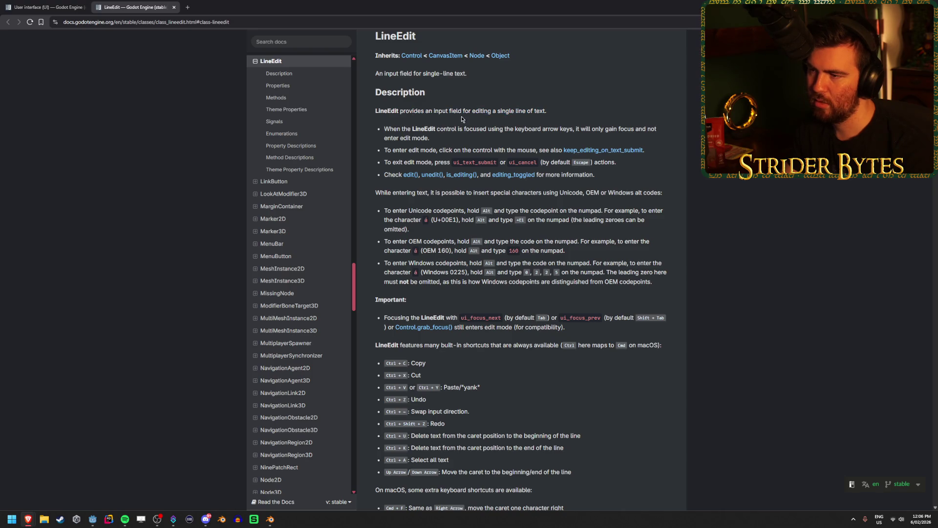
pyautogui.moveTo(425, 110); pyautogui.dragTo(547, 110)
pyautogui.click(465, 110)
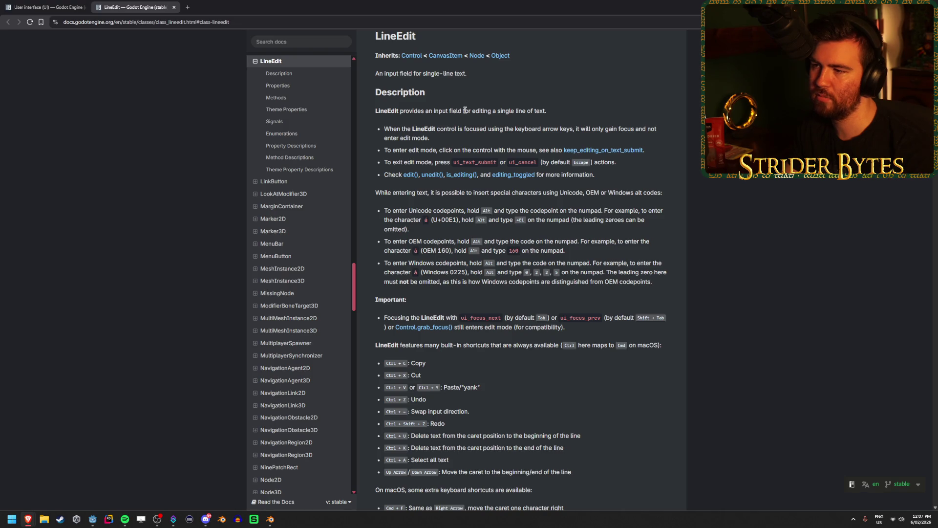
pyautogui.scroll(-10, 494, 279)
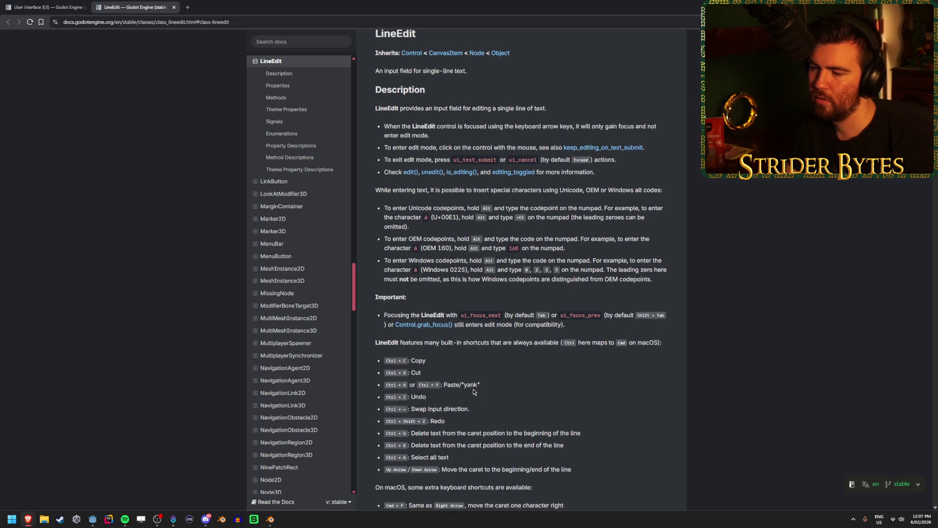
pyautogui.scroll(10, 482, 376)
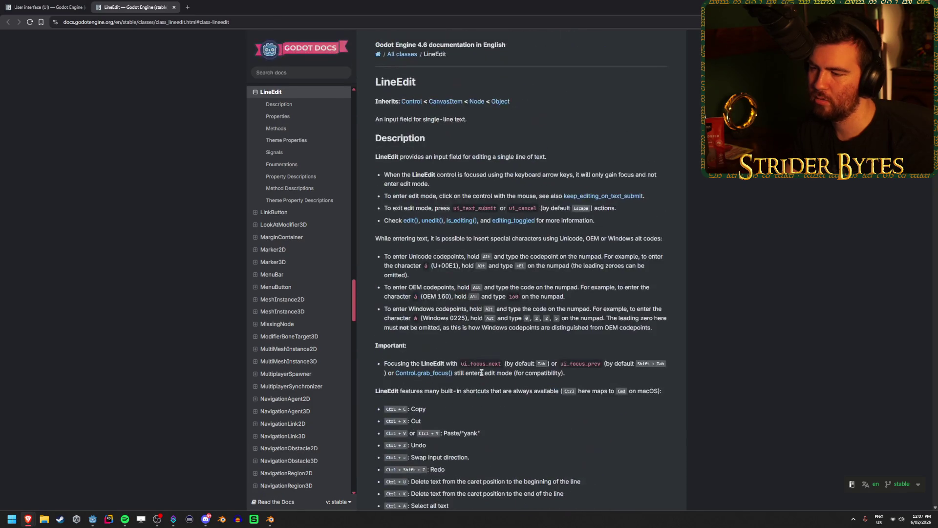
pyautogui.scroll(-3, 497, 375)
pyautogui.scroll(2, 499, 375)
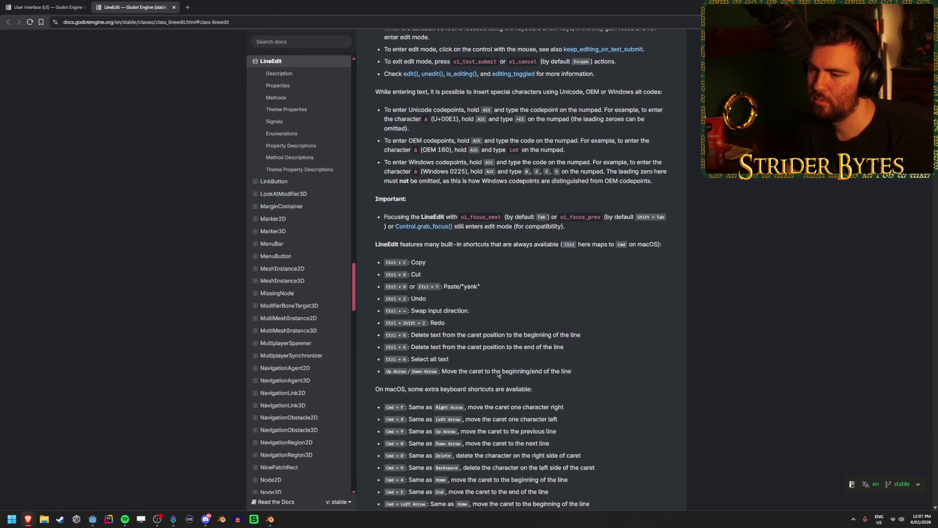
# - Open the TextEdit class reference from the UI overview, read it, then close the class tabs
pyautogui.hotkey('ctrl', 'shift', 'Tab')
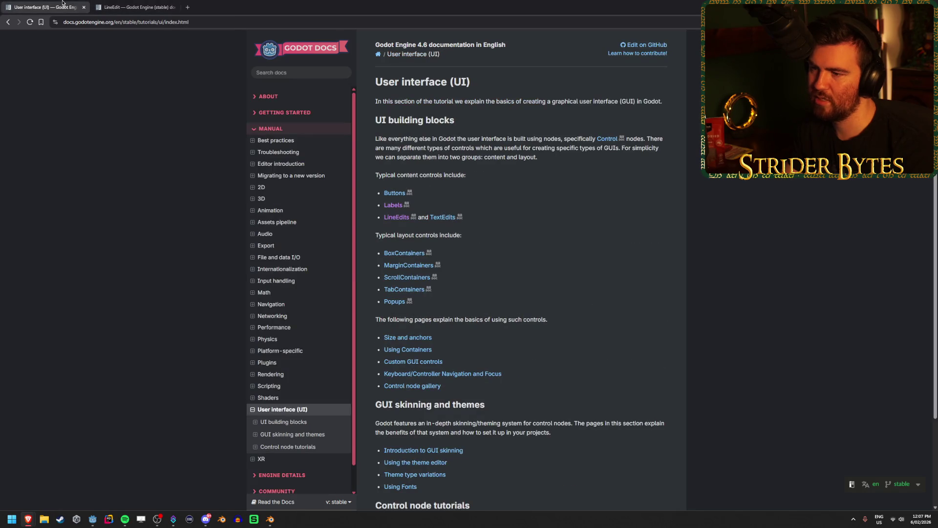
pyautogui.middleClick(445, 218)
pyautogui.click(137, 7)
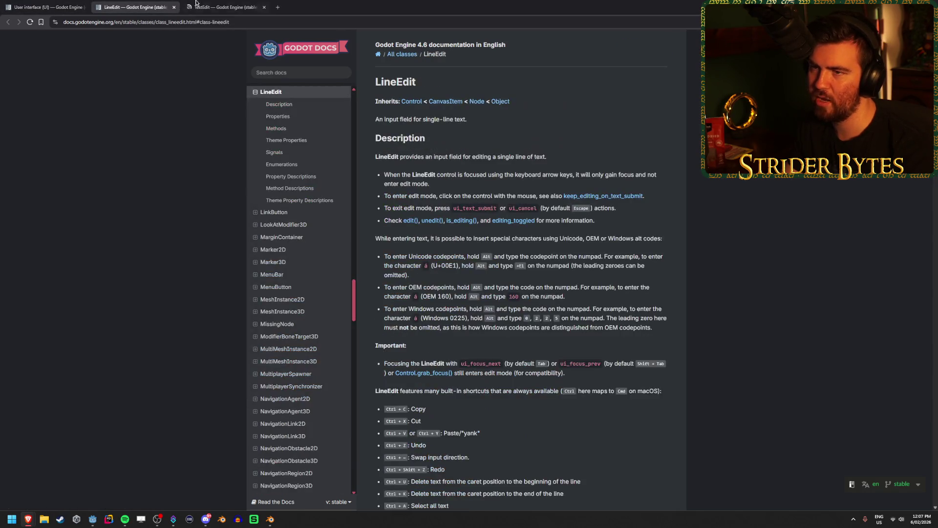
pyautogui.click(222, 6)
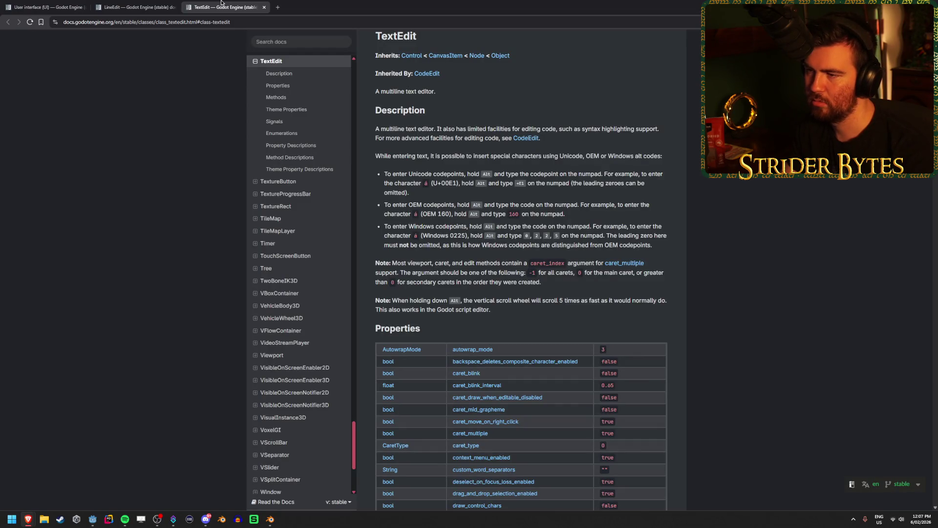
pyautogui.moveTo(416, 130)
pyautogui.mouseDown()
pyautogui.moveTo(474, 129)
pyautogui.moveTo(378, 129)
pyautogui.mouseUp()
pyautogui.click(440, 129)
pyautogui.click(440, 129)
pyautogui.click(439, 128)
pyautogui.scroll(-20, 417, 155)
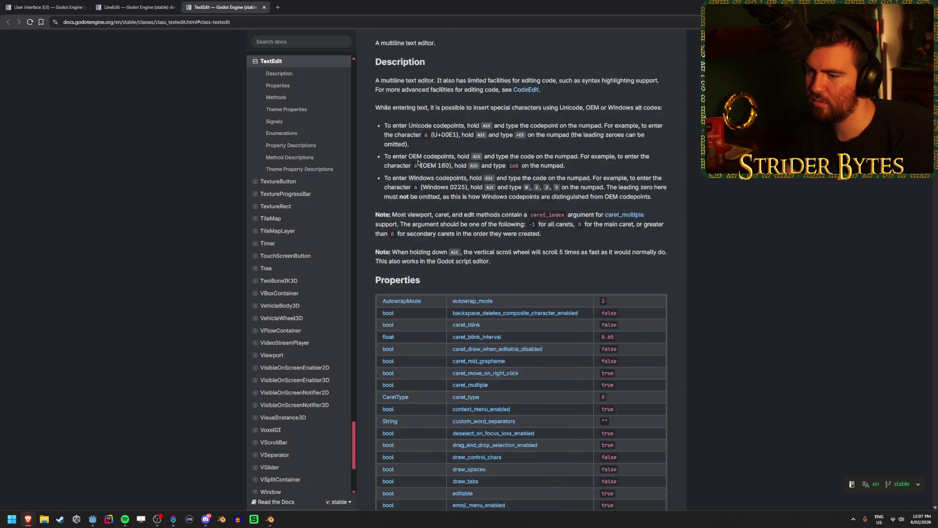
pyautogui.scroll(-15, 417, 156)
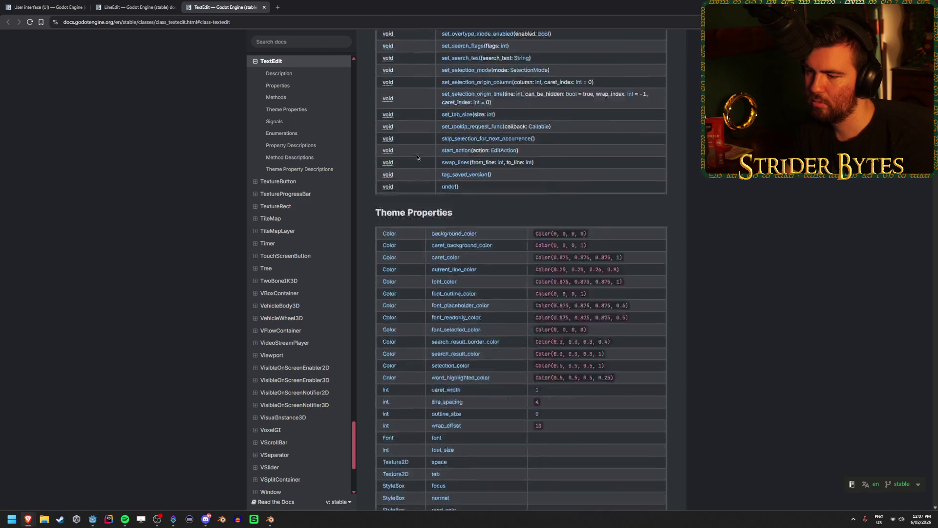
pyautogui.scroll(20, 417, 158)
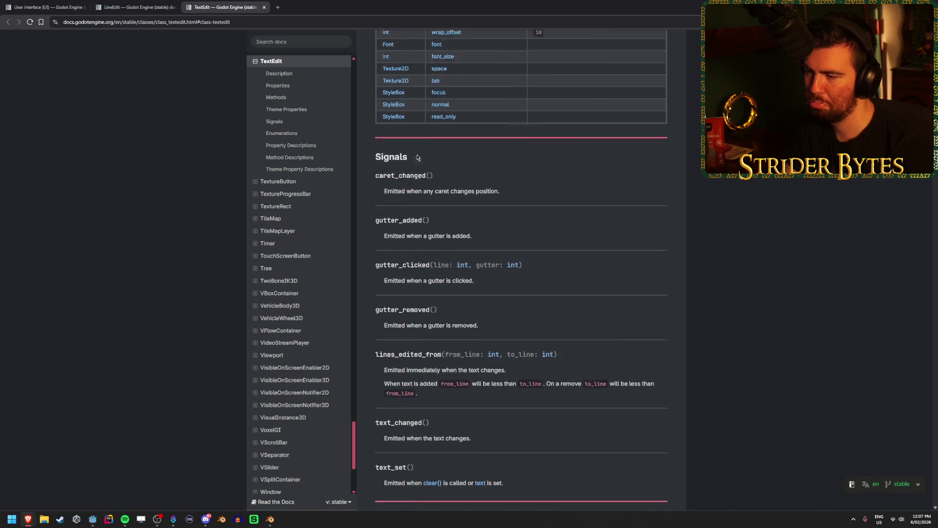
pyautogui.hotkey('ctrl', 'w')
pyautogui.hotkey('ctrl', 'w')
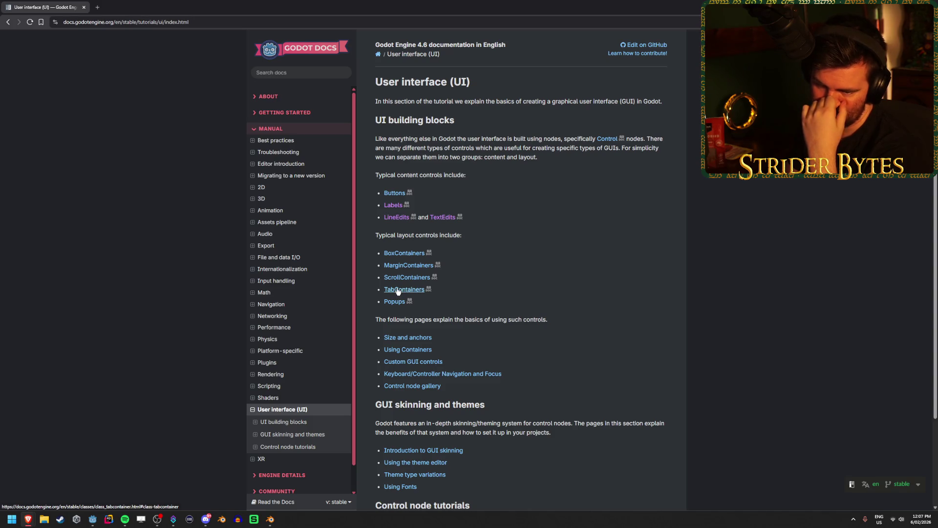
# - Skim the UI overview page once more, then switch back to the Godot editor
pyautogui.scroll(-1, 527, 275)
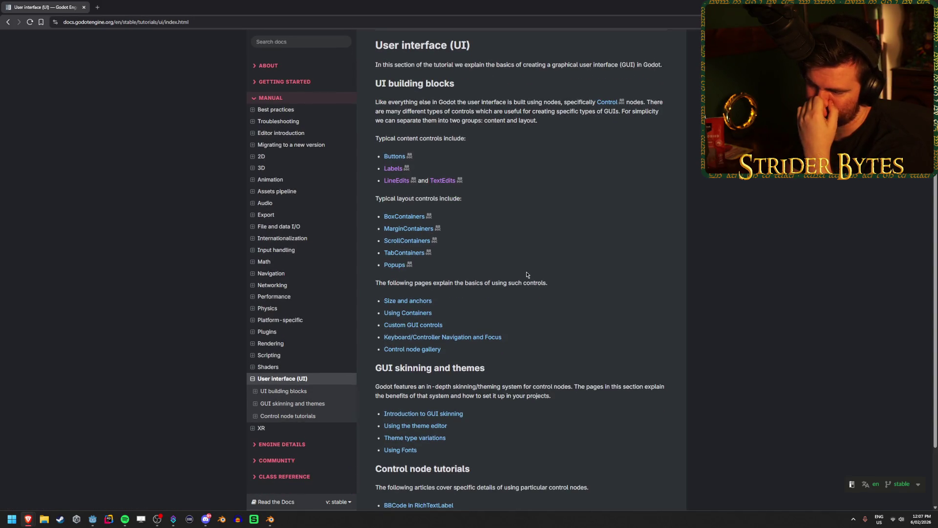
pyautogui.scroll(-1, 527, 274)
pyautogui.scroll(1, 527, 274)
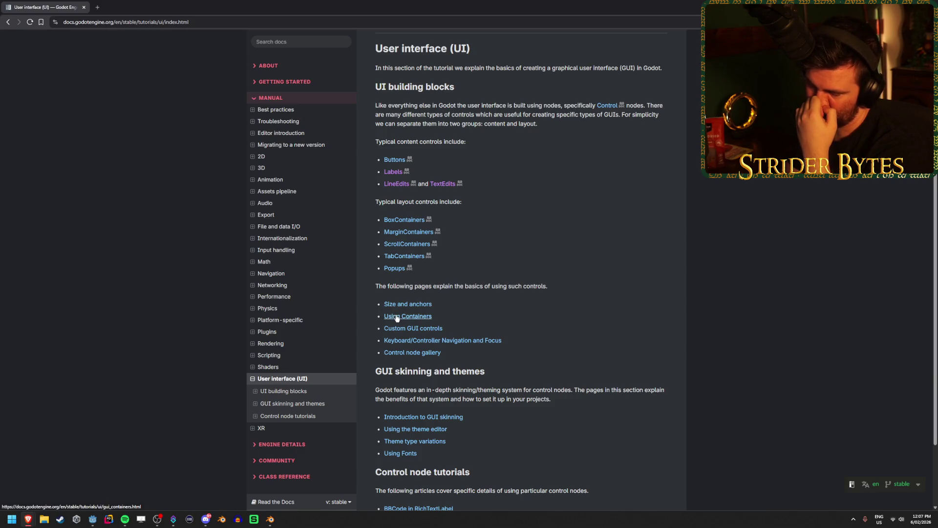
pyautogui.hotkey('alt', 'Tab')
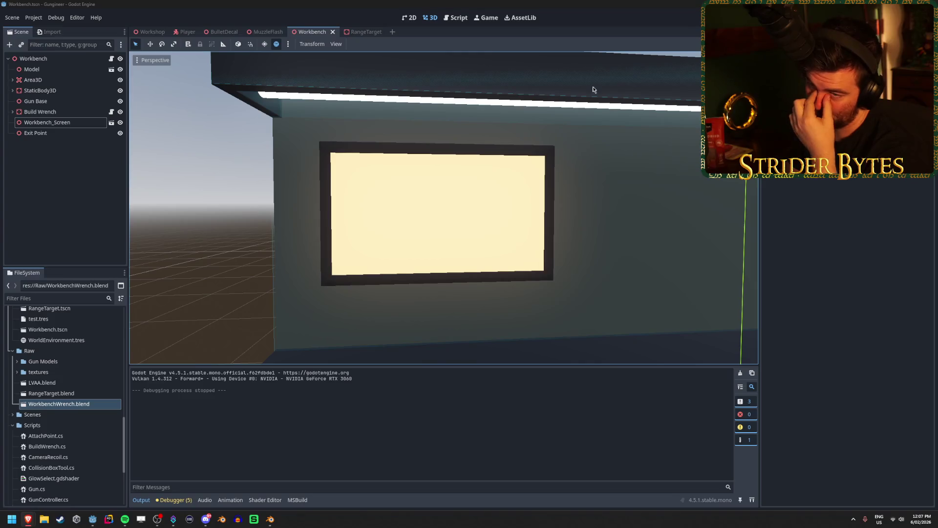
# - Start adding a child node to Workbench_Screen and peek at the CanvasLayer types
pyautogui.rightClick(89, 123)
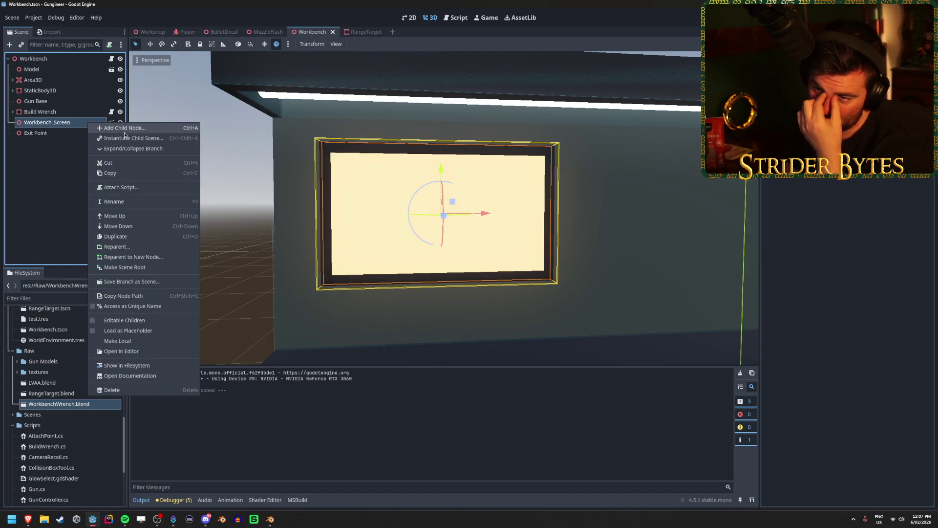
pyautogui.click(124, 129)
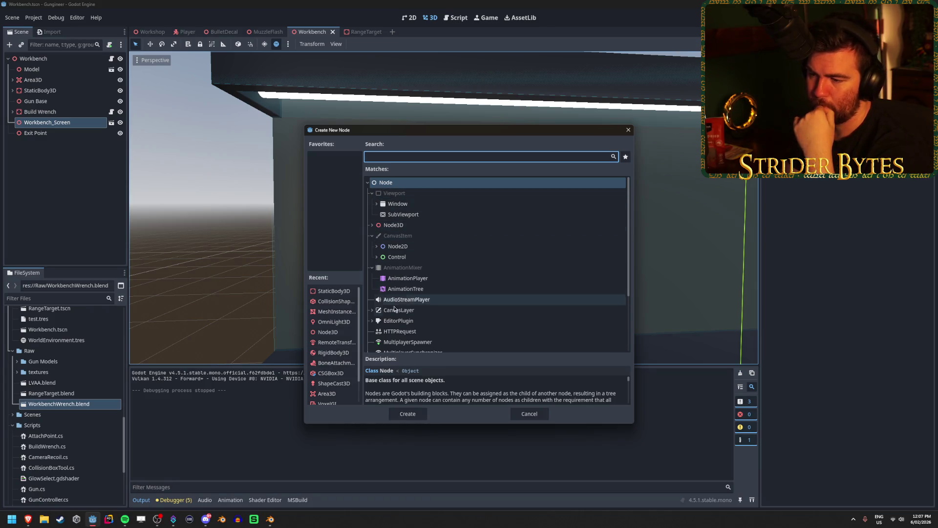
pyautogui.click(373, 311)
pyautogui.click(373, 311)
pyautogui.scroll(-3, 422, 277)
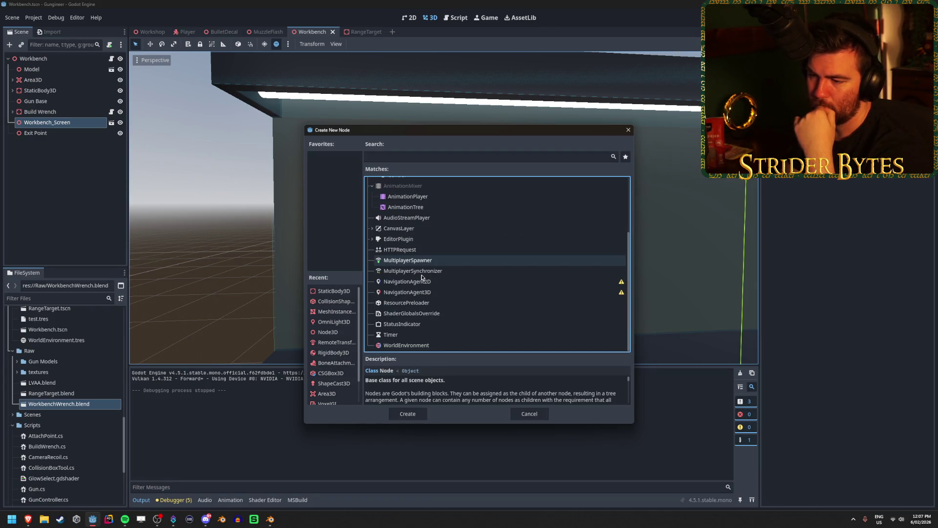
pyautogui.scroll(3, 422, 277)
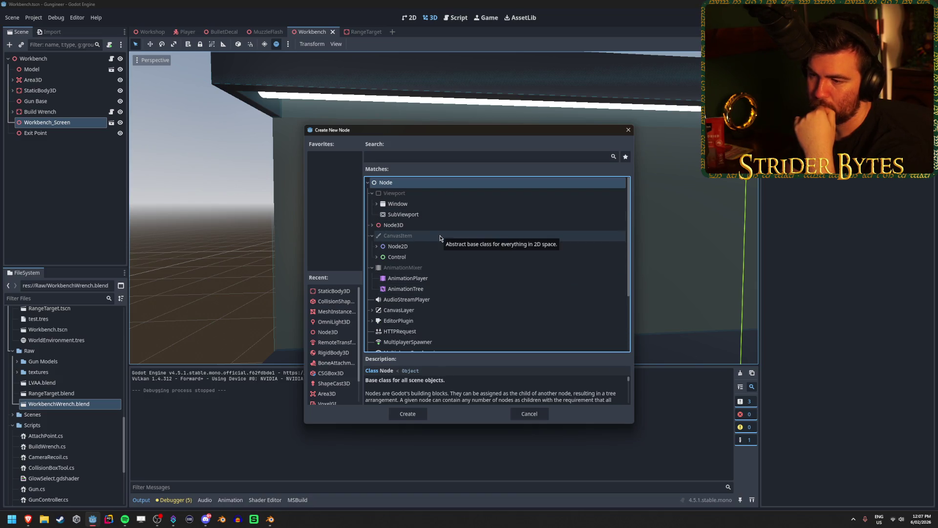
# - Expand the Control and Node3D categories to browse the available node types
pyautogui.click(377, 257)
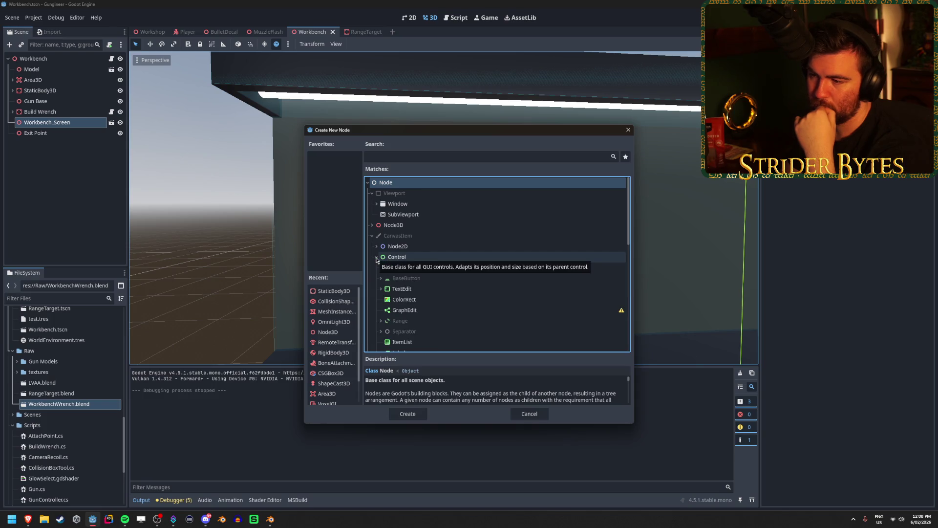
pyautogui.click(373, 225)
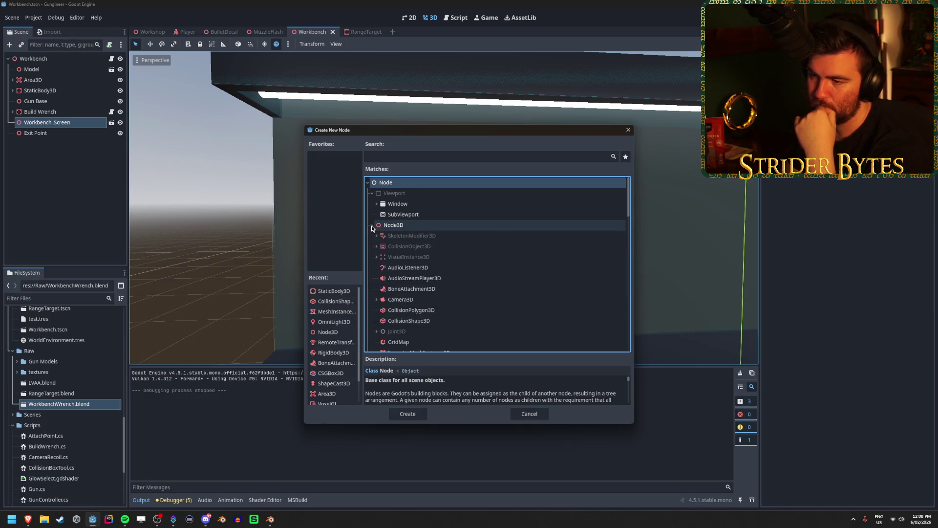
pyautogui.scroll(-3, 465, 253)
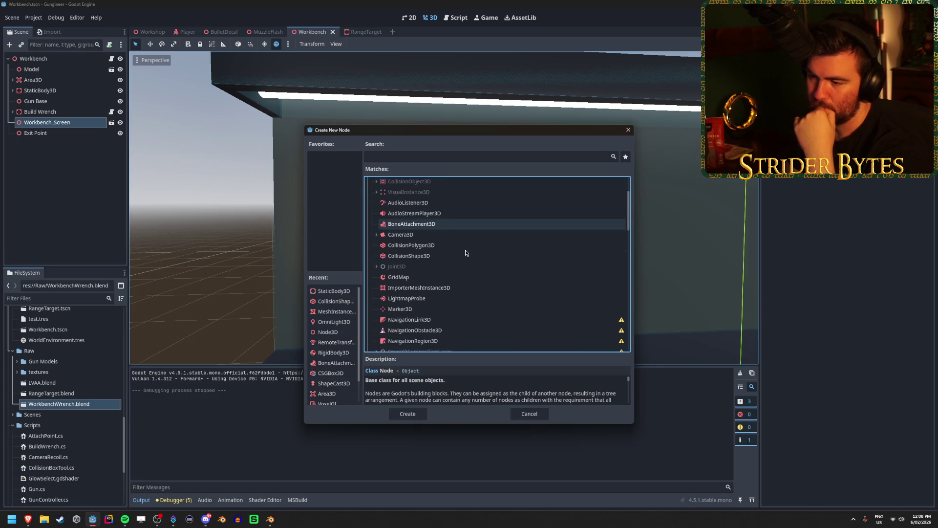
pyautogui.scroll(-2, 466, 253)
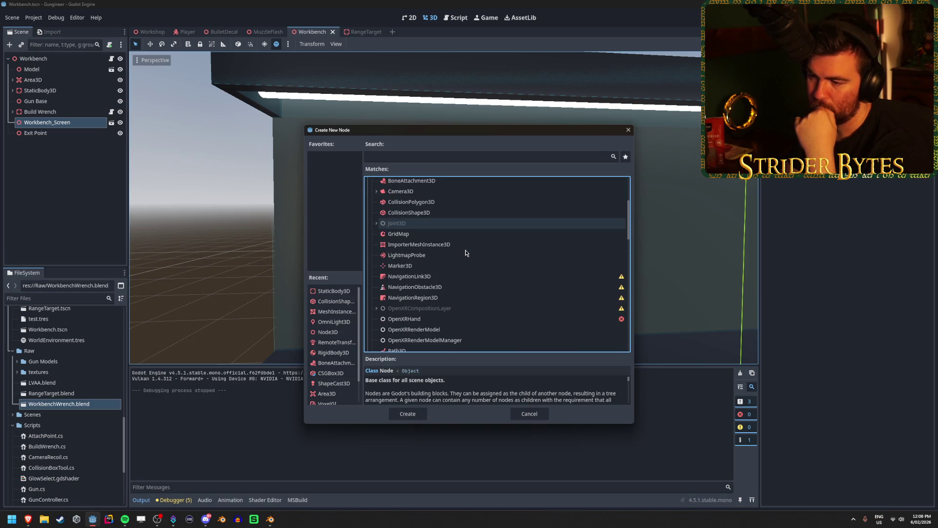
pyautogui.scroll(-2, 466, 254)
pyautogui.scroll(-4, 466, 253)
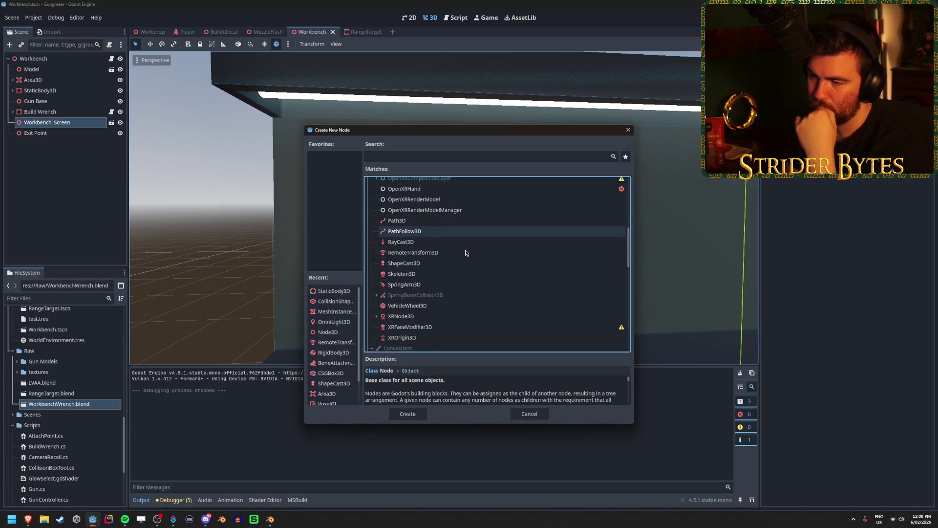
pyautogui.scroll(4, 466, 253)
pyautogui.scroll(1, 466, 253)
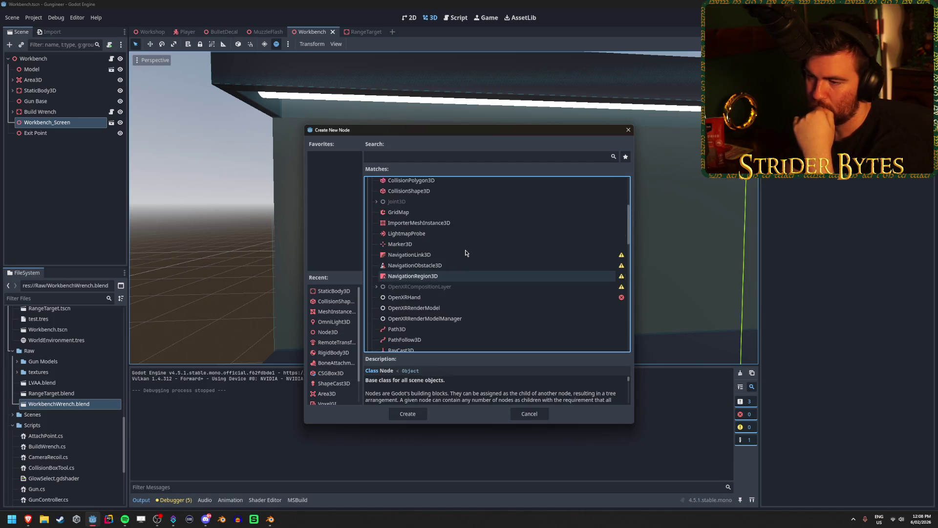
pyautogui.scroll(-10, 466, 253)
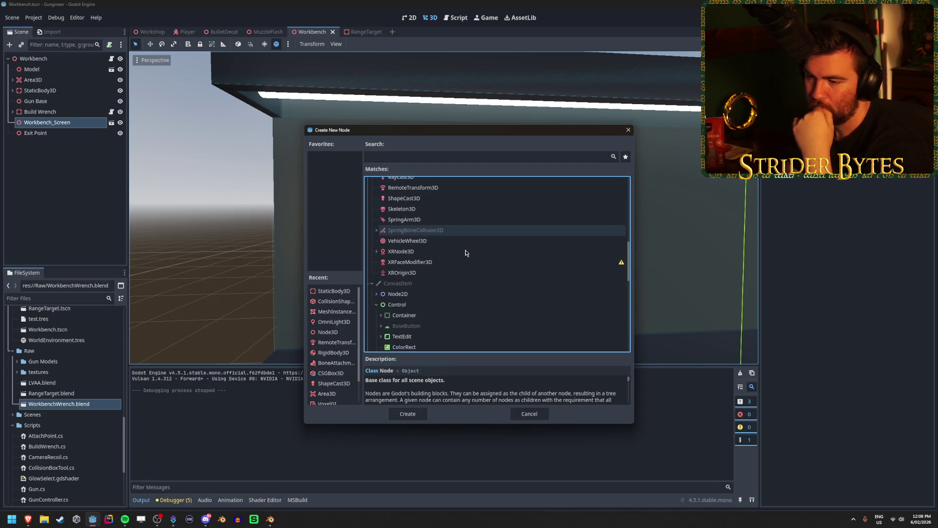
pyautogui.scroll(-1, 465, 252)
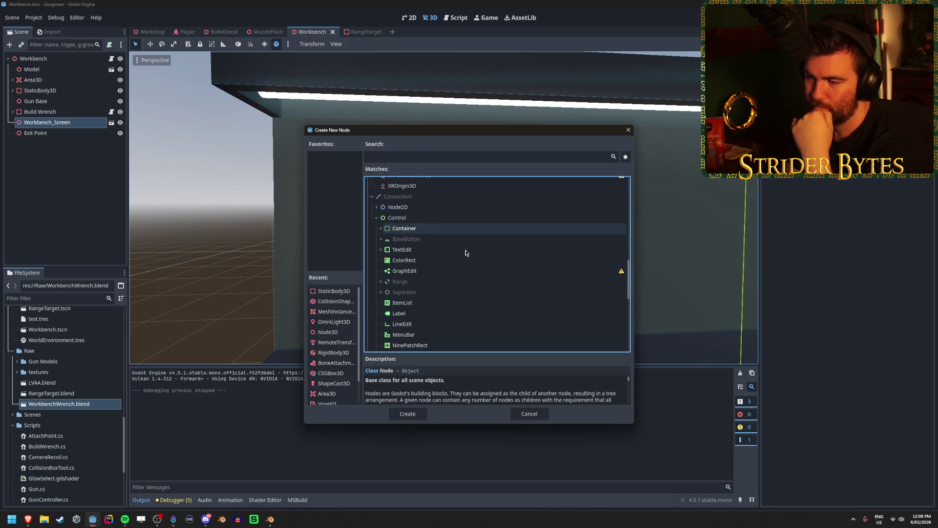
# - Look through the Container subclasses, then choose Panel and create it
pyautogui.click(413, 232)
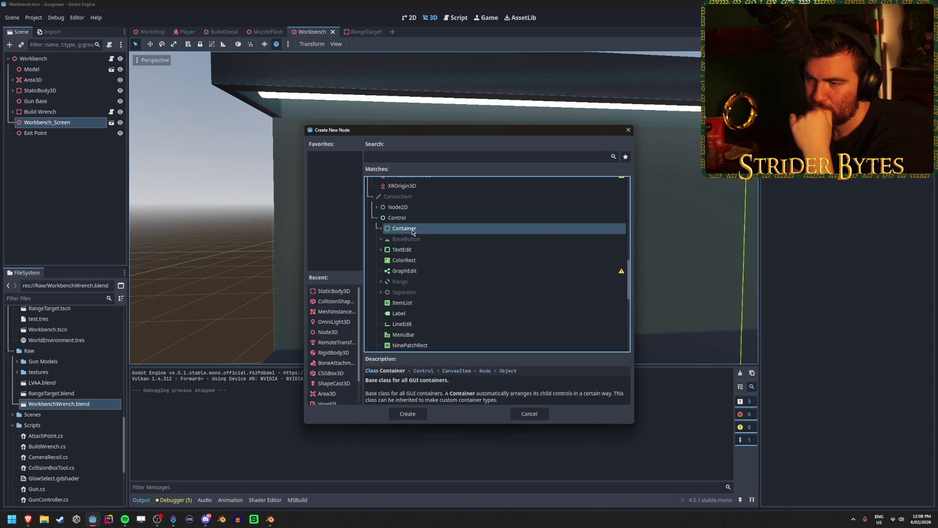
pyautogui.click(381, 229)
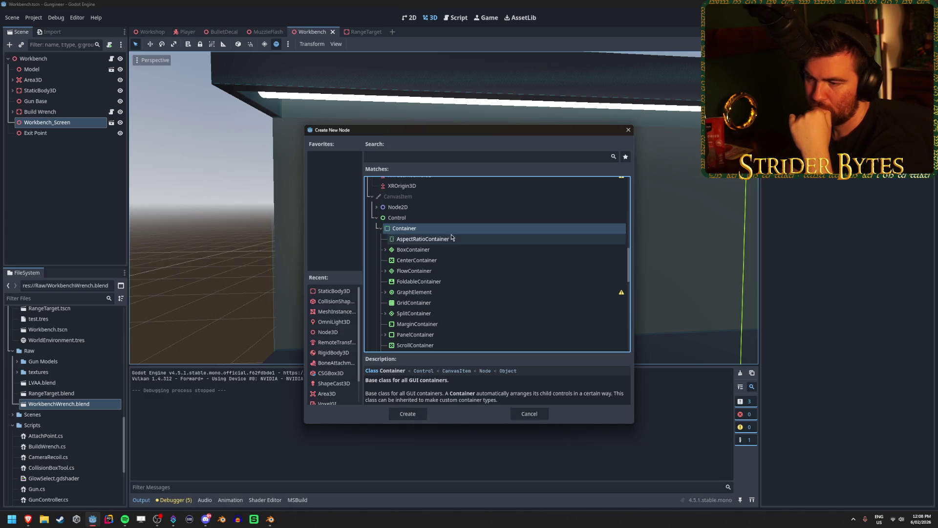
pyautogui.scroll(-3, 452, 236)
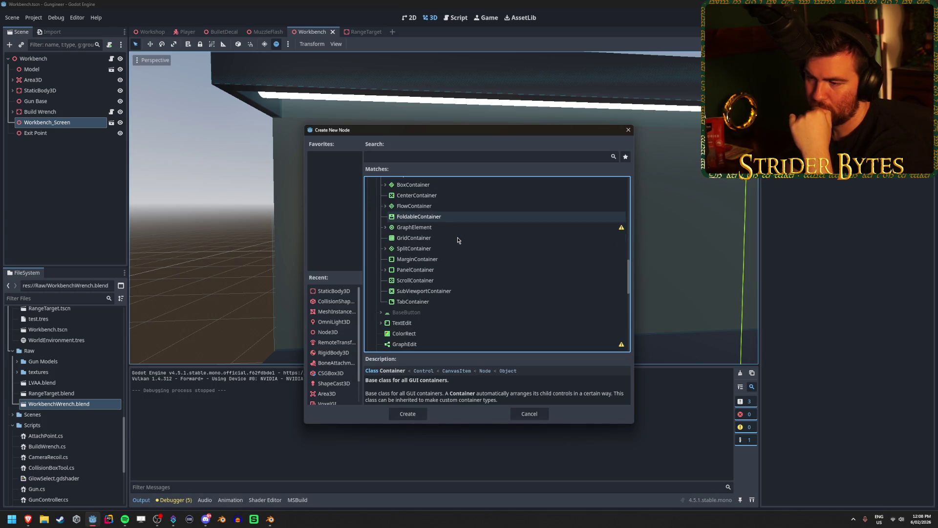
pyautogui.scroll(3, 459, 240)
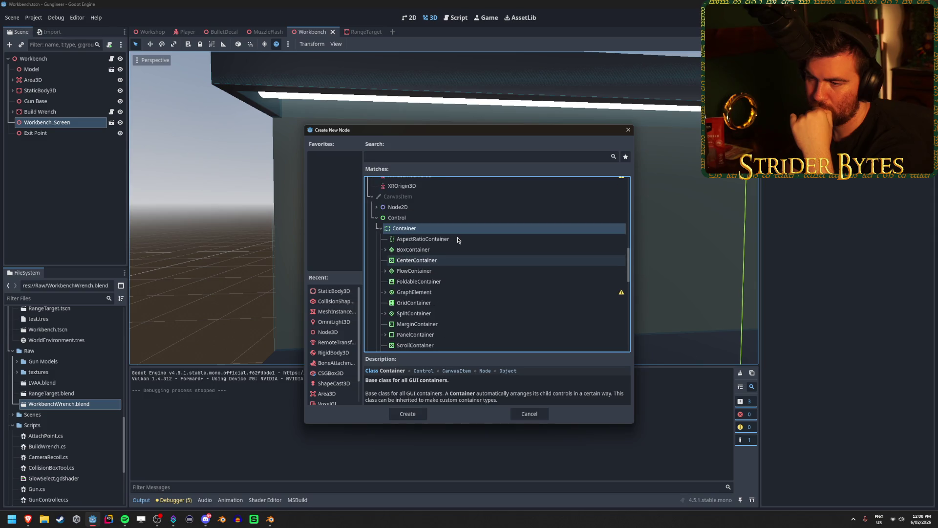
pyautogui.scroll(-2, 459, 240)
pyautogui.scroll(-4, 458, 240)
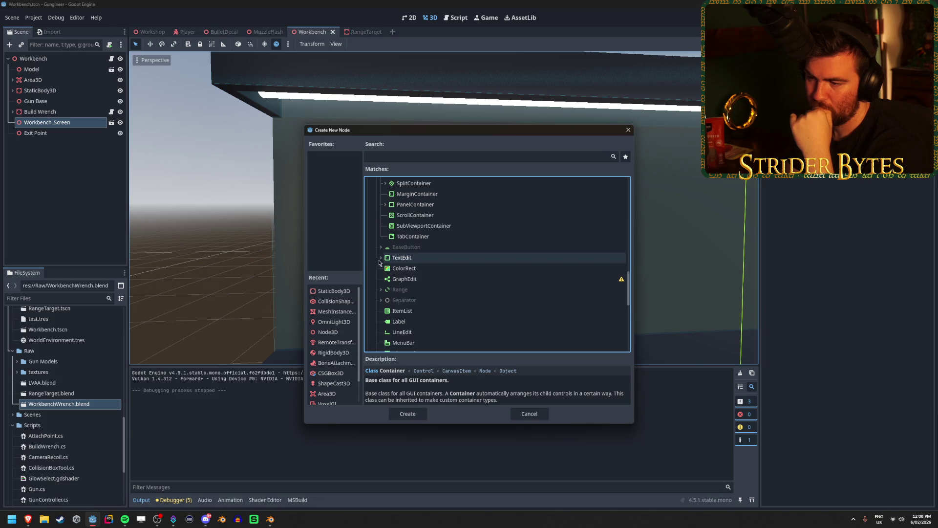
pyautogui.click(381, 258)
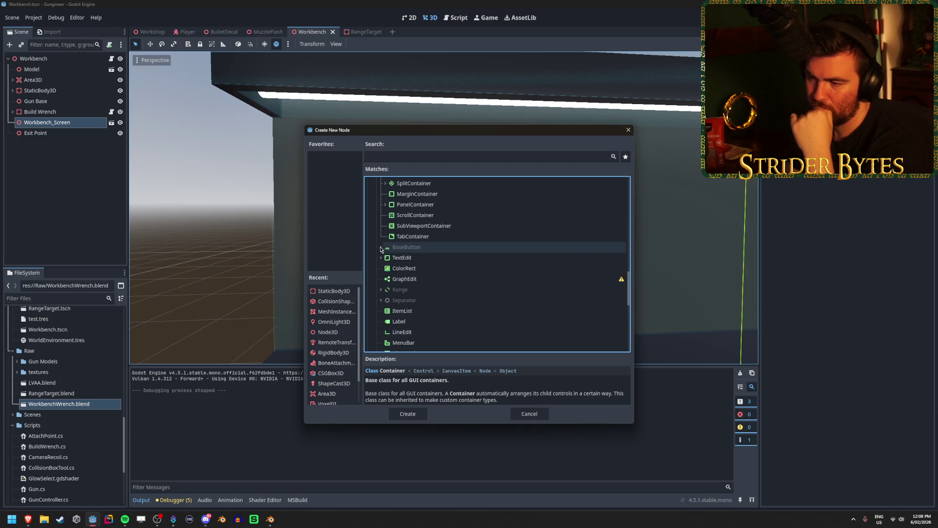
pyautogui.scroll(-3, 463, 251)
pyautogui.scroll(-1, 462, 249)
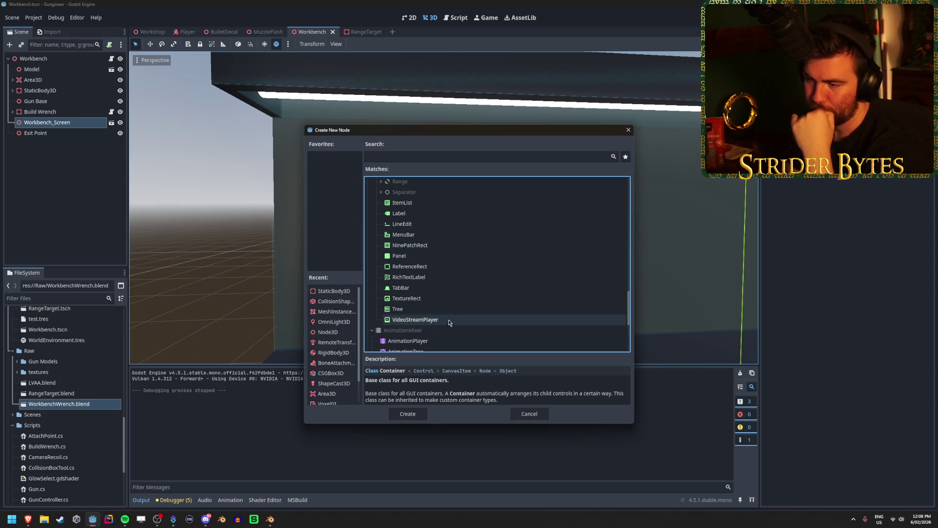
pyautogui.scroll(1, 449, 313)
pyautogui.scroll(1, 450, 291)
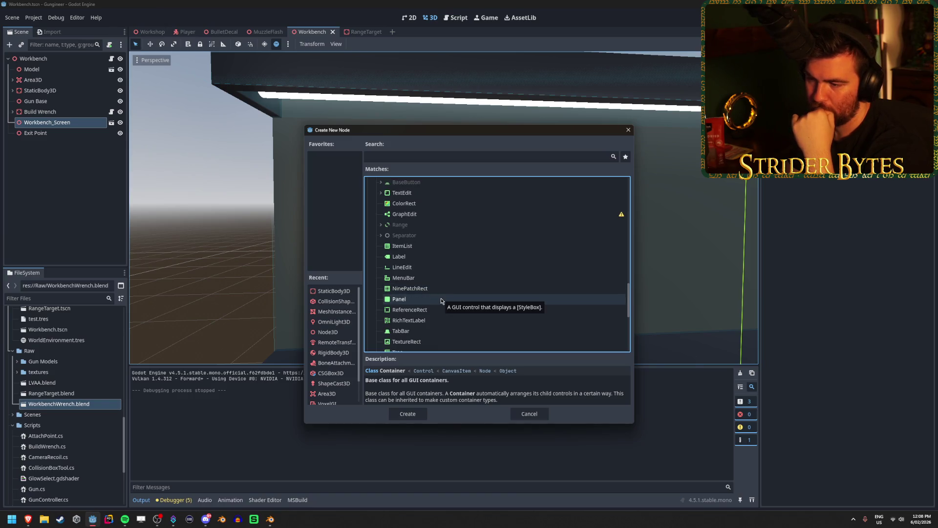
pyautogui.click(441, 299)
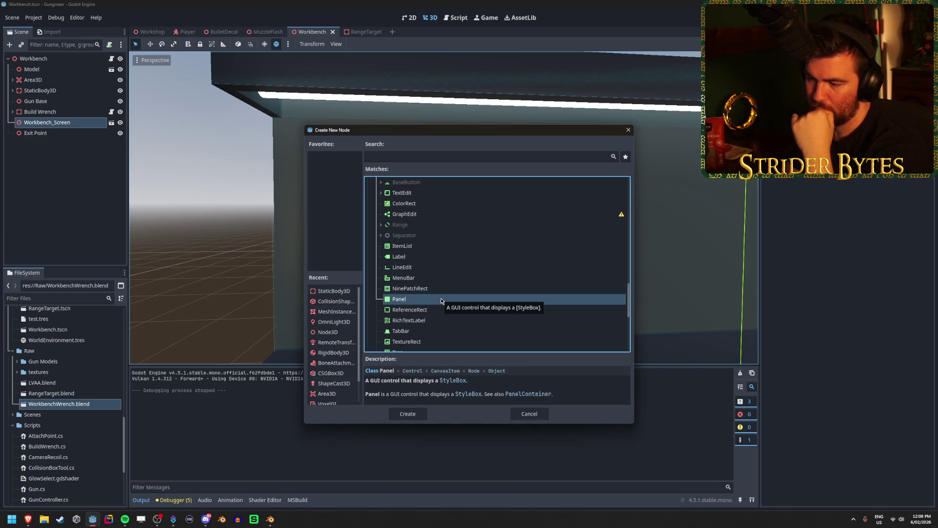
pyautogui.click(408, 414)
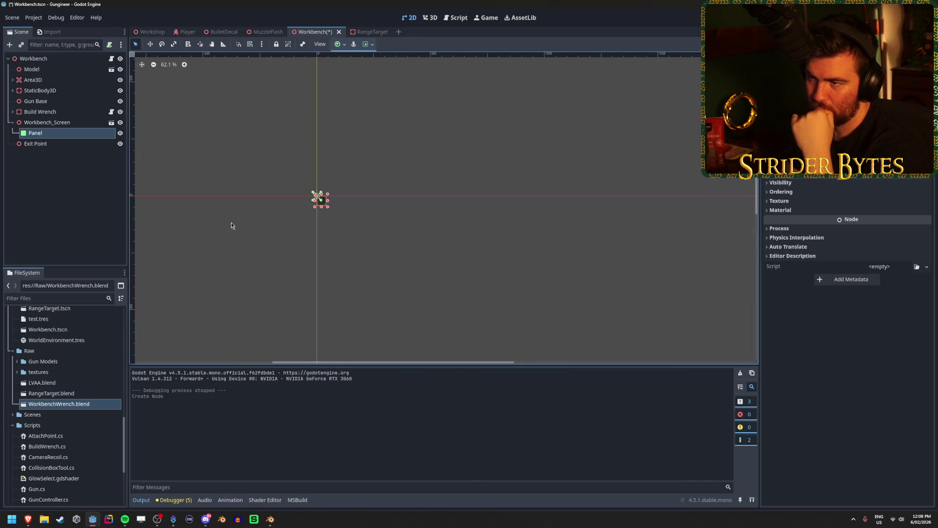
# - Switch editor views while selecting Workbench_Screen and the Panel in turn to compare 2D and 3D
pyautogui.scroll(4, 458, 226)
pyautogui.scroll(-10, 460, 226)
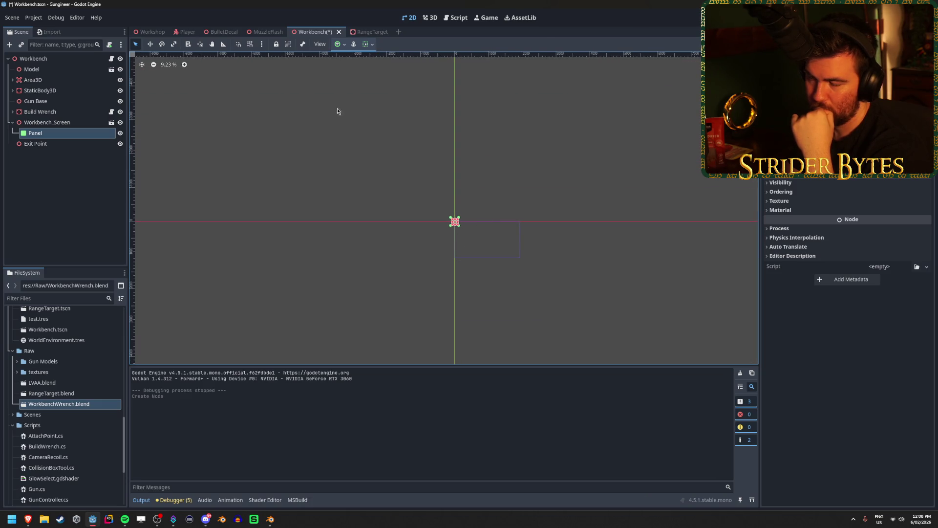
pyautogui.click(272, 32)
pyautogui.click(312, 32)
pyautogui.click(59, 123)
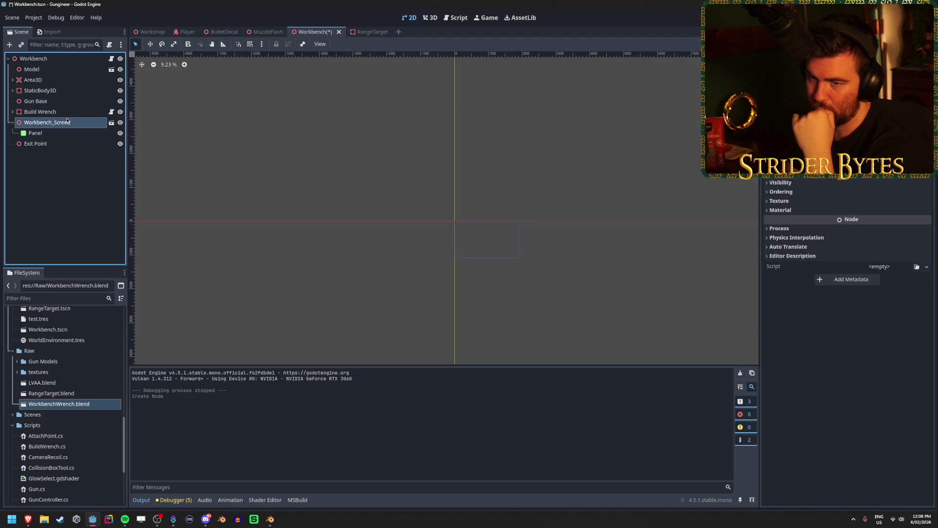
pyautogui.click(66, 135)
pyautogui.click(66, 126)
pyautogui.click(63, 136)
# - Resize the Panel to about 1500 × 977 and run the project with F5
pyautogui.scroll(7, 536, 269)
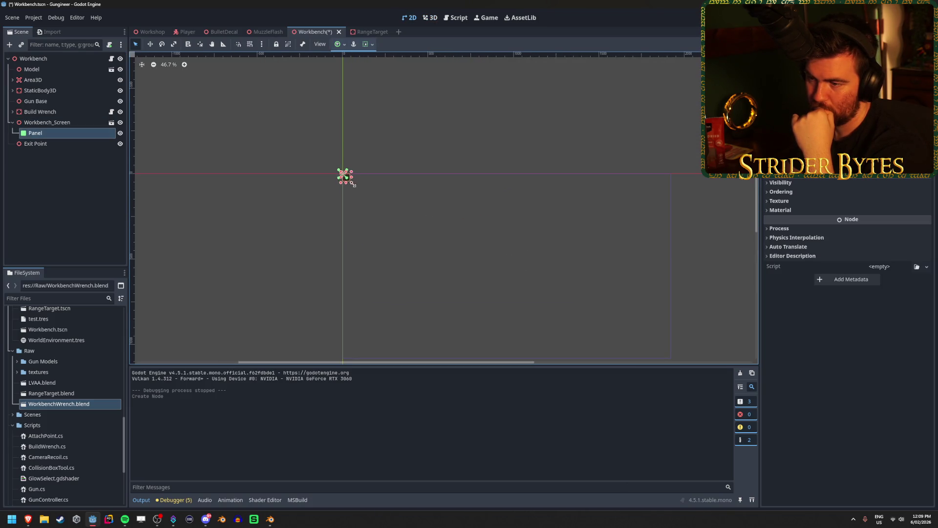
pyautogui.moveTo(353, 184); pyautogui.dragTo(615, 343)
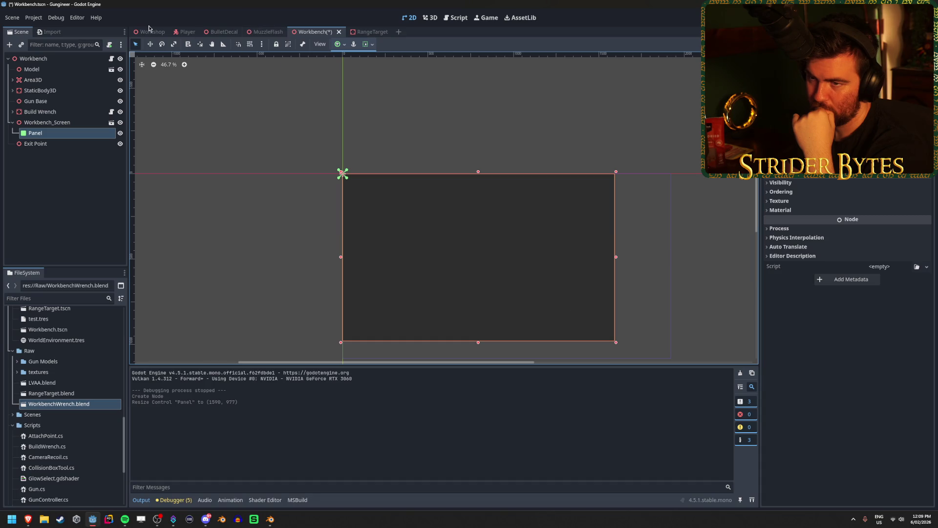
pyautogui.press('F5')
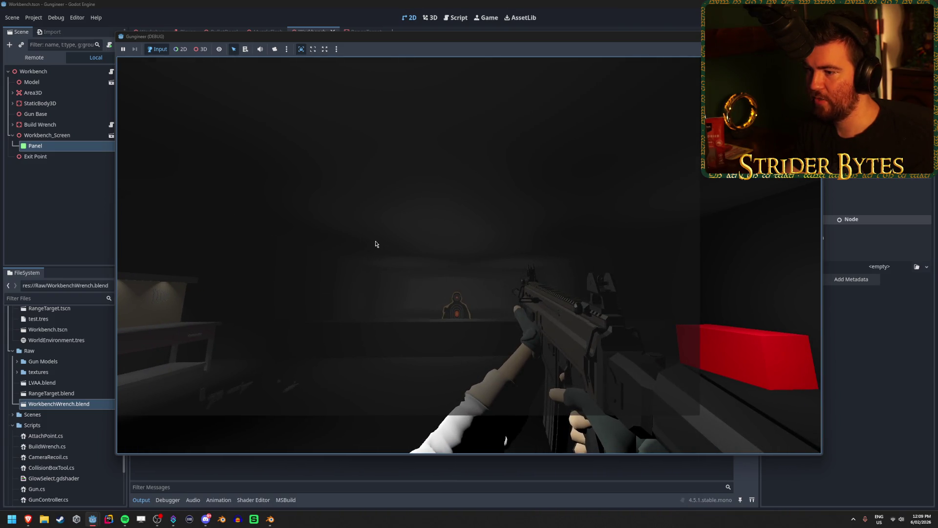
# - Stop the running game and delete the Panel node
pyautogui.click(352, 220)
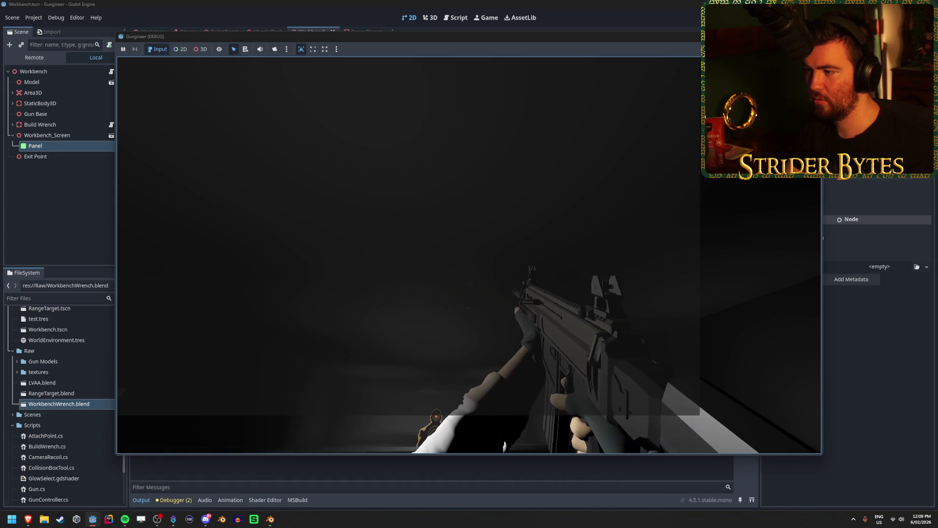
pyautogui.press('Escape')
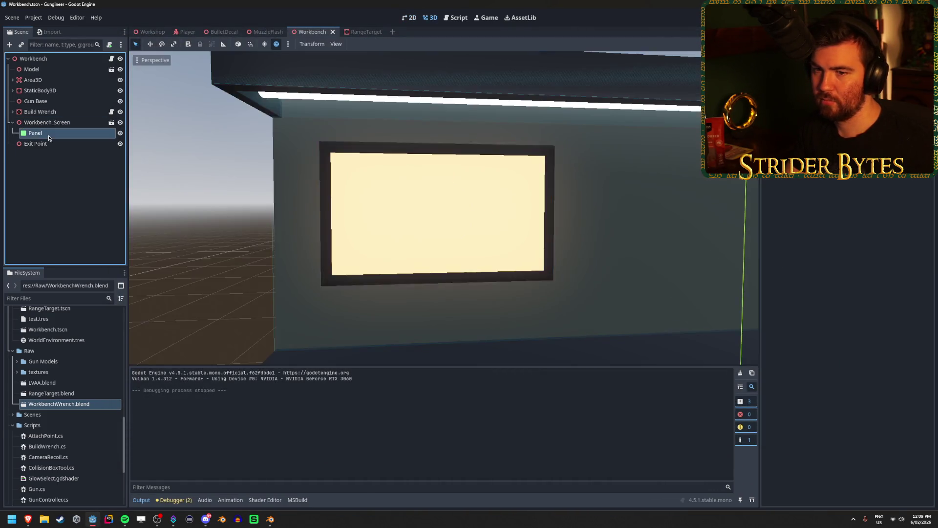
pyautogui.click(48, 134)
pyautogui.press('Delete')
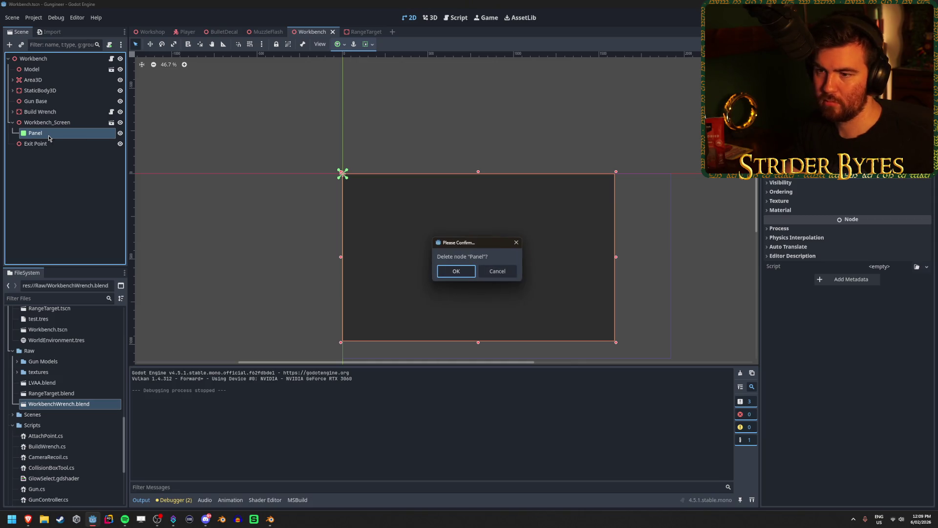
pyautogui.click(443, 273)
# - Reselect Workbench_Screen and bring the Godot UI docs browser window forward
pyautogui.click(75, 123)
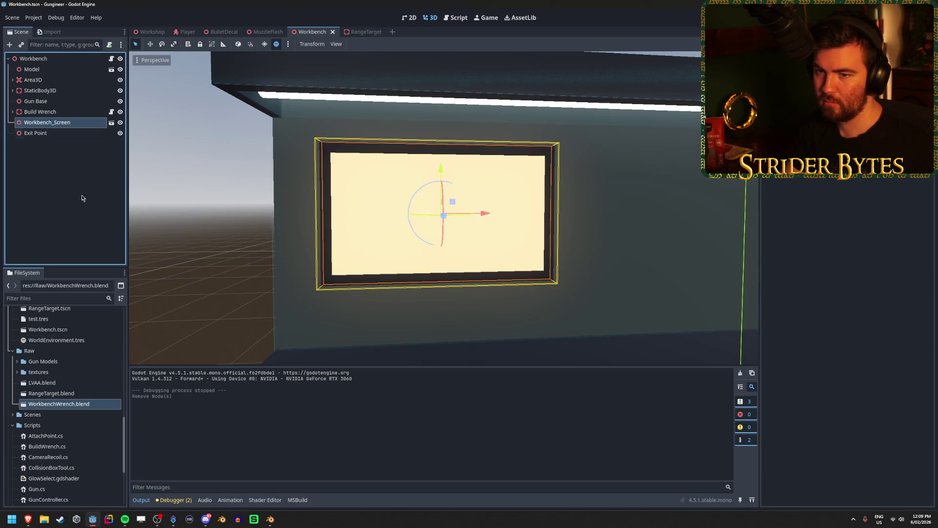
pyautogui.moveTo(28, 523)
pyautogui.click(167, 477)
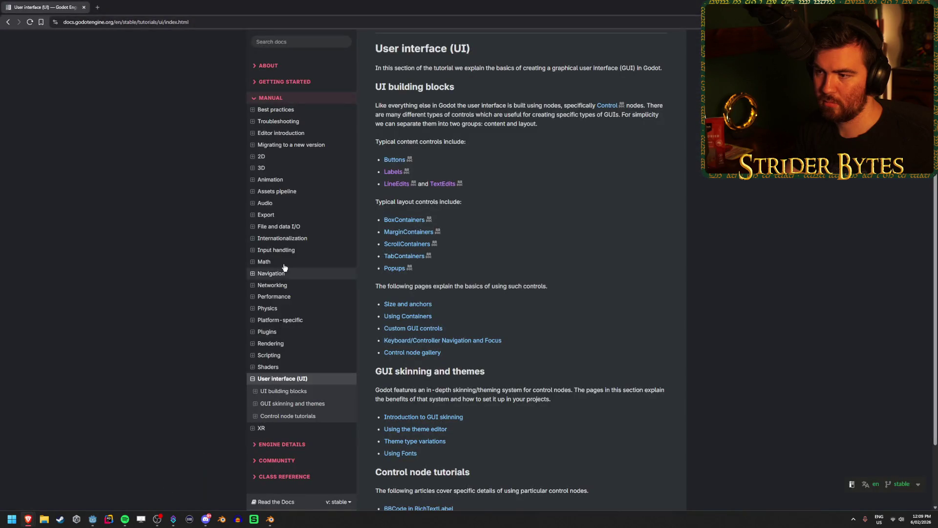
# - Search Google for 'godot in world ui' and open the Diegetic UI in Godot 4 tutorial video
pyautogui.scroll(-2, 541, 284)
pyautogui.scroll(2, 540, 283)
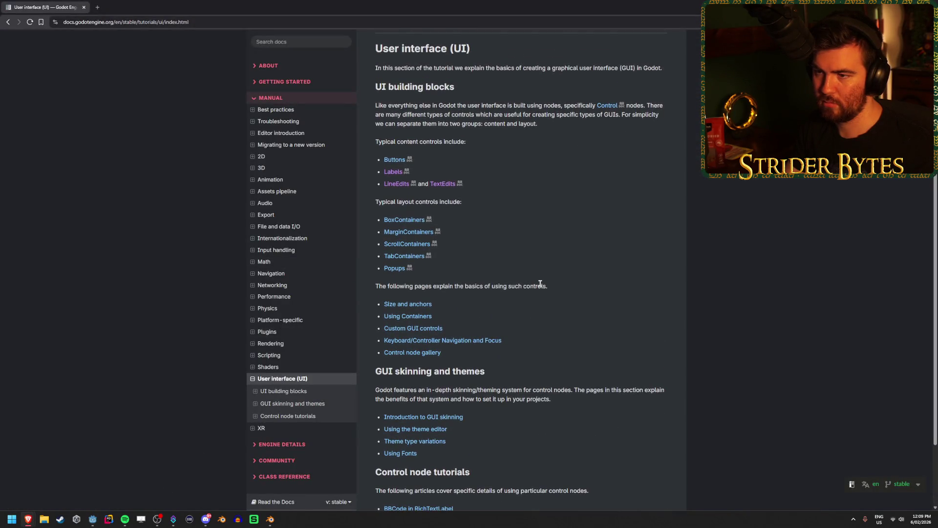
pyautogui.click(98, 7)
pyautogui.write('godot ')
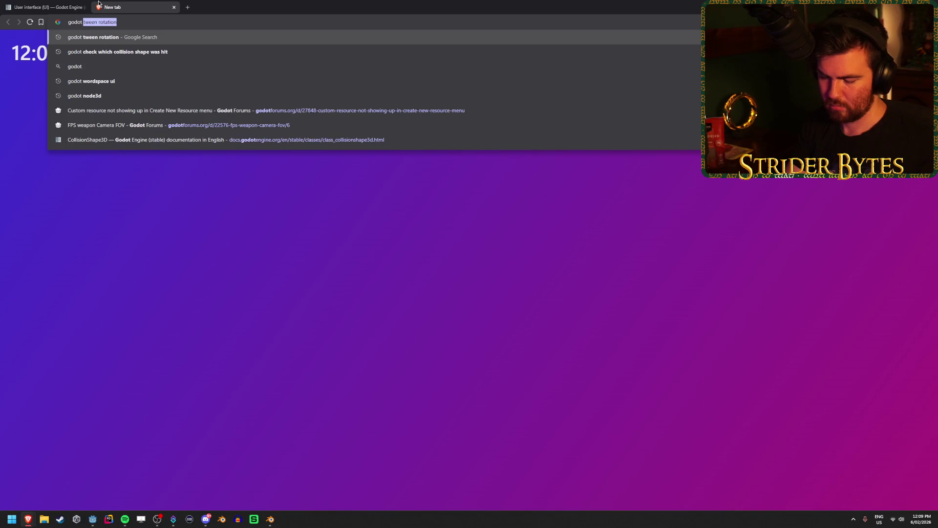
pyautogui.write('in gam')
pyautogui.press('BackSpace')
pyautogui.press('BackSpace')
pyautogui.write('w')
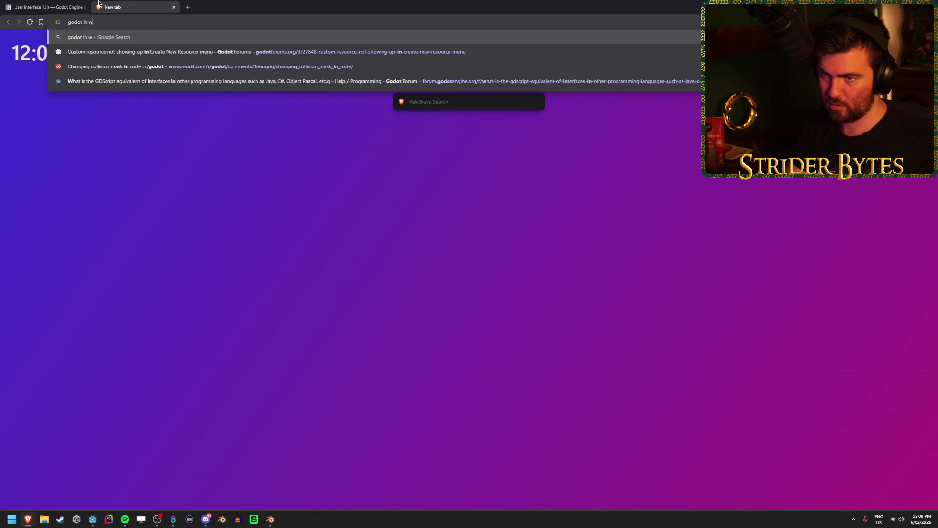
pyautogui.write('orld ui')
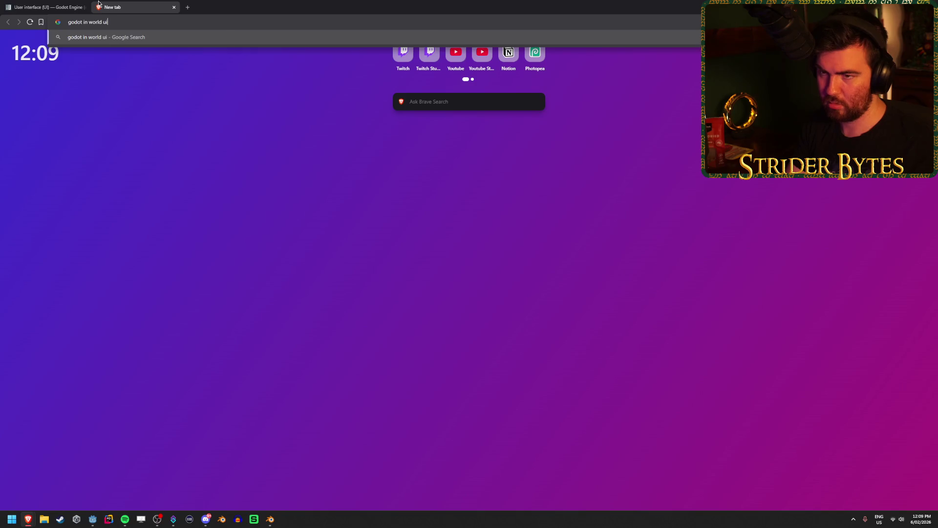
pyautogui.press('Return')
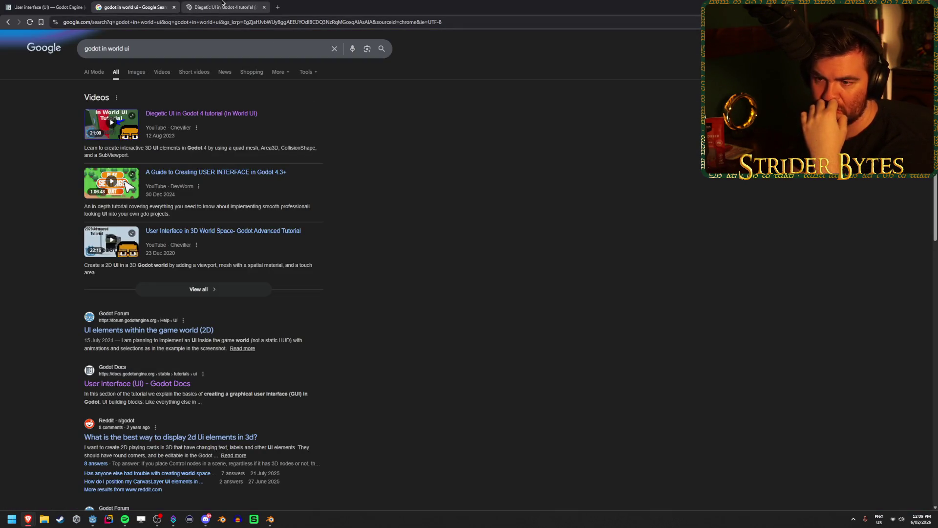
pyautogui.click(223, 2)
# - Scrub the tutorial from 1:09 through node creation to the gui 3D scene setup
pyautogui.moveTo(25, 448)
pyautogui.mouseDown()
pyautogui.moveTo(40, 448)
pyautogui.moveTo(18, 447)
pyautogui.mouseUp()
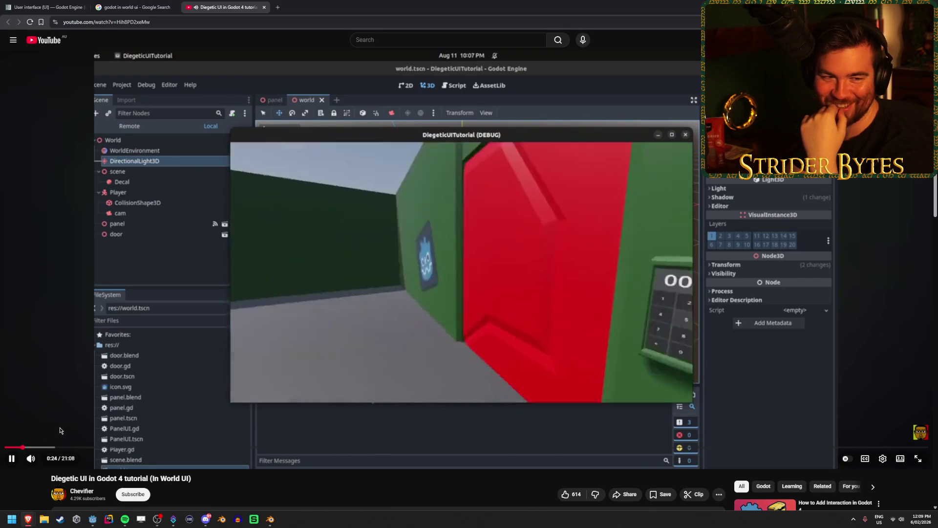
pyautogui.click(56, 448)
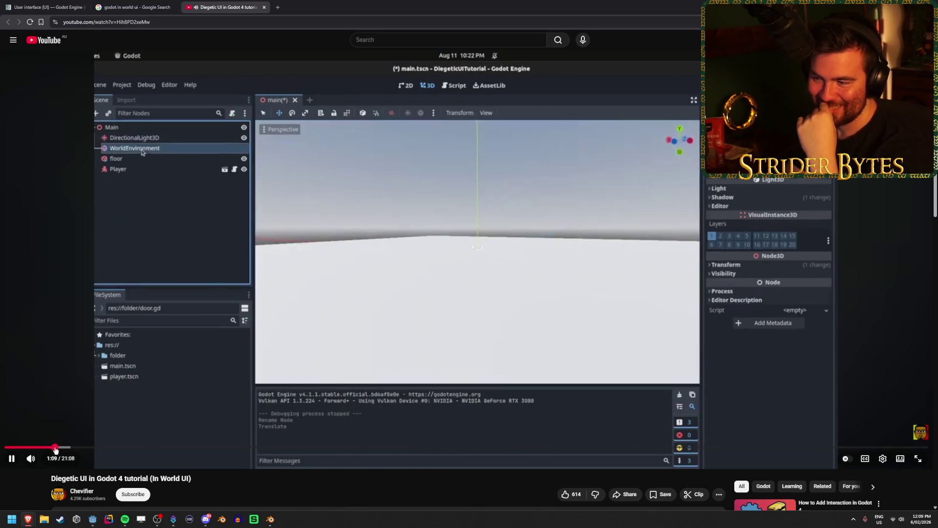
pyautogui.moveTo(55, 447); pyautogui.dragTo(90, 448)
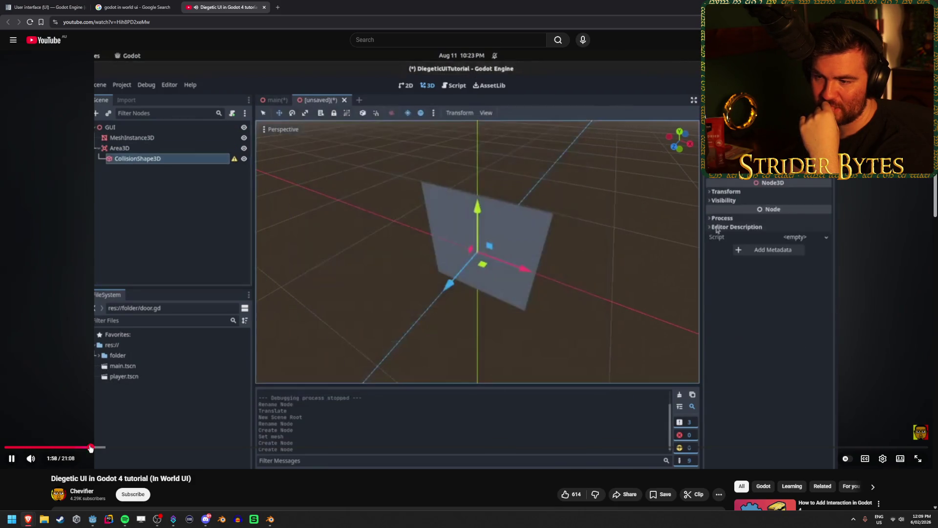
pyautogui.moveTo(90, 448)
pyautogui.mouseDown()
pyautogui.moveTo(205, 448)
pyautogui.moveTo(186, 449)
pyautogui.mouseUp()
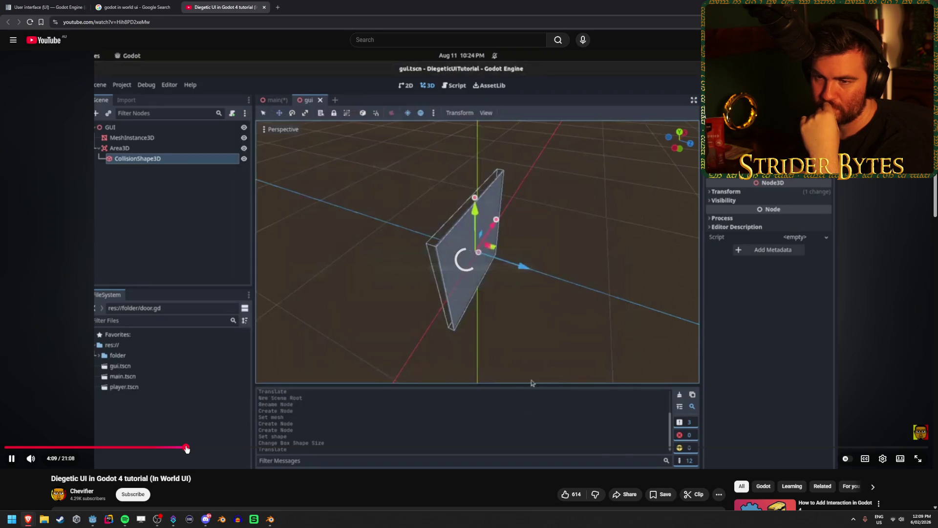
pyautogui.click(168, 449)
pyautogui.moveTo(167, 449); pyautogui.dragTo(145, 448)
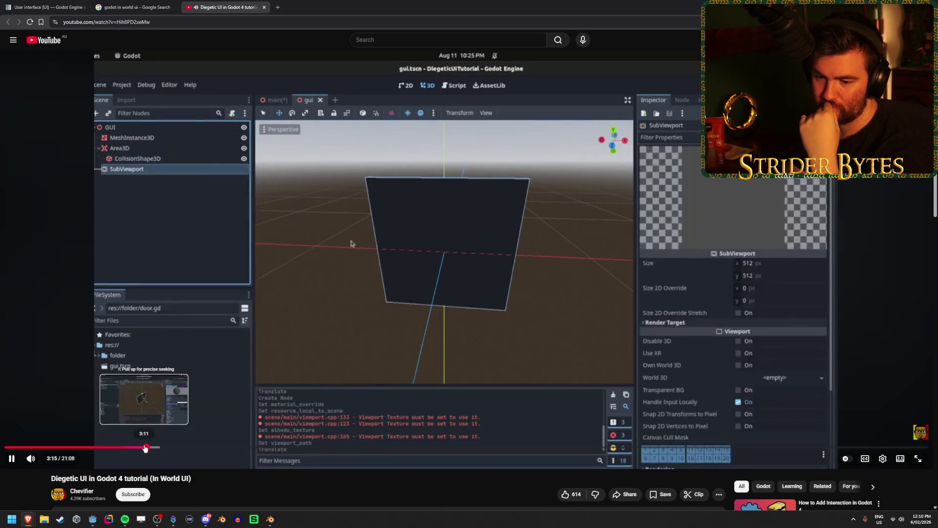
pyautogui.click(138, 449)
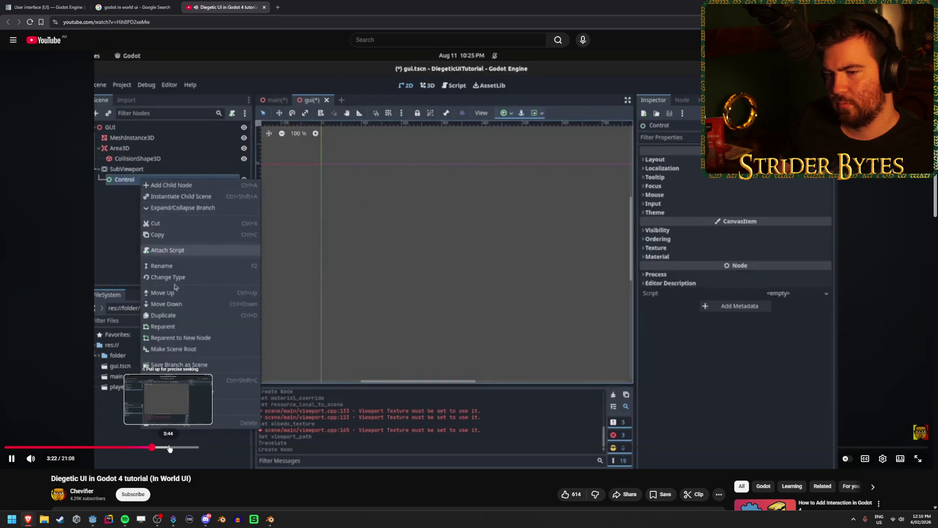
# - Skip past the gui_interface and GridContainer parts to the gui.gd script at 7:17
pyautogui.click(186, 448)
pyautogui.click(198, 448)
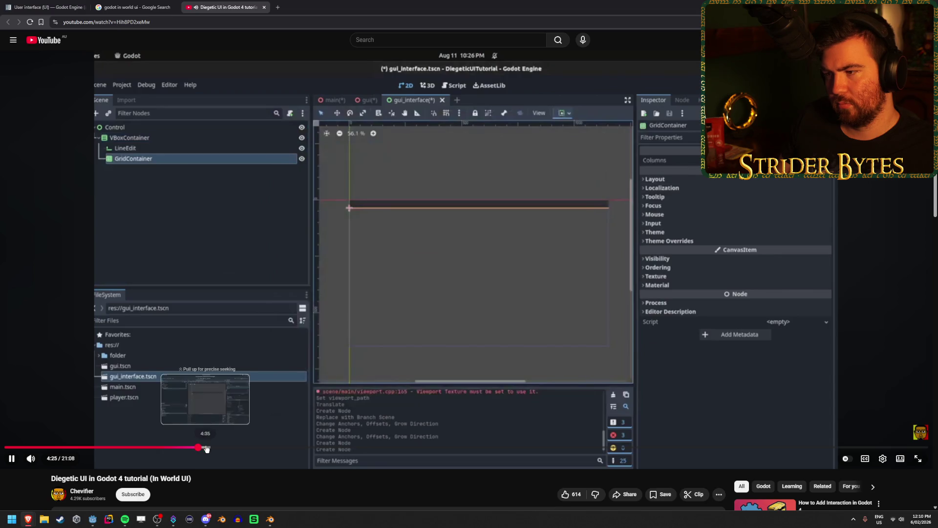
pyautogui.click(209, 448)
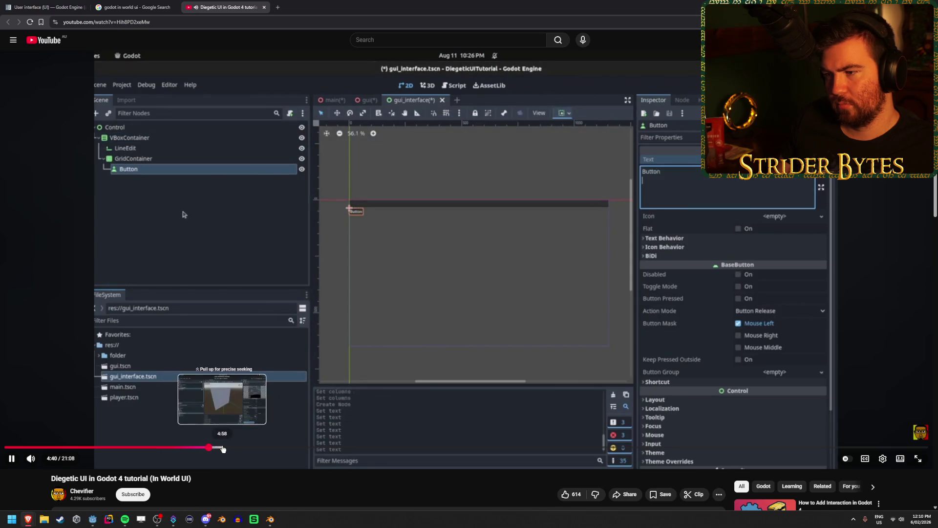
pyautogui.click(223, 447)
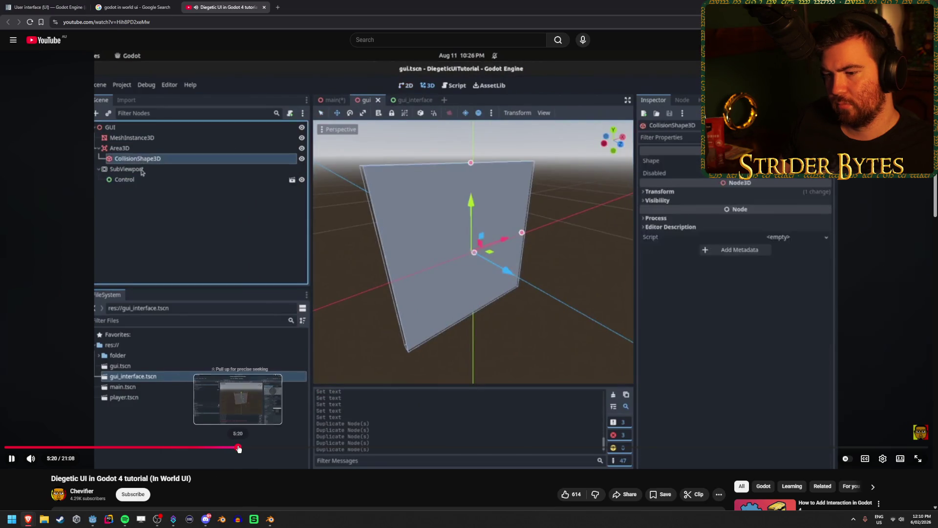
pyautogui.click(239, 448)
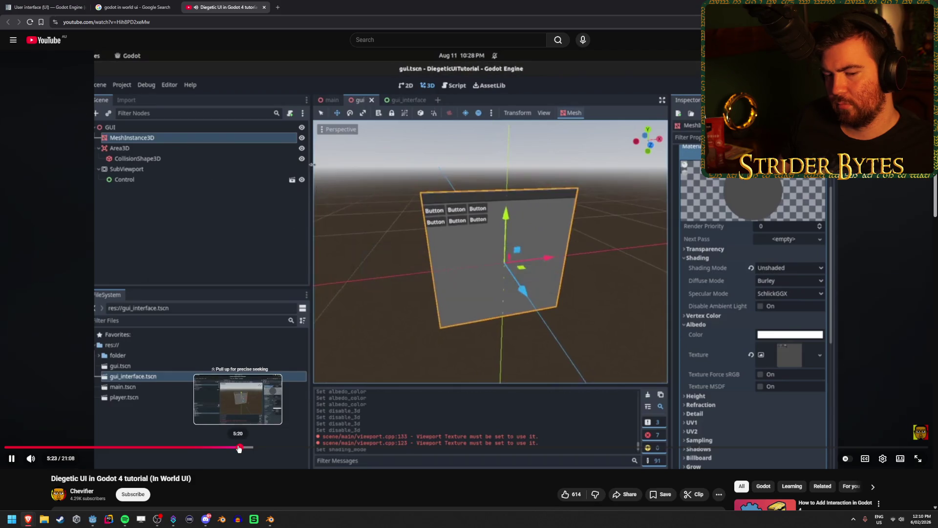
pyautogui.click(220, 448)
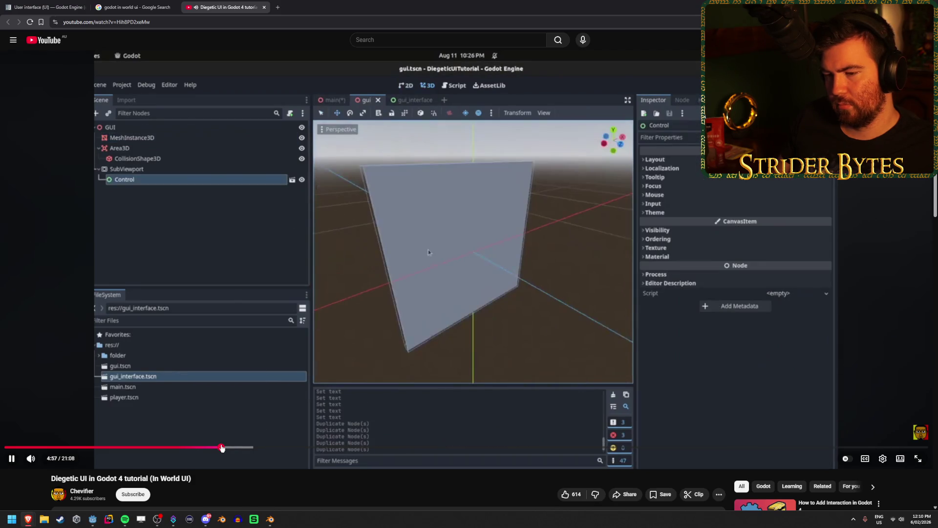
pyautogui.click(205, 448)
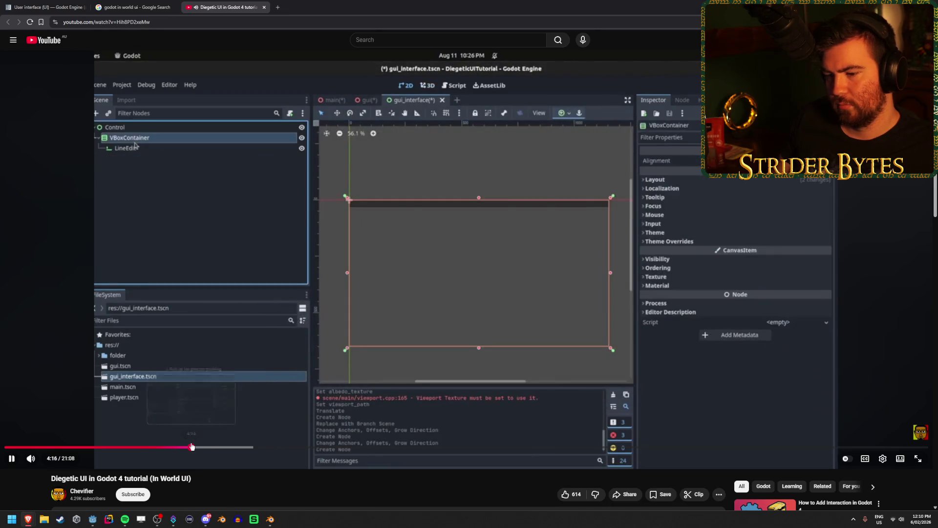
pyautogui.click(237, 447)
pyautogui.click(250, 447)
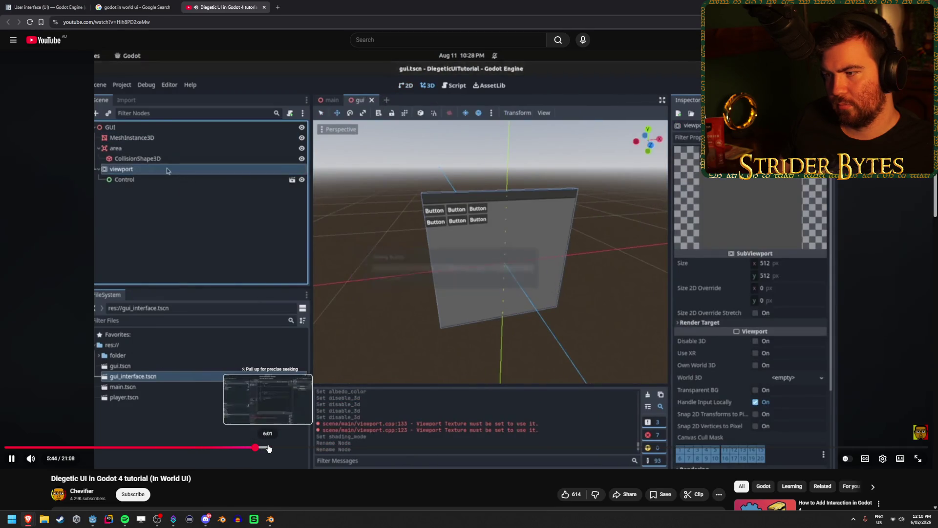
pyautogui.click(269, 448)
pyautogui.click(248, 448)
pyautogui.click(269, 447)
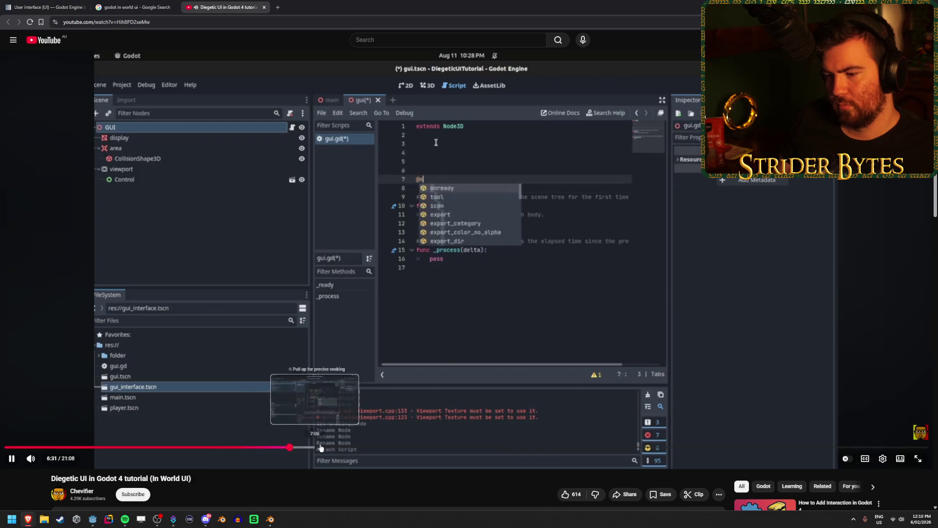
pyautogui.click(327, 448)
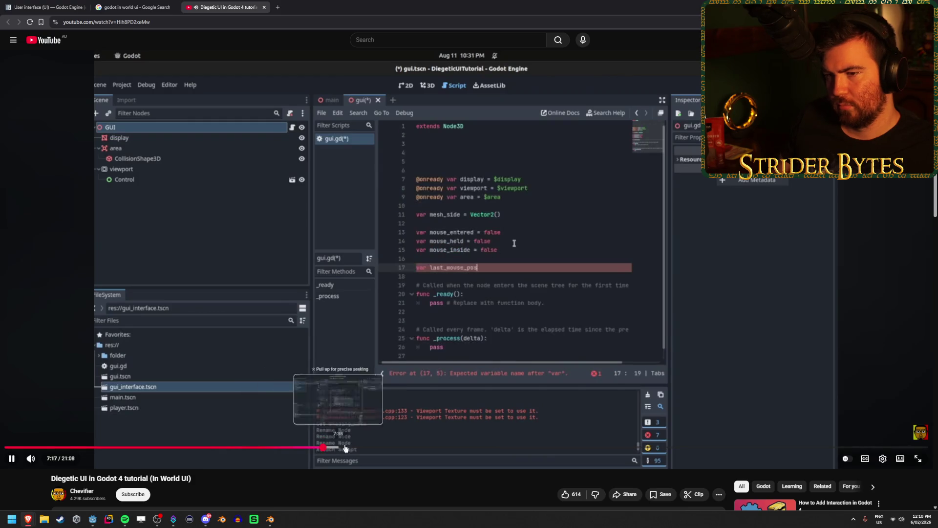
# - Skim forward through the onready variables, _unhandled_input and handle_mouse code toward the end
pyautogui.click(357, 448)
pyautogui.click(384, 447)
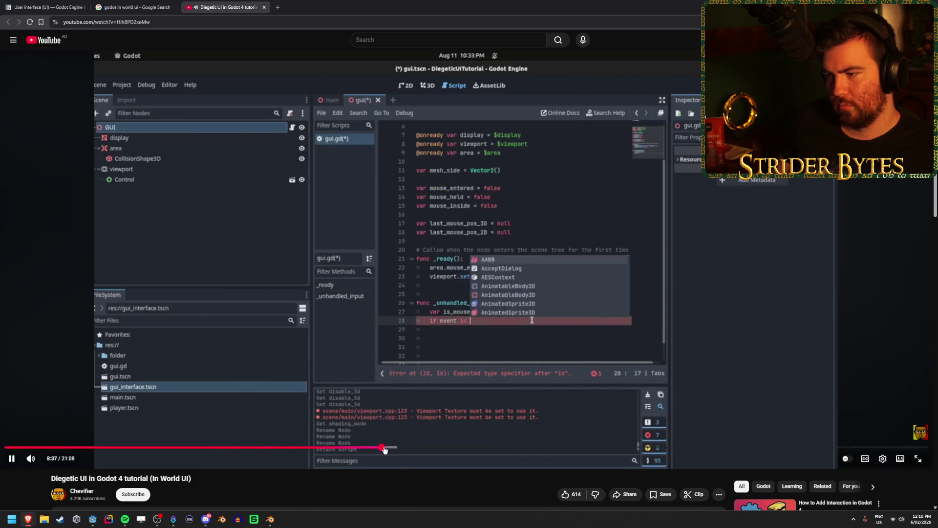
pyautogui.click(411, 448)
pyautogui.click(448, 448)
pyautogui.click(535, 447)
pyautogui.click(584, 448)
pyautogui.click(658, 448)
pyautogui.click(681, 448)
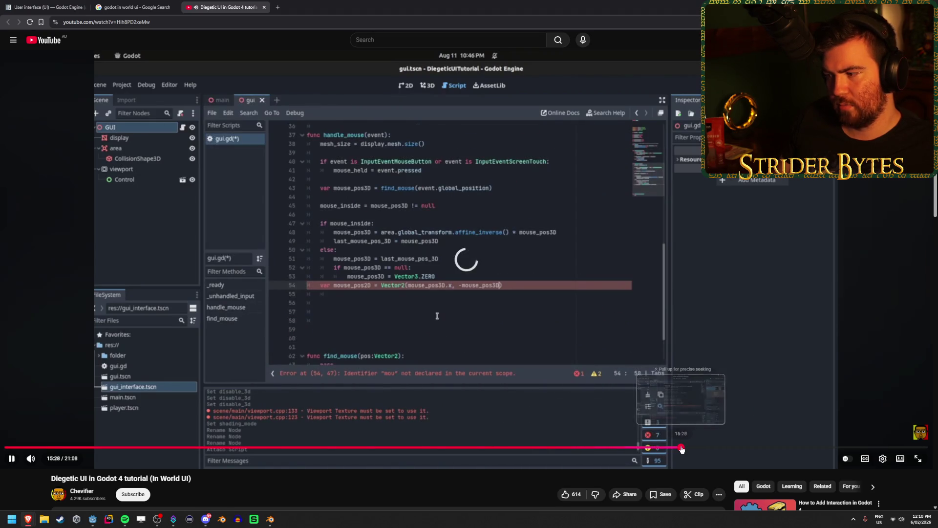
pyautogui.click(712, 448)
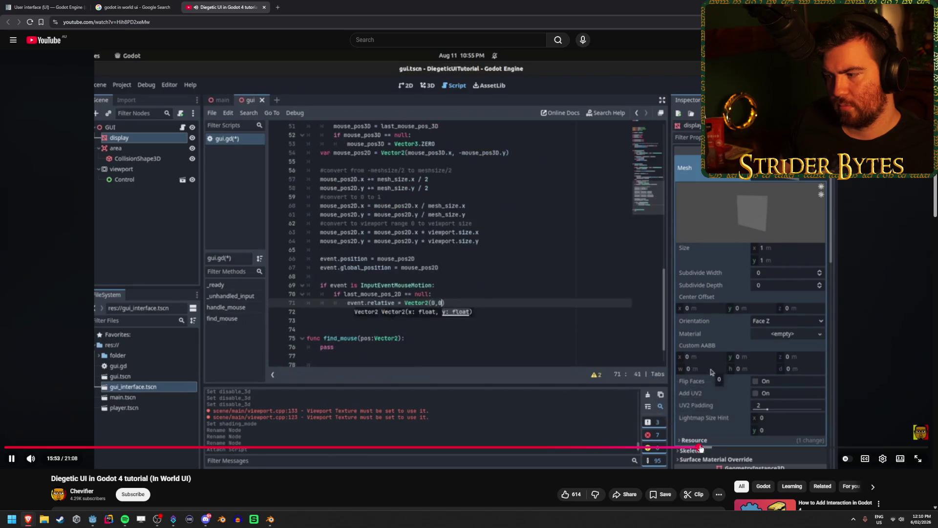
pyautogui.moveTo(723, 447); pyautogui.dragTo(886, 448)
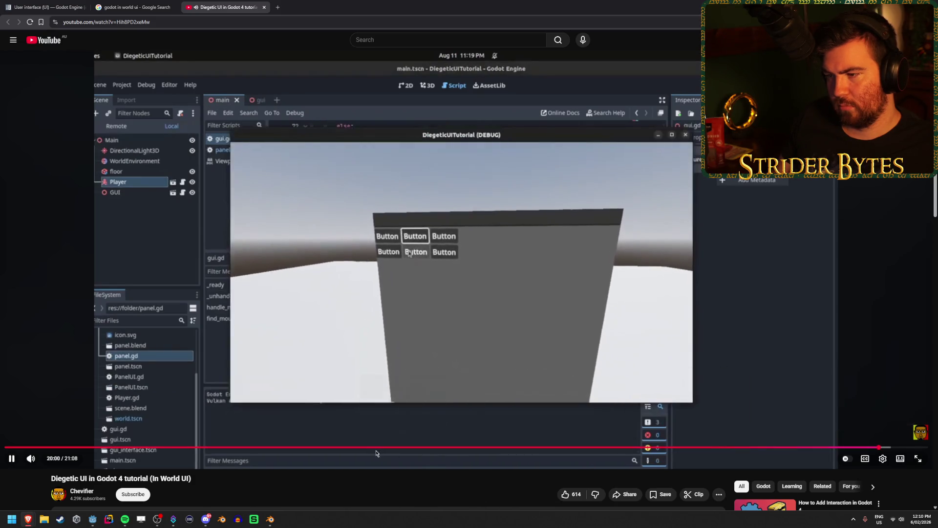
# - Rewind to the SubViewport creation step around 3:16, pause, and return to Godot
pyautogui.moveTo(331, 448); pyautogui.dragTo(301, 447)
pyautogui.moveTo(176, 443); pyautogui.dragTo(148, 451)
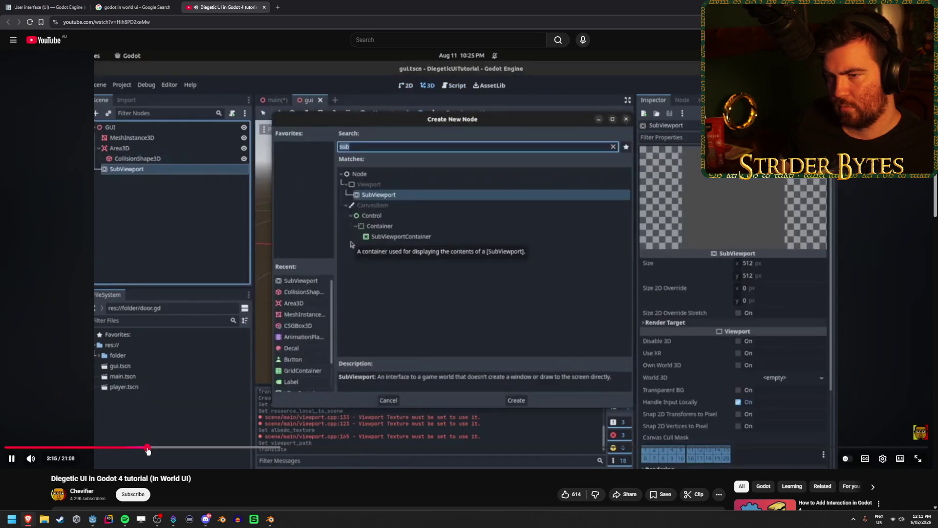
pyautogui.press('k')
pyautogui.hotkey('alt', 'Tab')
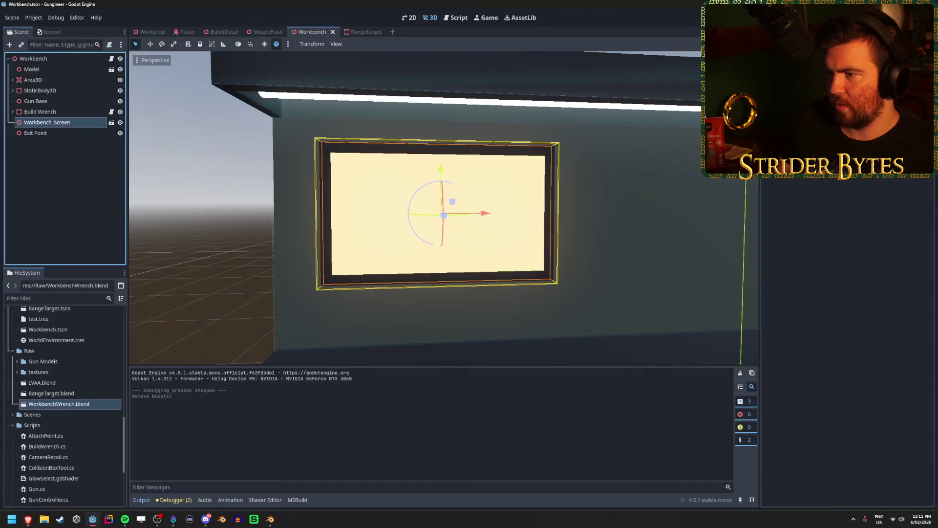
# - Add a SubViewport child node under Workbench_Screen
pyautogui.rightClick(70, 122)
pyautogui.click(84, 129)
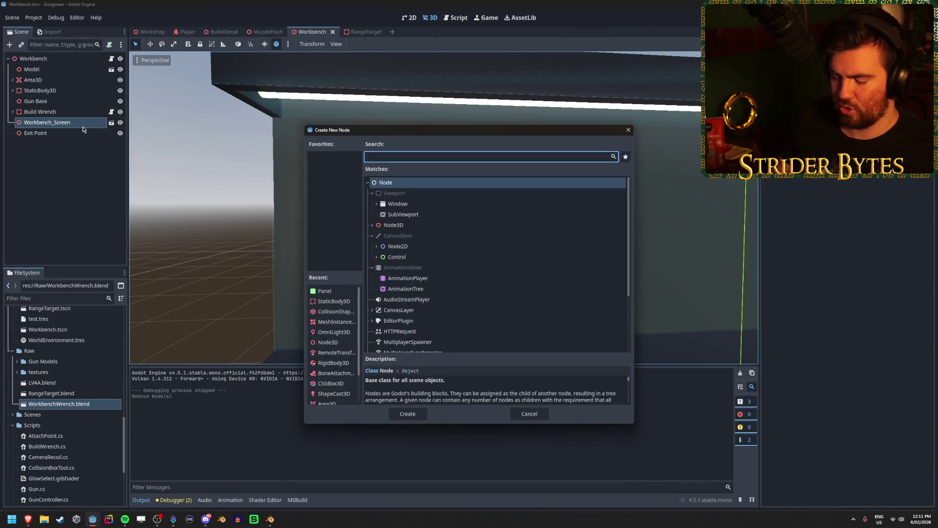
pyautogui.write('subview')
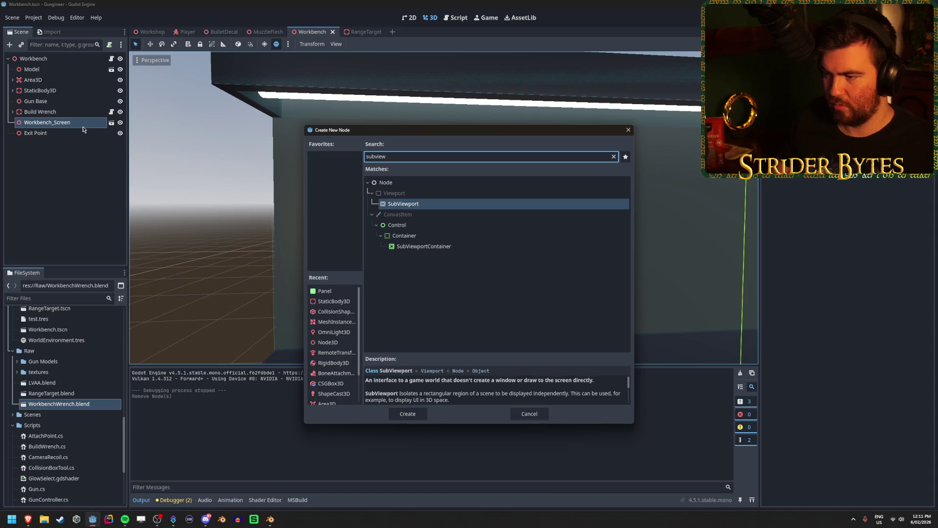
pyautogui.press('Return')
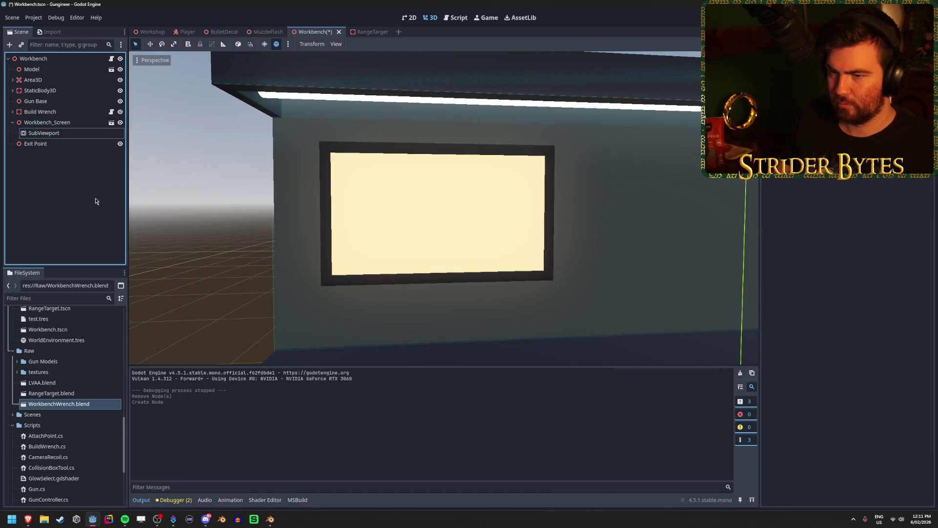
# - Select the new SubViewport and fly the 3D view close to the workbench screen
pyautogui.click(68, 137)
pyautogui.press('w')
pyautogui.scroll(-6, 418, 218)
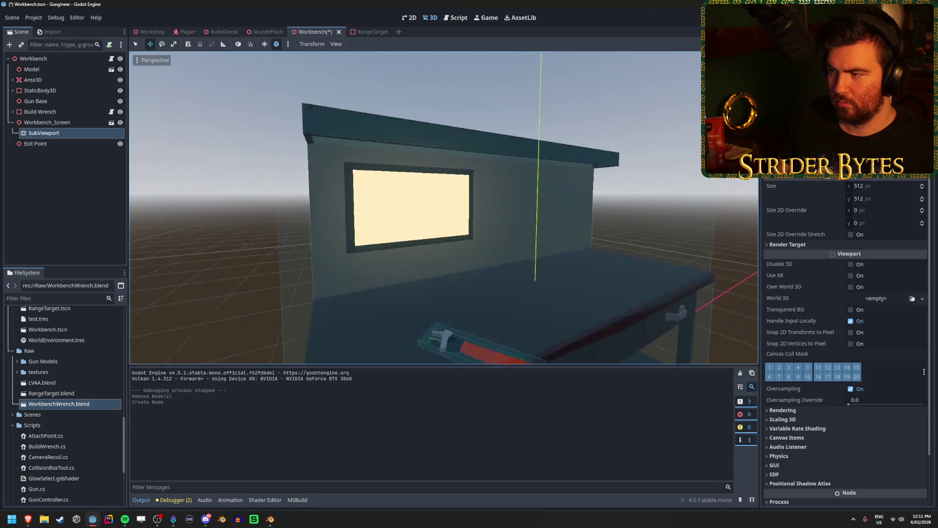
pyautogui.moveTo(444, 208)
pyautogui.mouseDown(button='right')
pyautogui.moveTo(440, 161)
pyautogui.moveTo(450, 217)
pyautogui.mouseUp(button='right')
pyautogui.moveTo(174, 227)
pyautogui.mouseDown(button='right')
pyautogui.moveTo(176, 215)
pyautogui.moveTo(174, 227)
pyautogui.mouseUp(button='right')
# - Add a Control node as a child of the SubViewport
pyautogui.click(62, 131)
pyautogui.rightClick(66, 134)
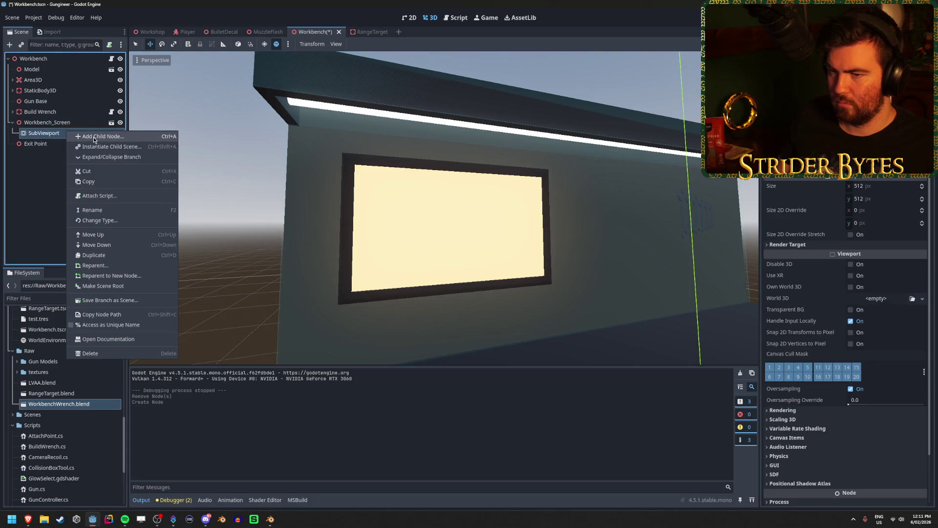
pyautogui.click(93, 137)
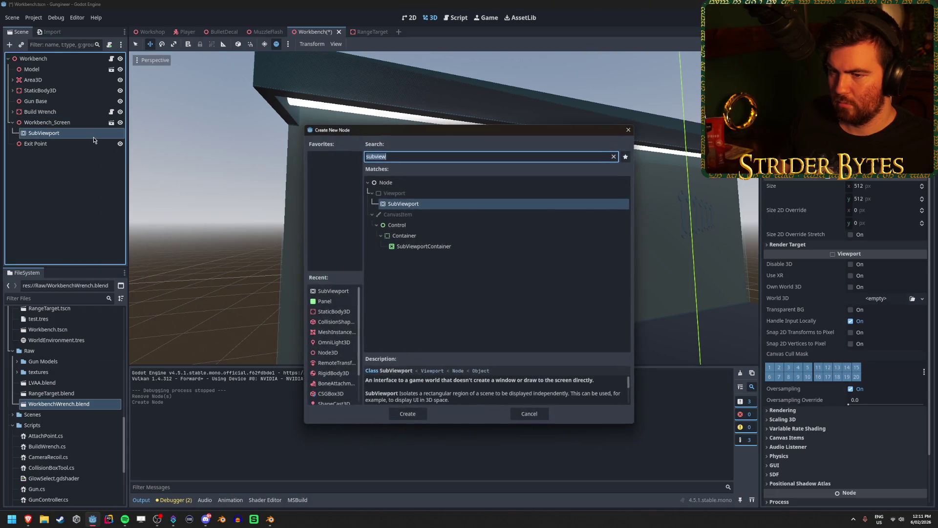
pyautogui.click(419, 228)
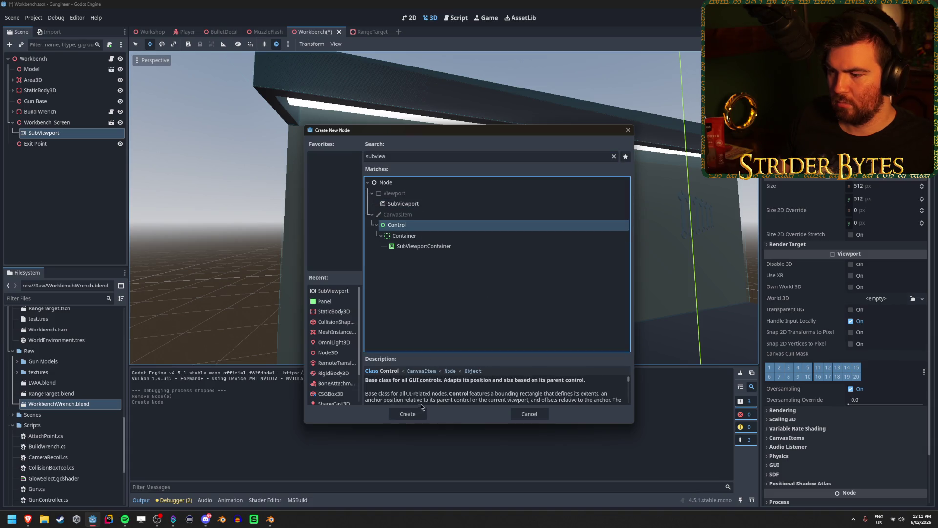
pyautogui.click(408, 414)
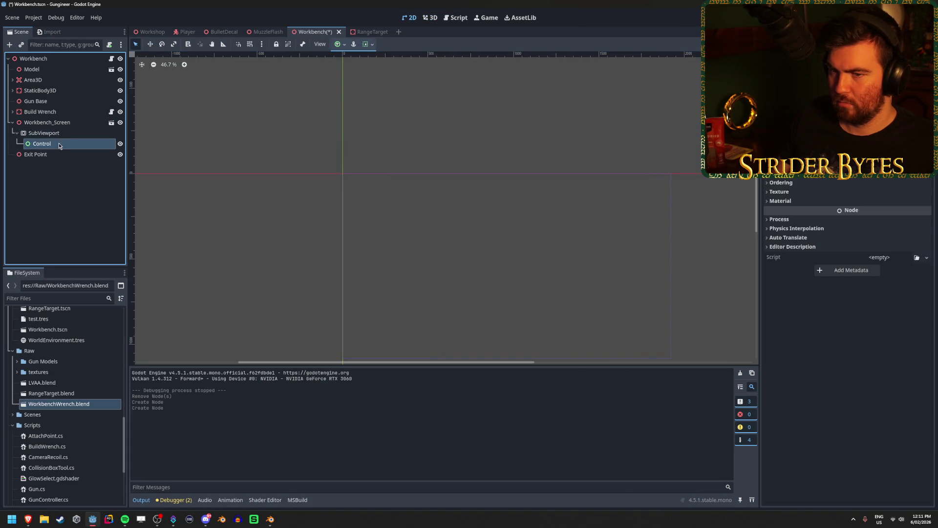
# - Check the SubViewport's 512 × 512 viewport size, then reselect Workbench_Screen
pyautogui.scroll(-4, 361, 315)
pyautogui.click(61, 134)
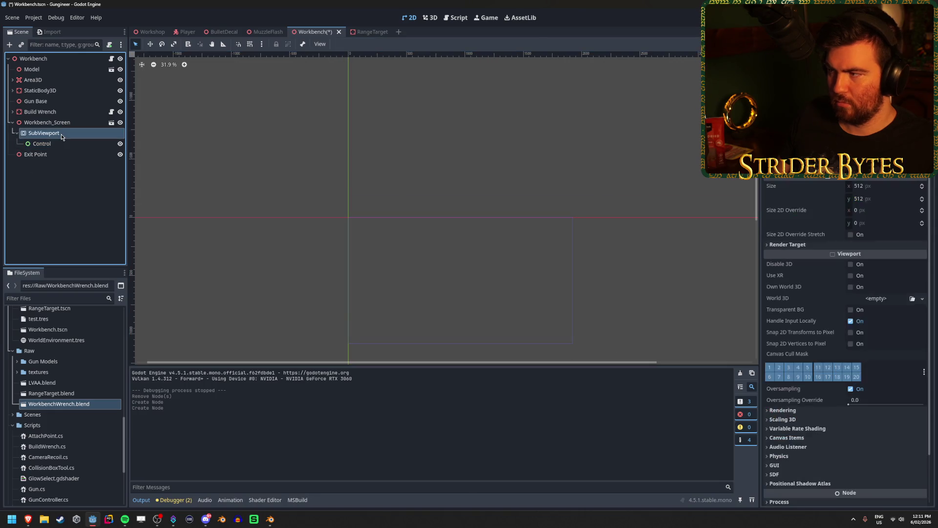
pyautogui.click(59, 122)
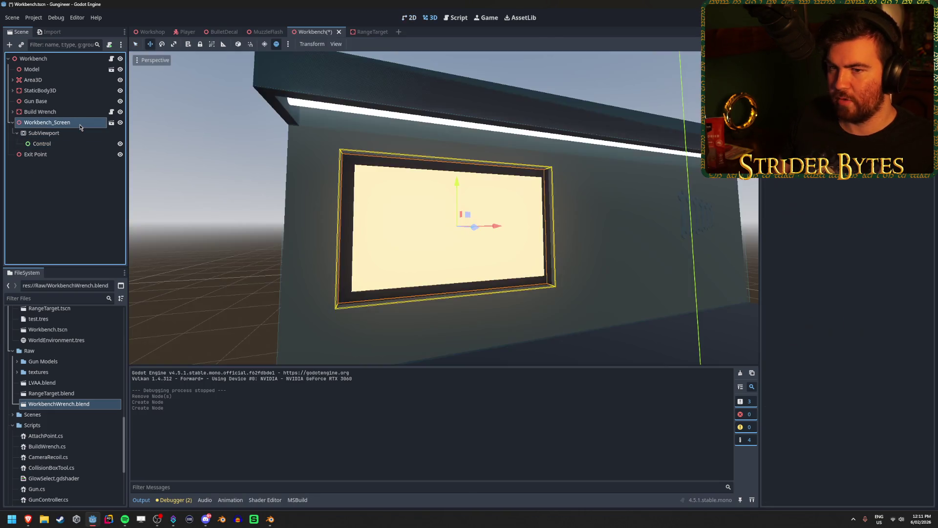
# - Frame Workbench_Screen close up and head-on, then select the SubViewport's Control node
pyautogui.scroll(-10, 538, 265)
pyautogui.scroll(-5, 519, 288)
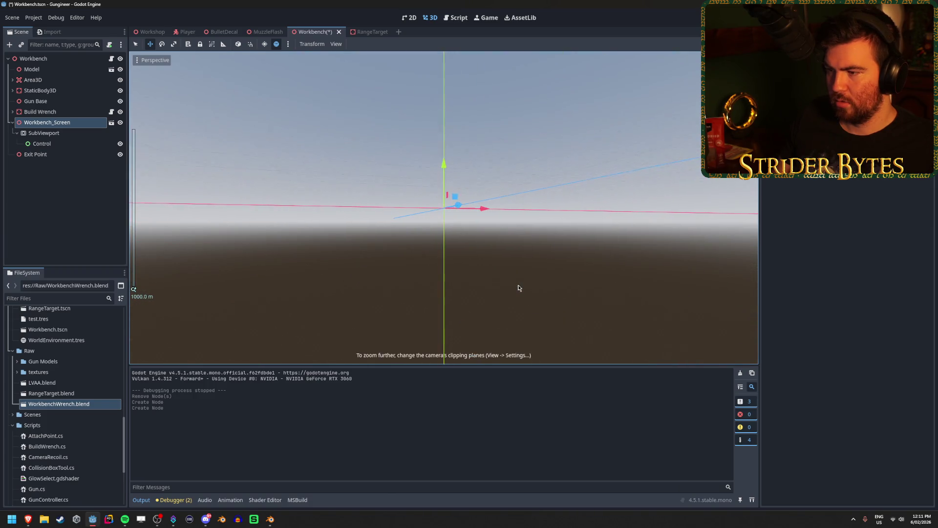
pyautogui.moveTo(519, 288)
pyautogui.mouseDown(button='right')
pyautogui.moveTo(513, 254)
pyautogui.moveTo(518, 298)
pyautogui.moveTo(519, 288)
pyautogui.mouseUp(button='right')
pyautogui.press('f')
pyautogui.scroll(20, 507, 285)
pyautogui.scroll(-5, 507, 281)
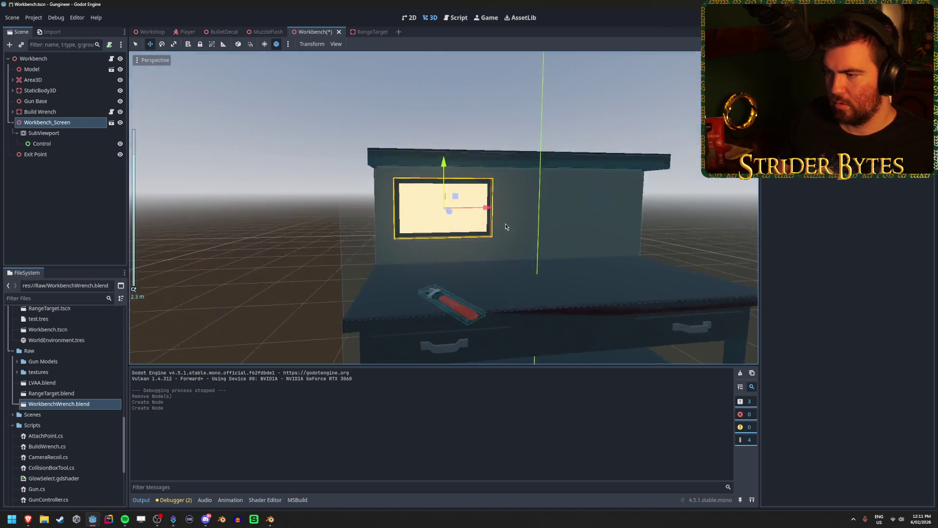
pyautogui.scroll(10, 506, 226)
pyautogui.moveTo(500, 223)
pyautogui.mouseDown(button='middle')
pyautogui.moveTo(473, 242)
pyautogui.moveTo(494, 235)
pyautogui.mouseUp(button='middle')
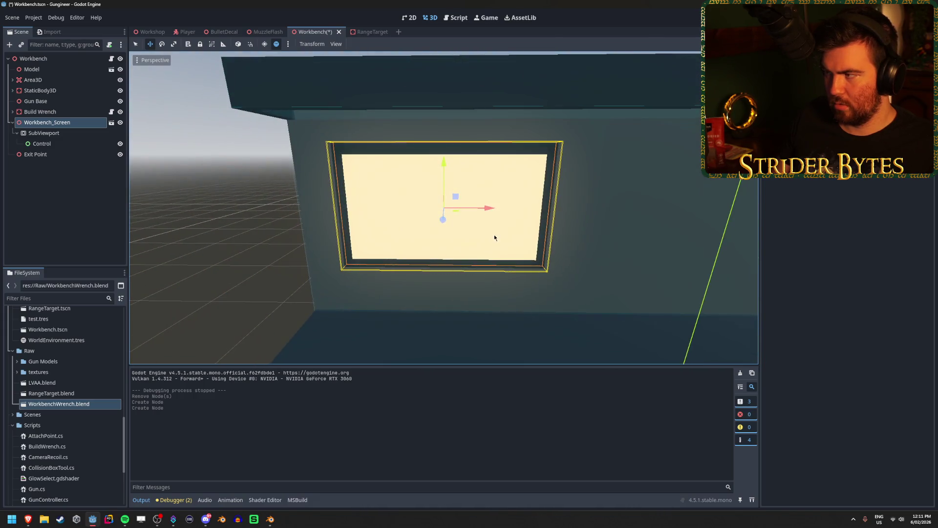
pyautogui.click(72, 139)
pyautogui.click(61, 144)
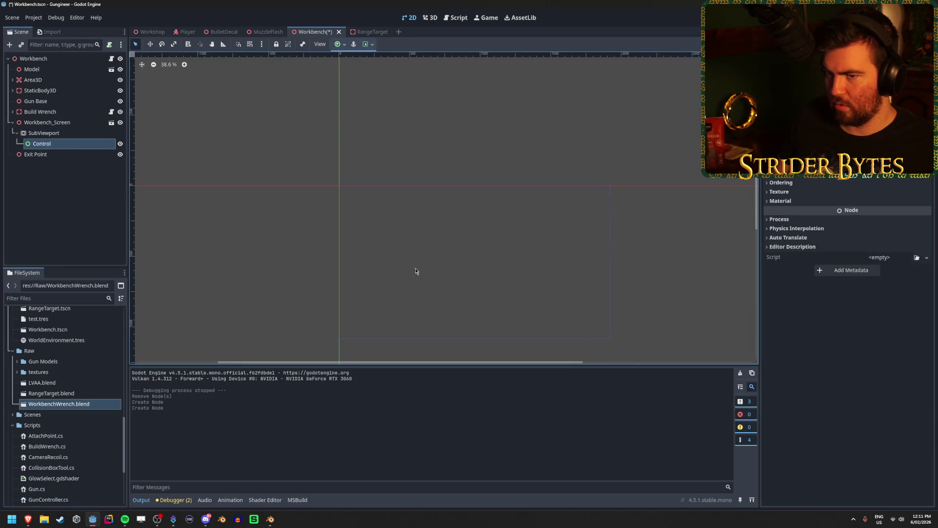
# - Create a Label child under the Control node and paste in its text
pyautogui.rightClick(87, 145)
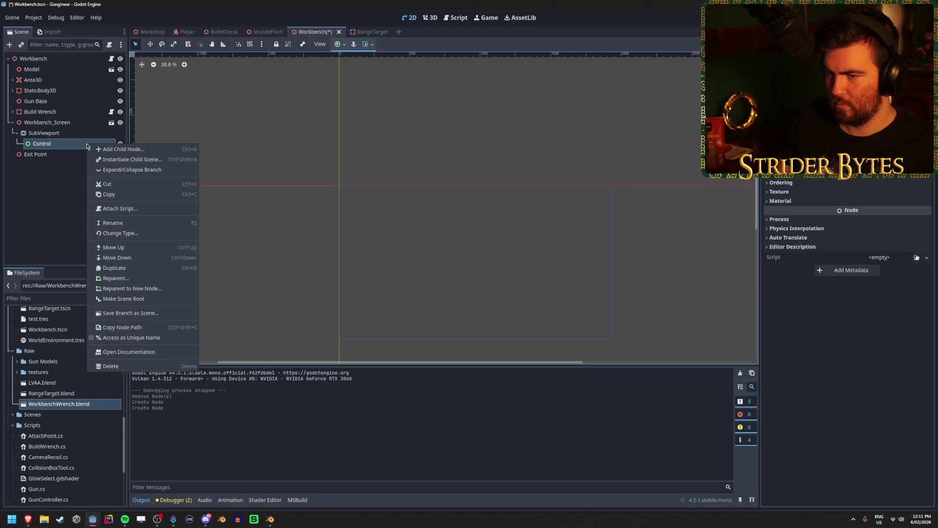
pyautogui.click(103, 149)
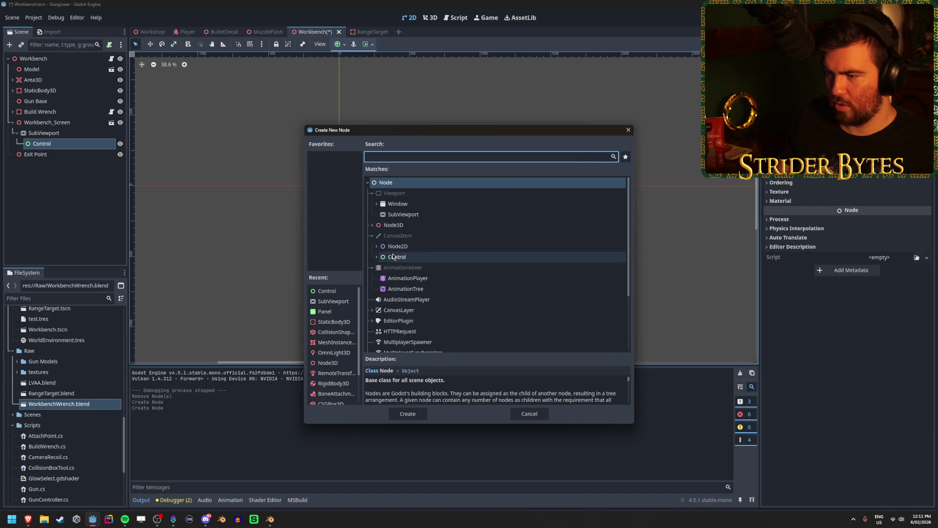
pyautogui.click(376, 258)
pyautogui.scroll(-5, 469, 255)
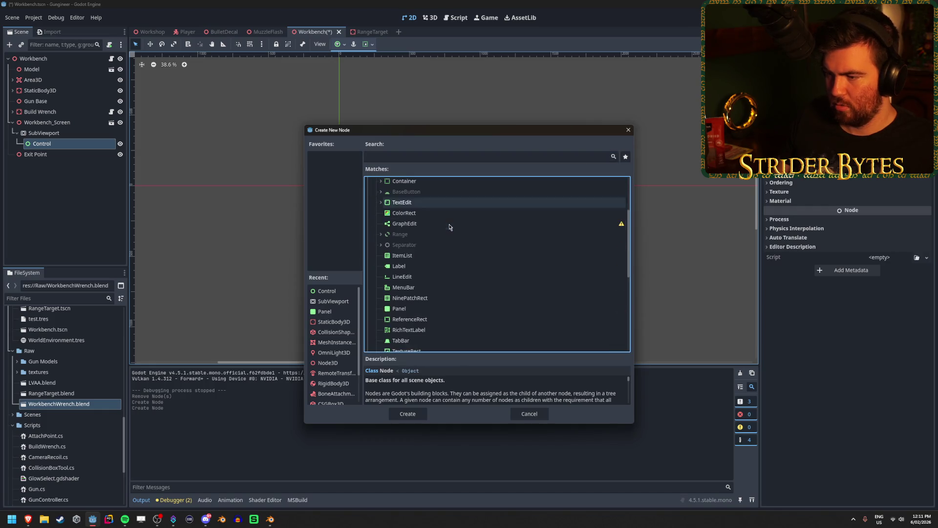
pyautogui.click(436, 266)
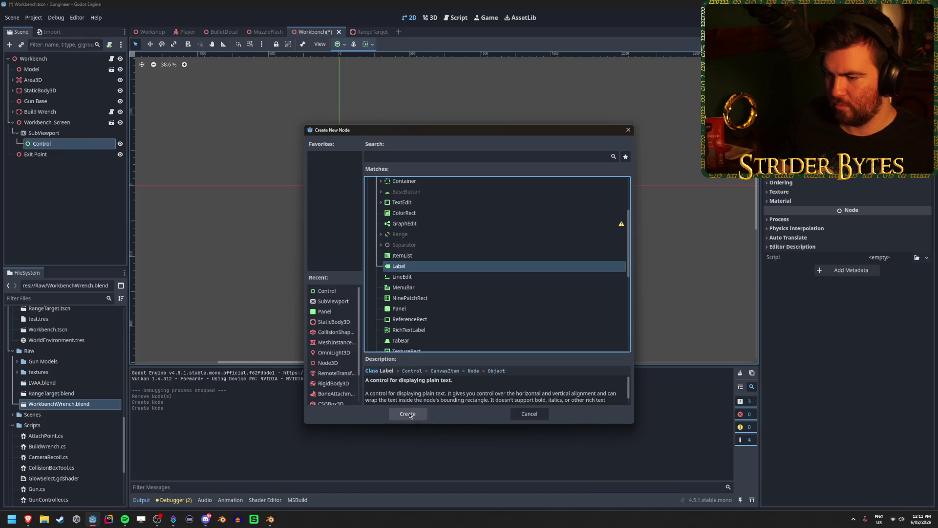
pyautogui.click(407, 413)
pyautogui.hotkey('ctrl', 'v')
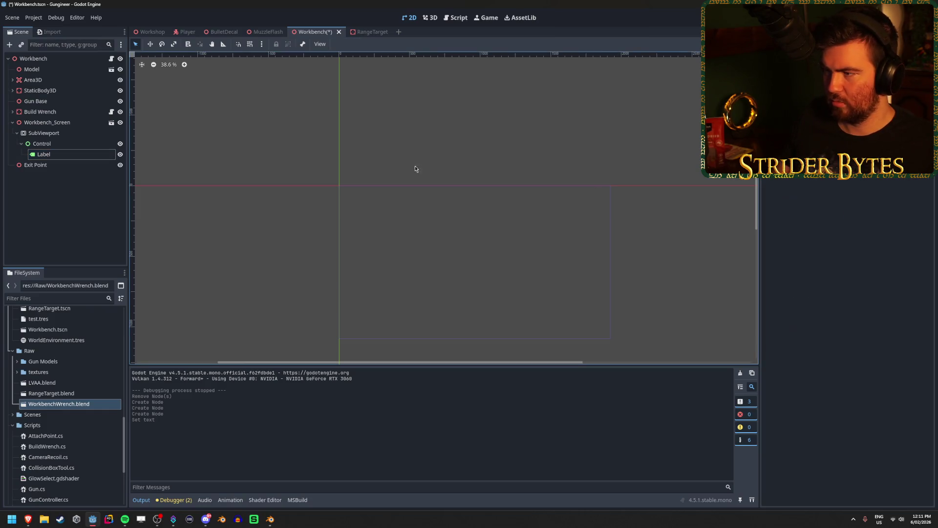
# - Inspect the Control node's layout on the 2D canvas
pyautogui.press('w')
pyautogui.scroll(3, 481, 204)
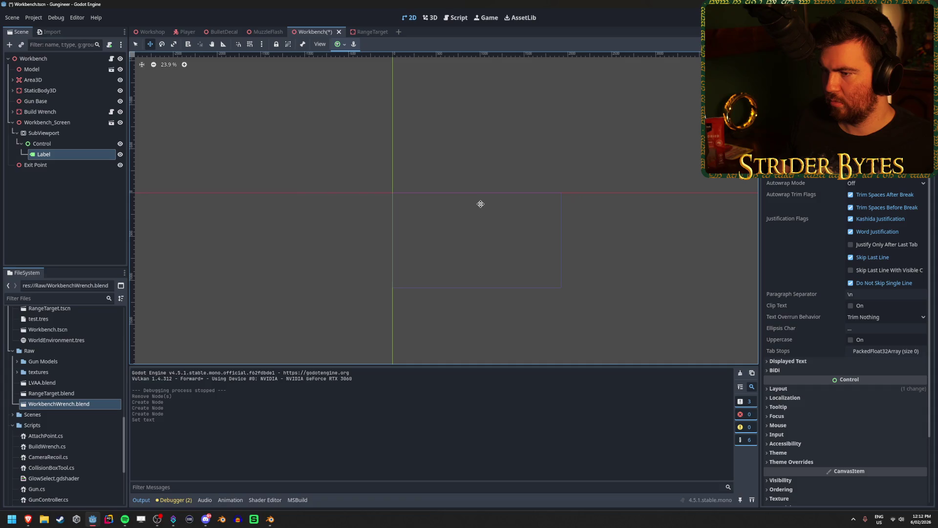
pyautogui.scroll(-6, 426, 218)
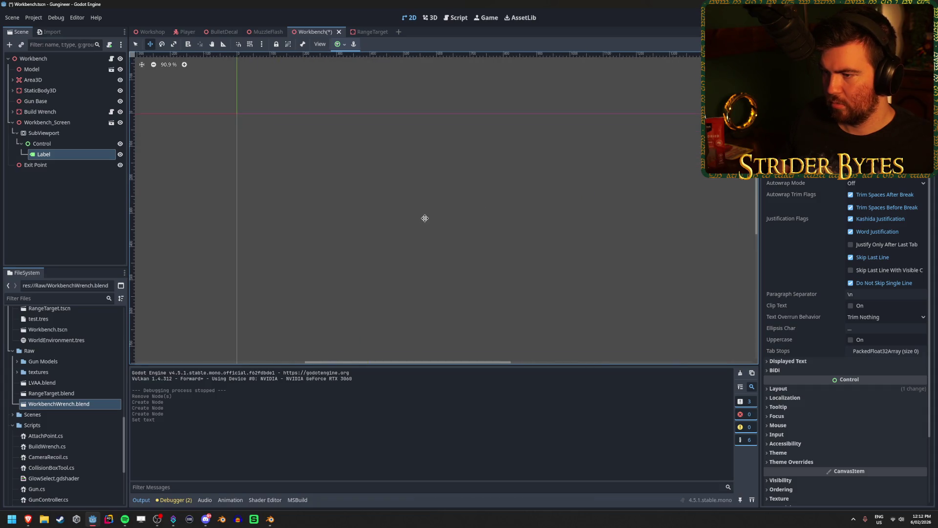
pyautogui.scroll(1, 431, 194)
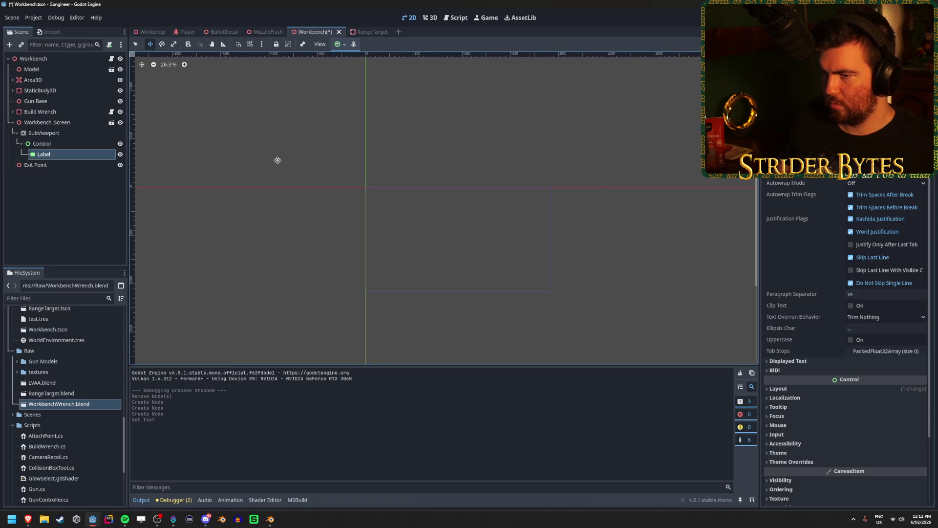
pyautogui.click(105, 144)
pyautogui.scroll(3, 848, 342)
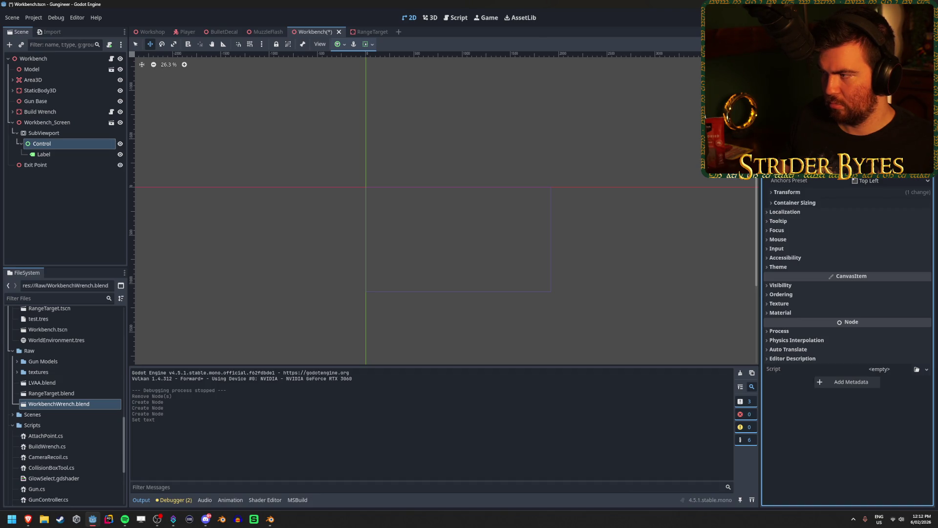
pyautogui.scroll(1, 848, 293)
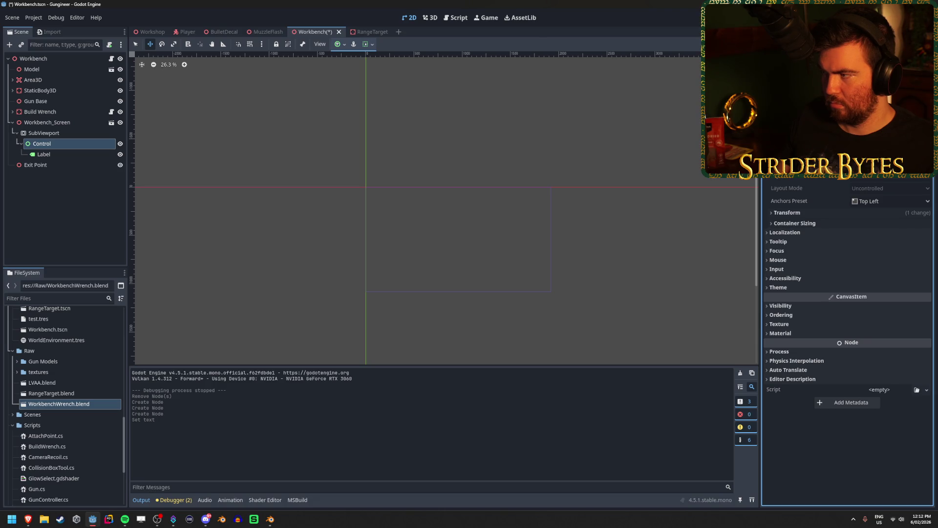
pyautogui.scroll(-5, 848, 293)
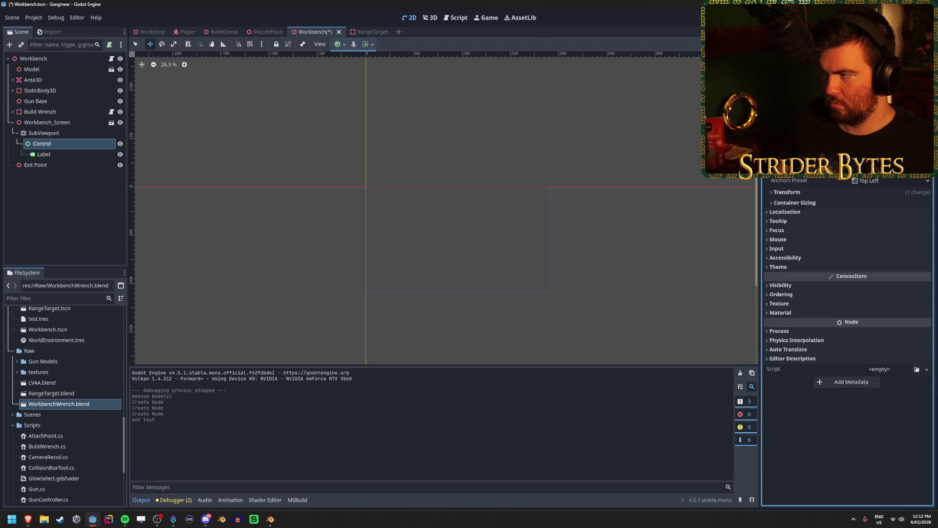
# - Check the screen in 3D, then reselect the Label and enable its Clip Text
pyautogui.click(80, 154)
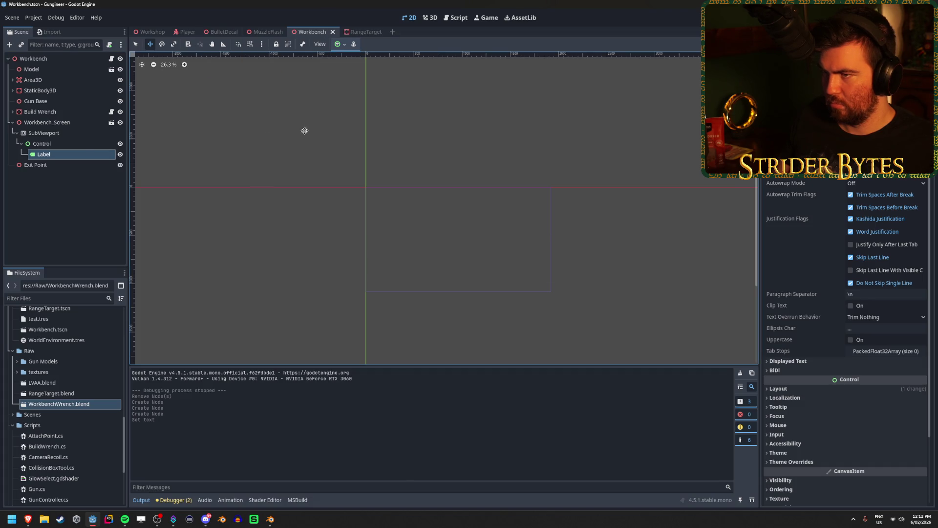
pyautogui.click(54, 125)
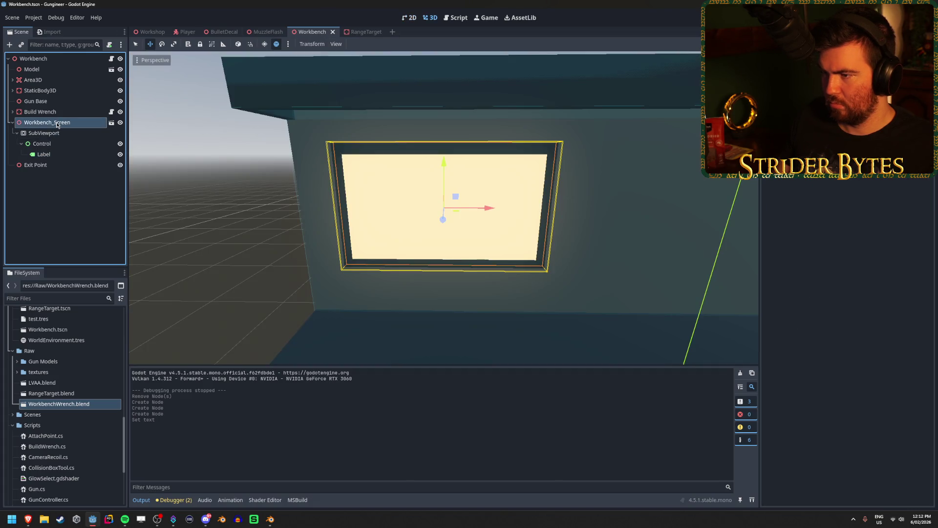
pyautogui.click(60, 154)
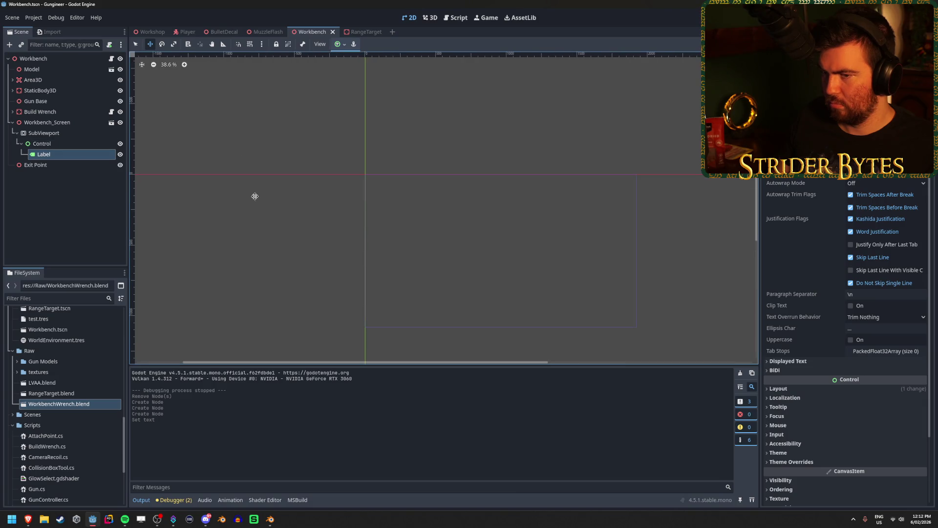
pyautogui.click(47, 143)
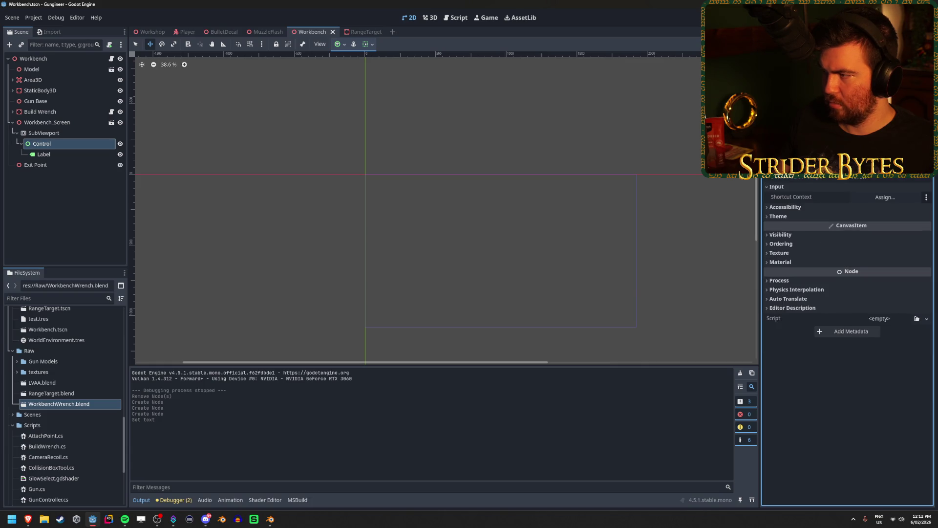
pyautogui.press('Down')
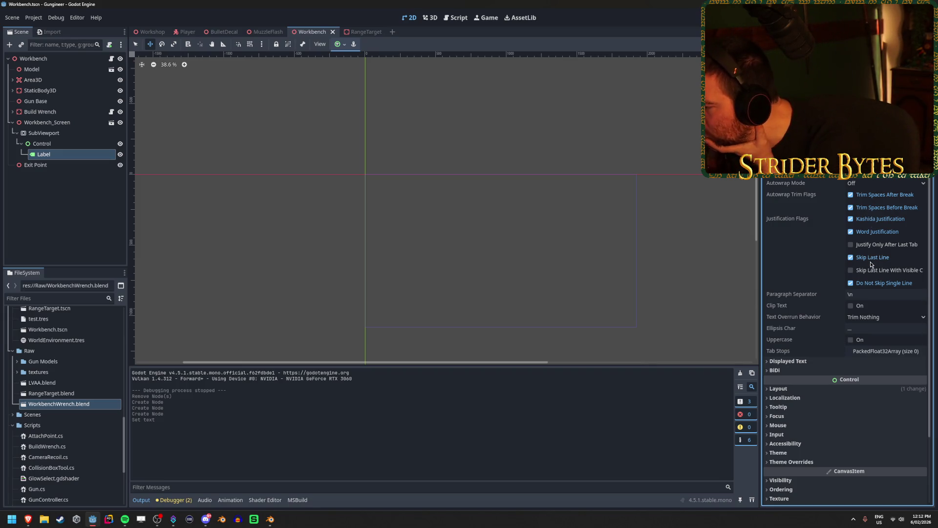
pyautogui.click(853, 308)
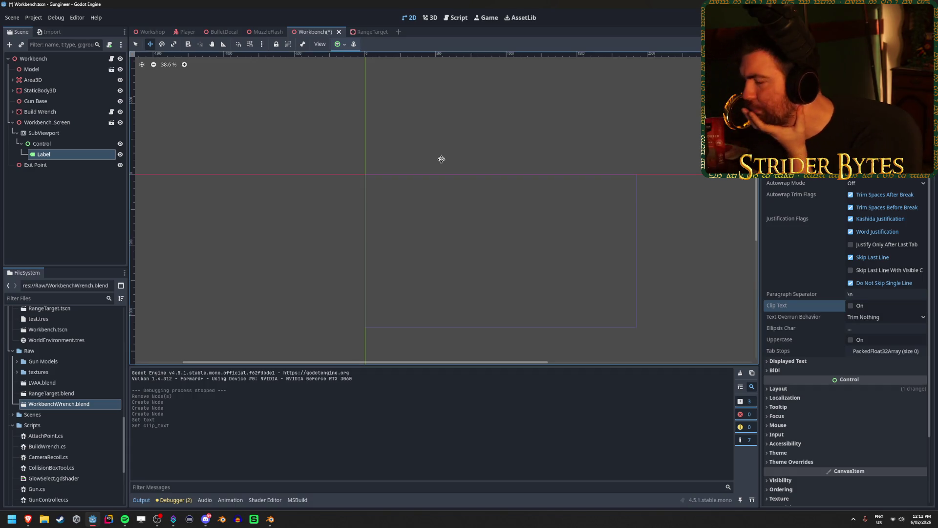
# - Move the Label out from under Control to sit directly under SubViewport
pyautogui.click(923, 147)
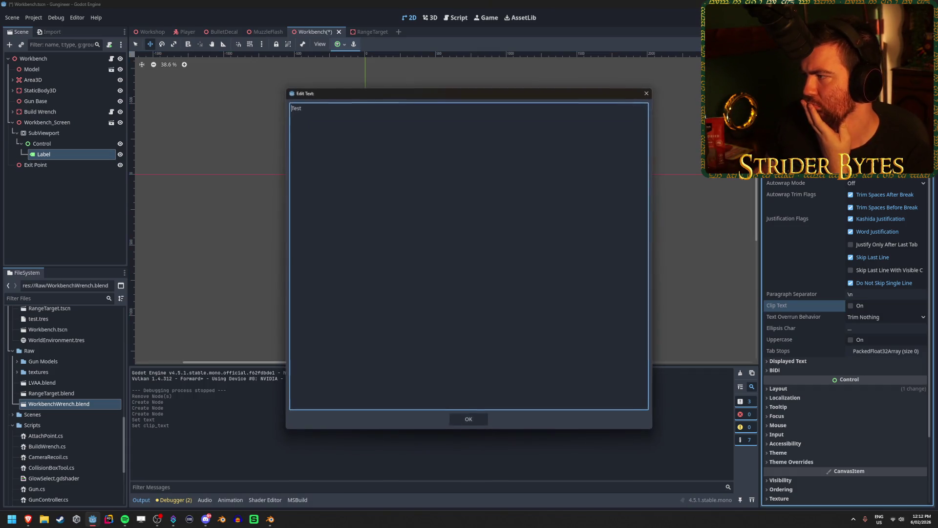
pyautogui.click(648, 93)
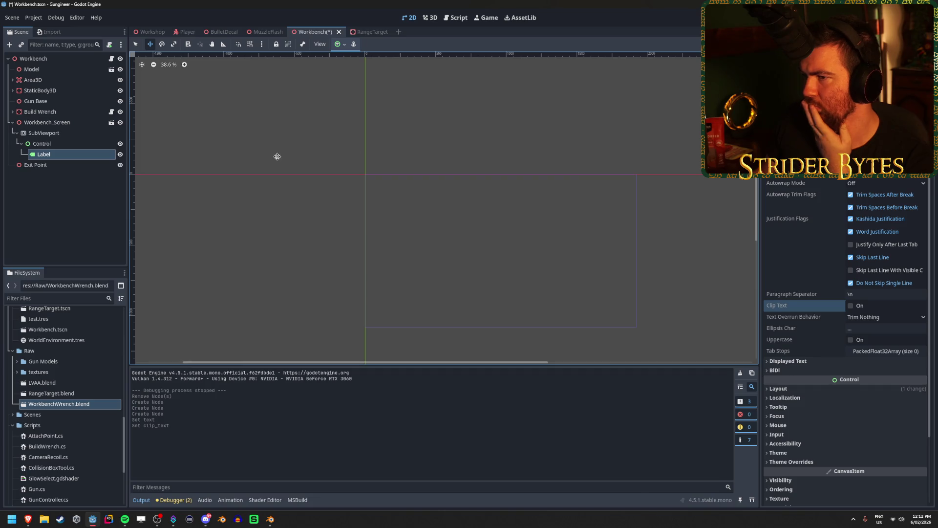
pyautogui.click(44, 140)
pyautogui.moveTo(39, 154); pyautogui.dragTo(49, 136)
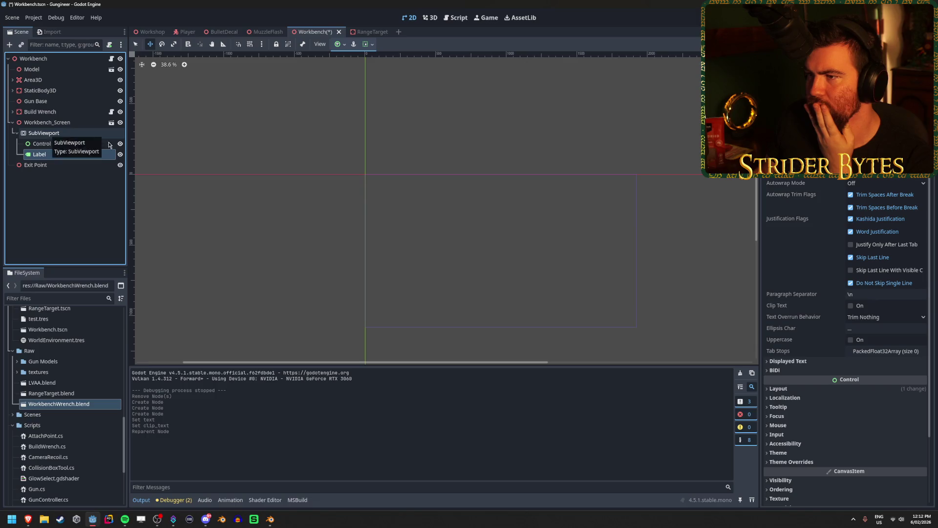
pyautogui.click(480, 244)
# - Pan and zoom the canvas around the screen UI, then select the Label
pyautogui.moveTo(432, 232); pyautogui.dragTo(406, 195)
pyautogui.scroll(-5, 562, 293)
pyautogui.scroll(3, 343, 259)
pyautogui.scroll(4, 264, 240)
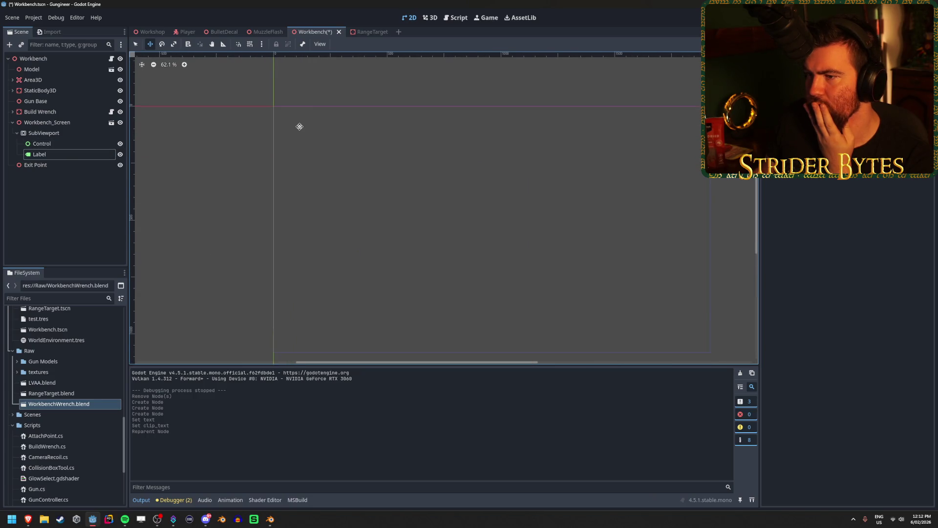
pyautogui.scroll(-1, 254, 100)
pyautogui.scroll(-1, 399, 161)
pyautogui.click(74, 154)
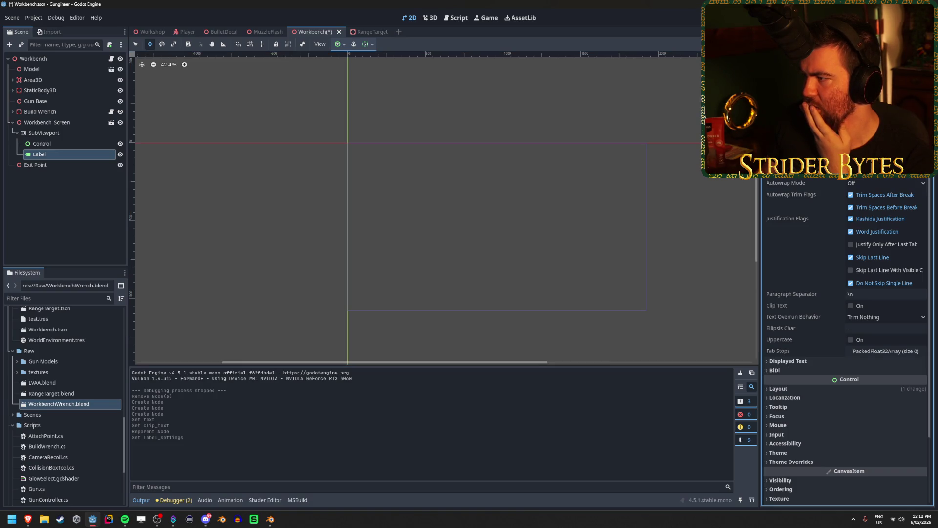
pyautogui.scroll(3, 846, 293)
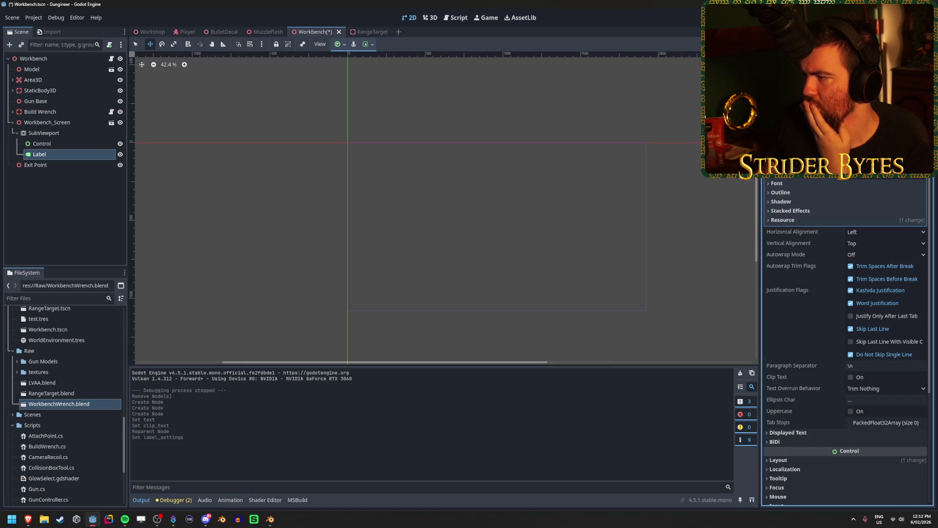
# - Give the Label a new FontFile and increase its font size
pyautogui.click(797, 184)
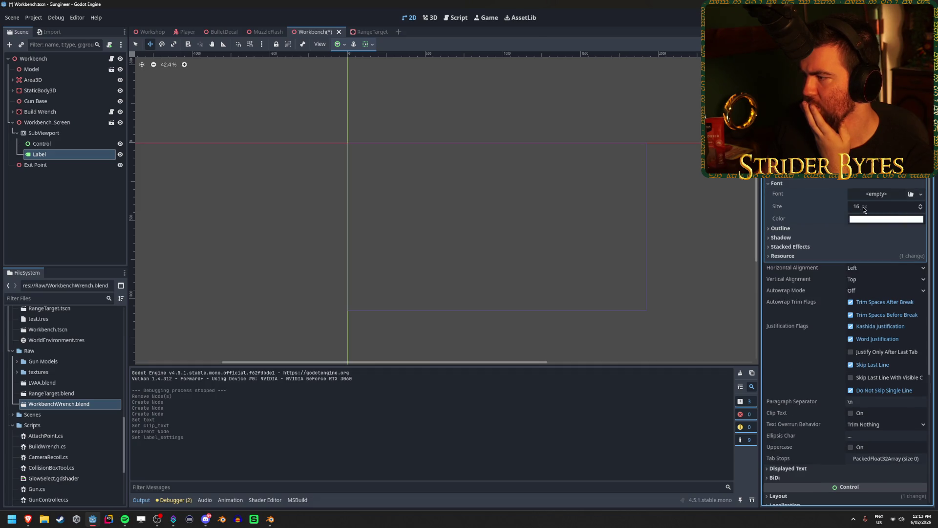
pyautogui.click(878, 195)
pyautogui.click(879, 196)
pyautogui.click(905, 211)
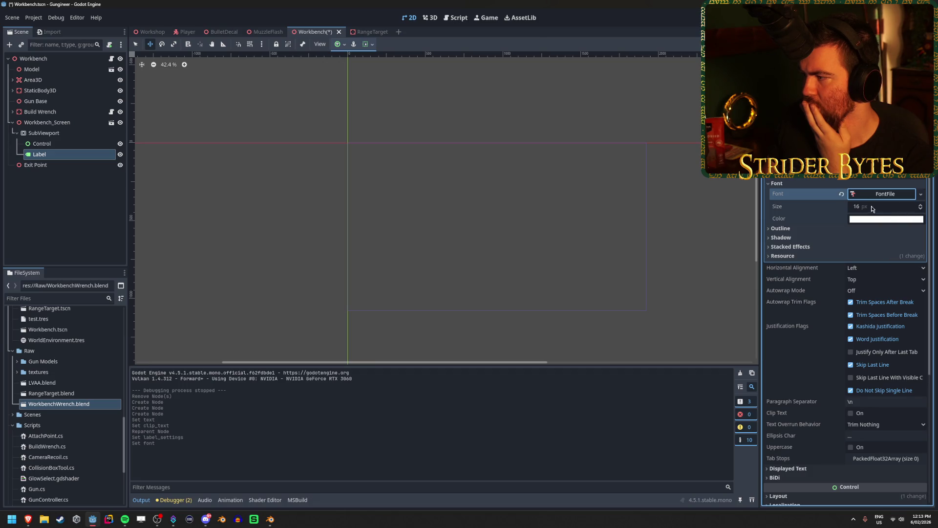
pyautogui.moveTo(873, 209); pyautogui.dragTo(905, 208)
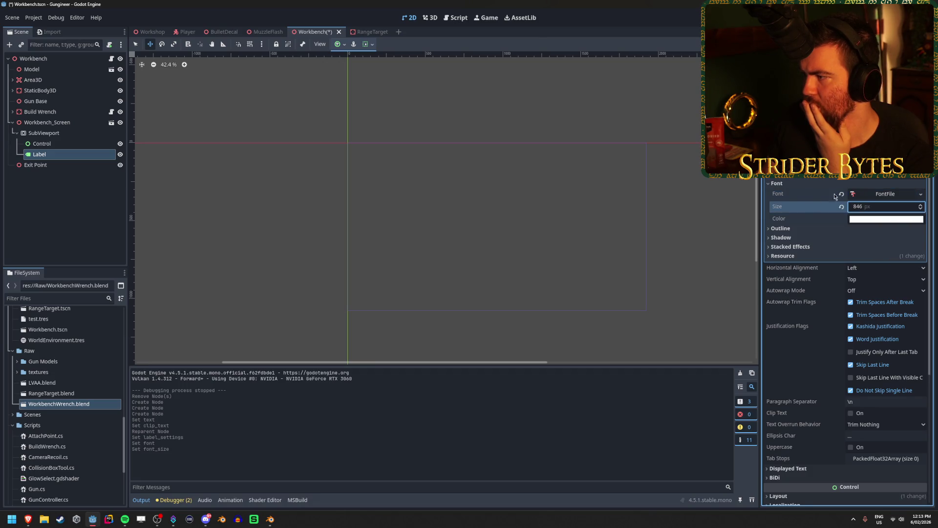
pyautogui.click(880, 194)
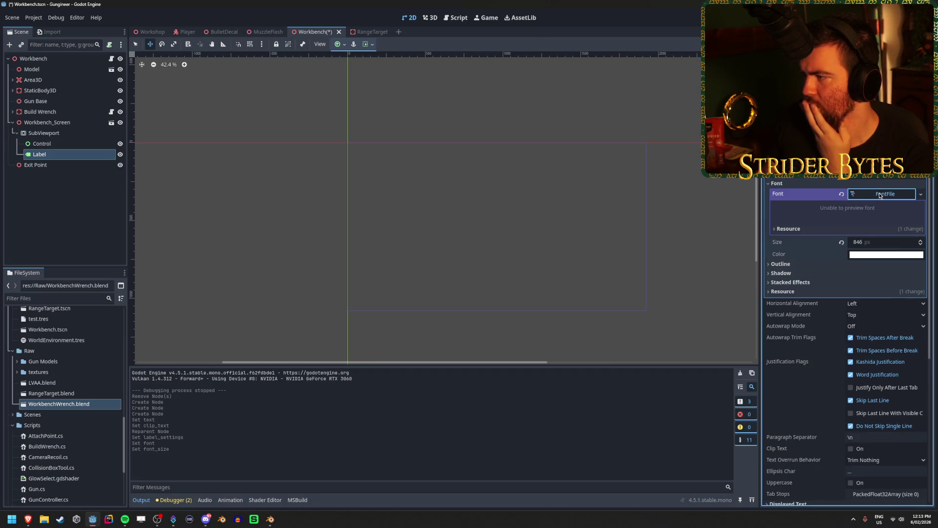
pyautogui.click(920, 194)
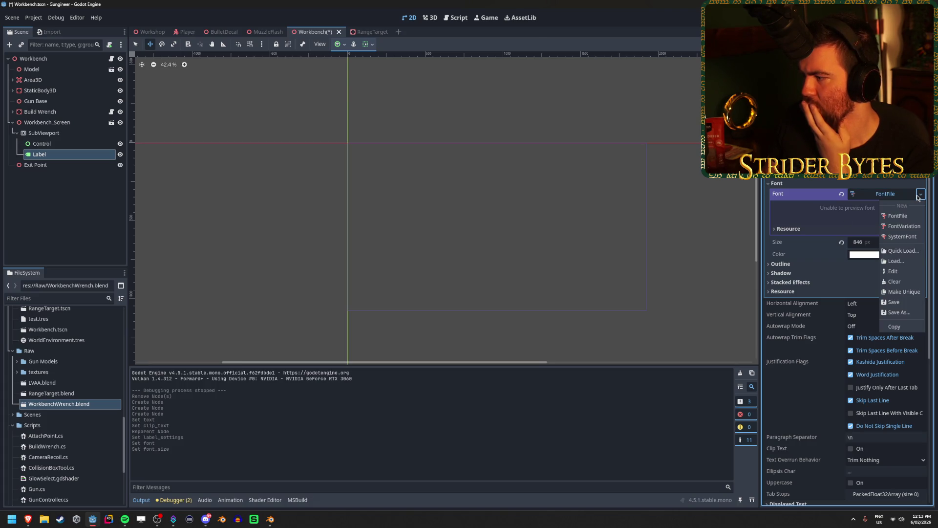
pyautogui.click(918, 197)
# - Delete the Label node, leaving only Control under SubViewport
pyautogui.click(42, 143)
pyautogui.click(75, 156)
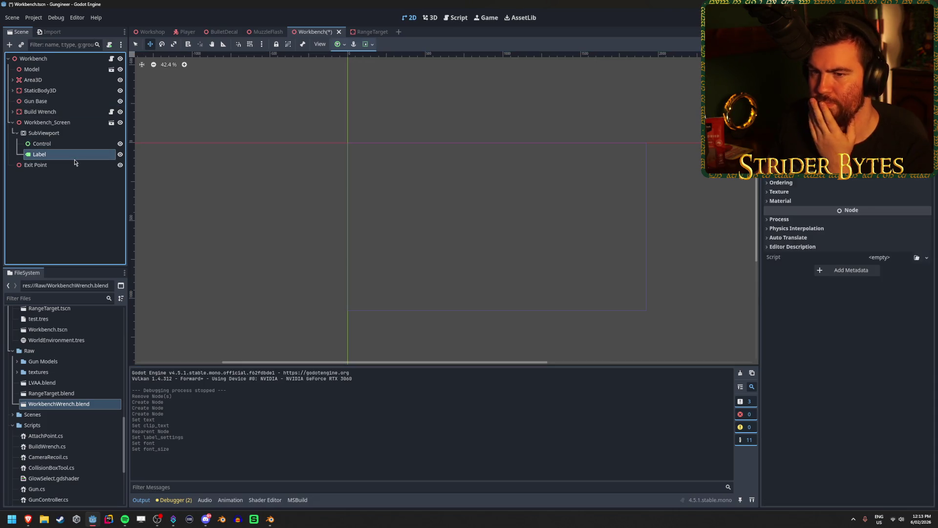
pyautogui.press('Delete')
pyautogui.press('Return')
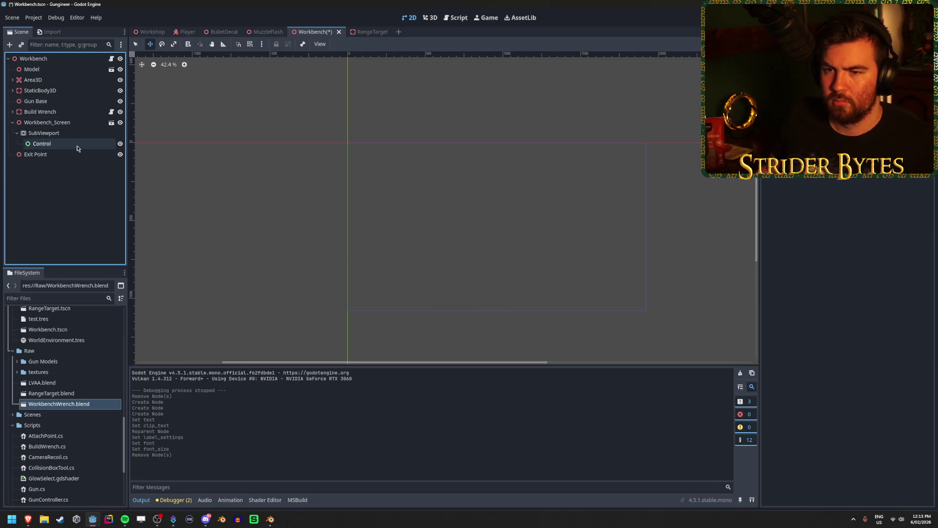
# - Start adding a child under Control and browse the Tree and ItemList node types
pyautogui.rightClick(77, 148)
pyautogui.click(97, 152)
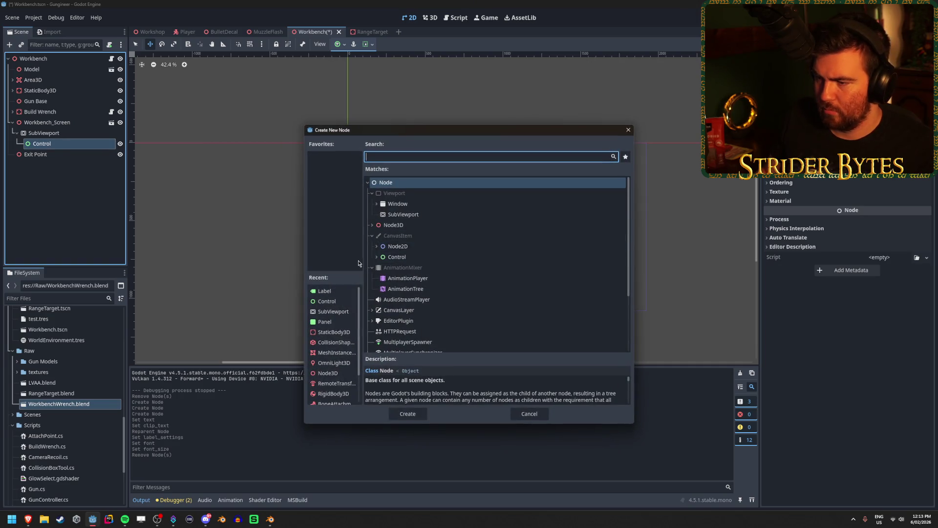
pyautogui.click(376, 257)
pyautogui.scroll(-5, 432, 259)
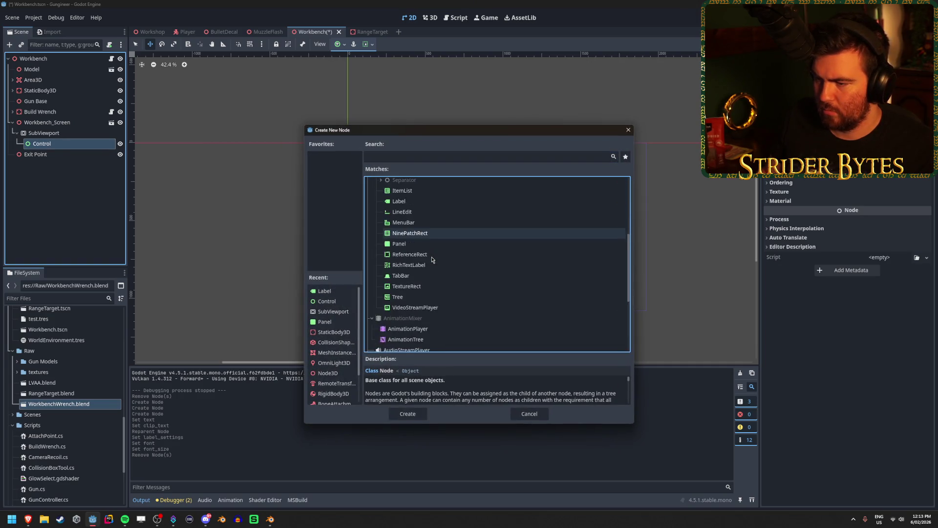
pyautogui.scroll(-1, 416, 264)
pyautogui.click(412, 276)
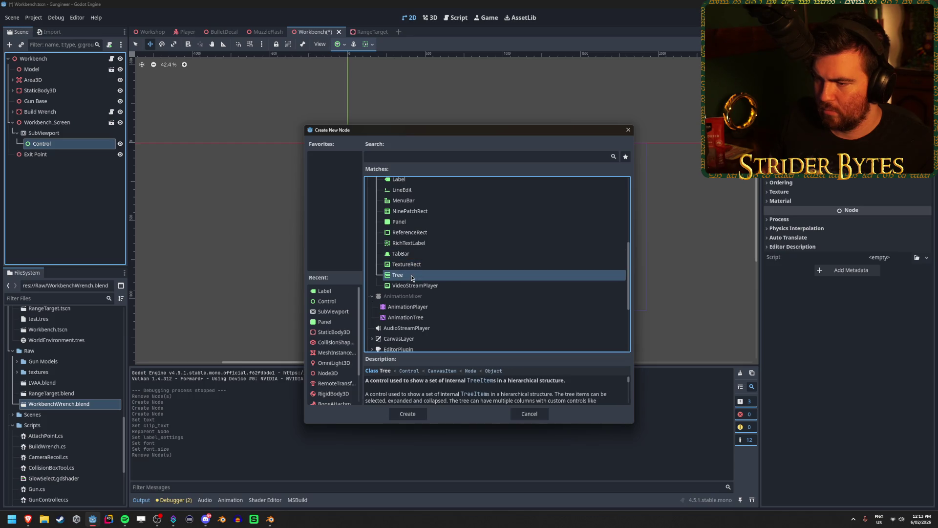
pyautogui.scroll(3, 412, 278)
pyautogui.click(402, 234)
# - Bring the Brave browser forward and resume the YouTube tutorial
pyautogui.moveTo(26, 523)
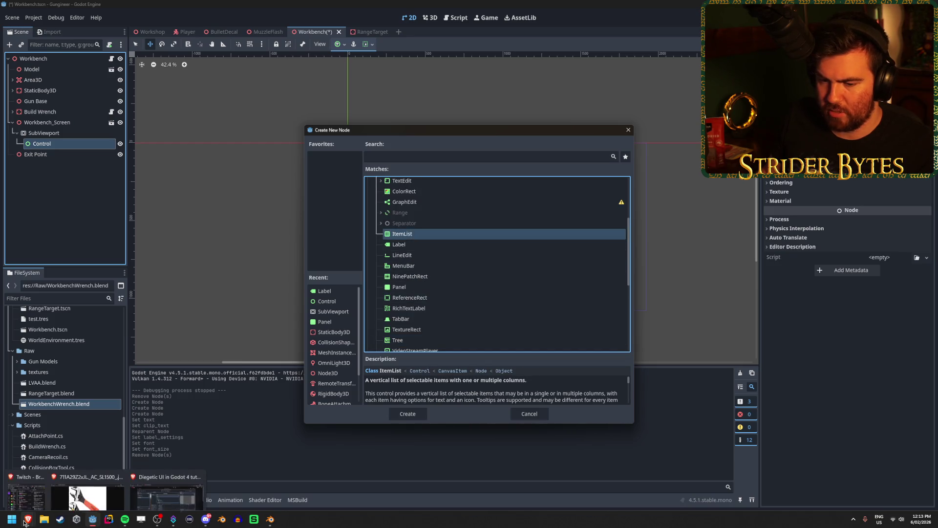
pyautogui.click(166, 495)
pyautogui.click(257, 279)
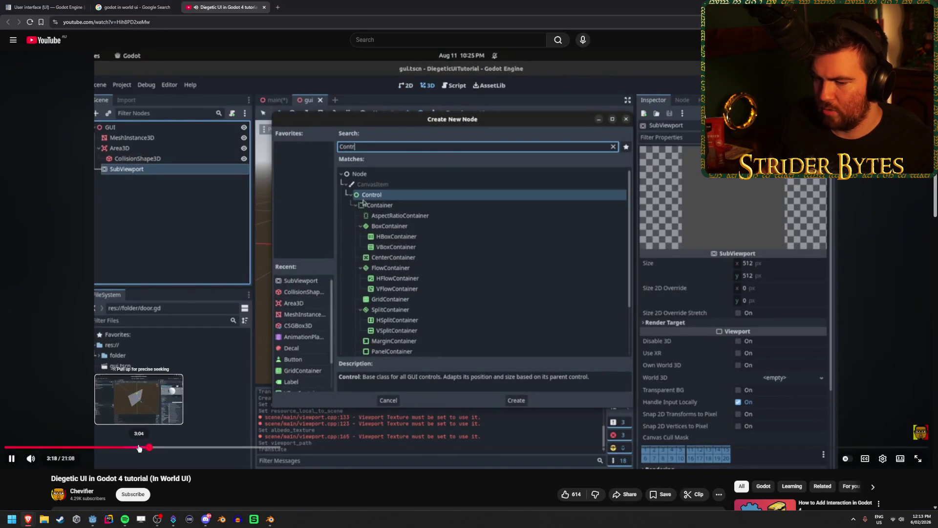
# - Rewind the tutorial to about 2:35, pause it, and return to Godot
pyautogui.click(136, 447)
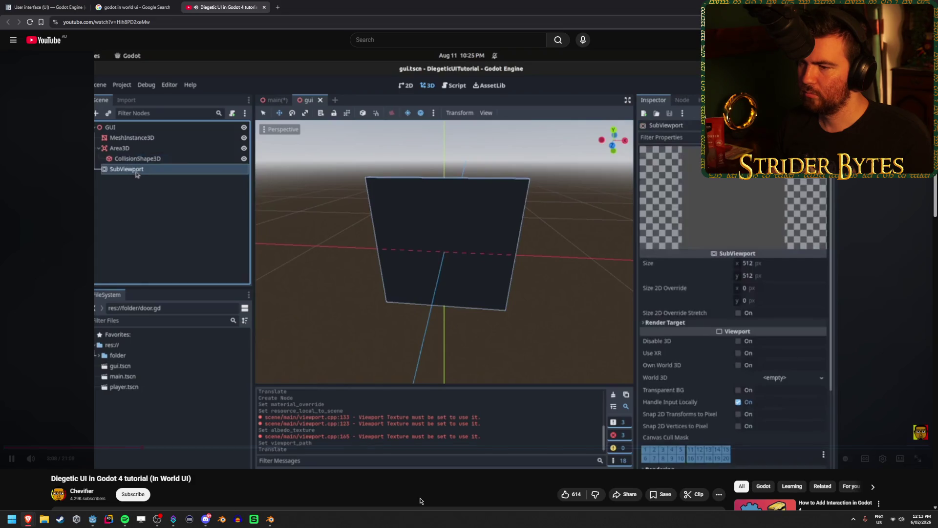
pyautogui.press('Left')
pyautogui.press('Left')
pyautogui.press('Left')
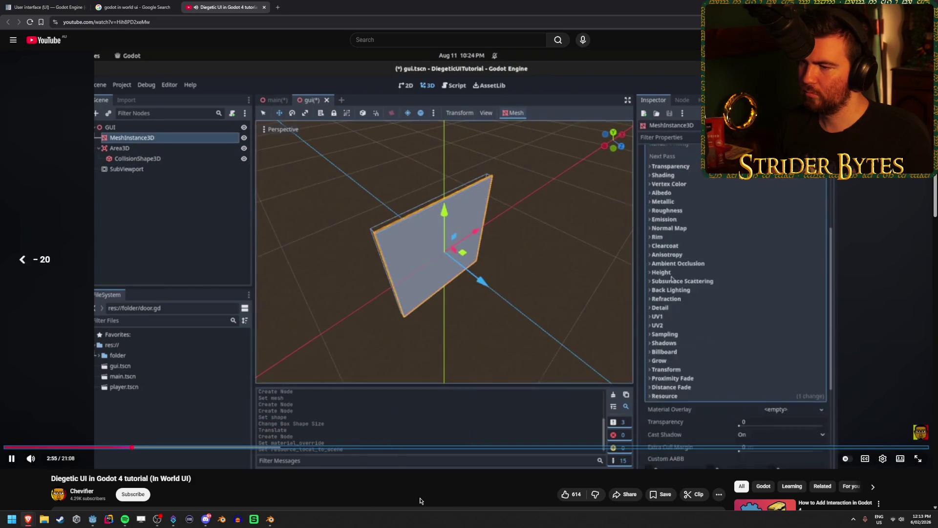
pyautogui.press('Left')
pyautogui.press('Left')
pyautogui.press('Left')
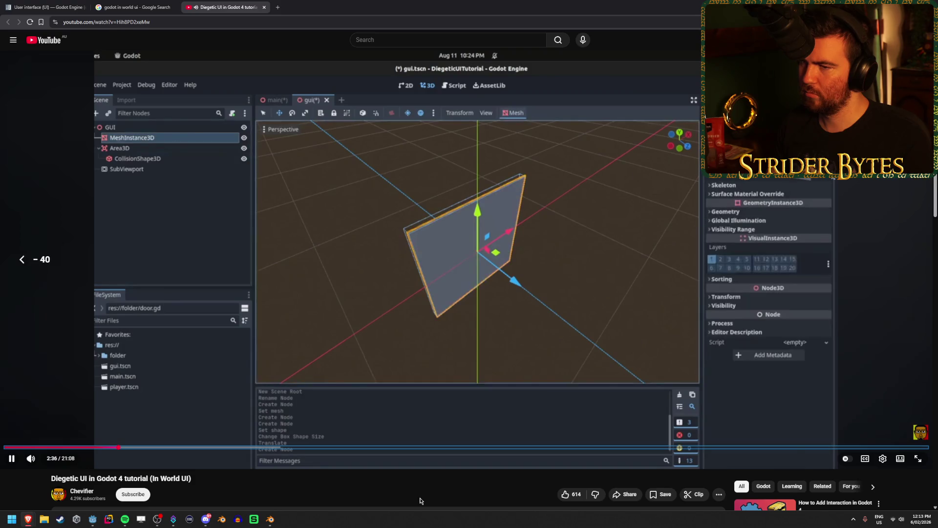
pyautogui.press('Left')
pyautogui.press('Left')
pyautogui.press('Left')
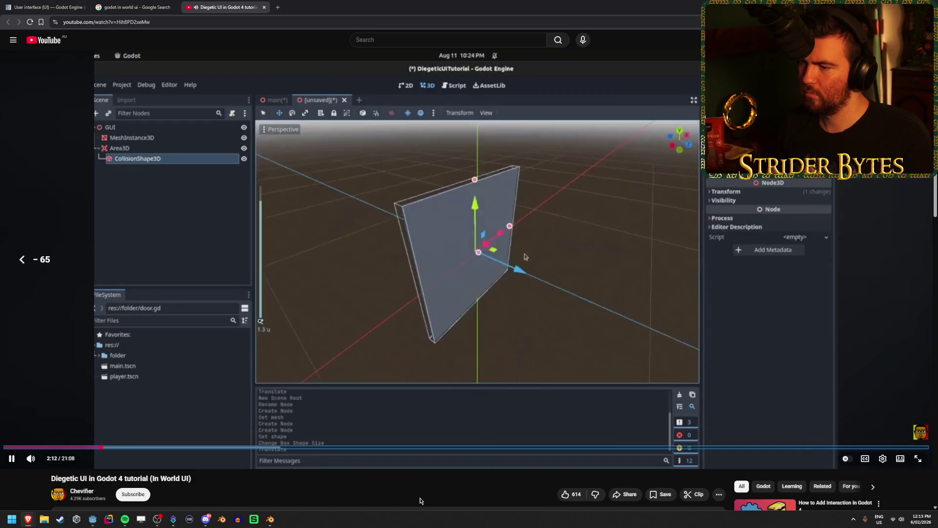
pyautogui.press('Left')
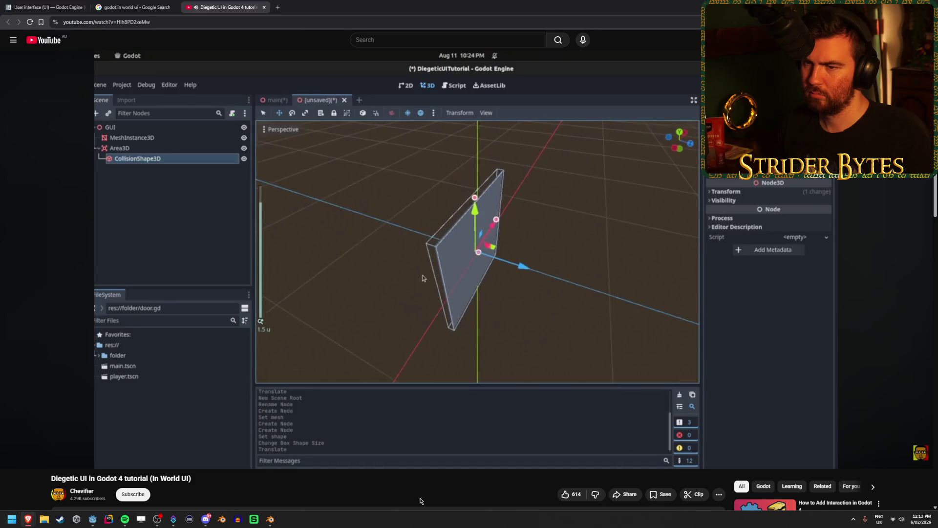
pyautogui.press('Right')
pyautogui.press('Right')
pyautogui.press('Right')
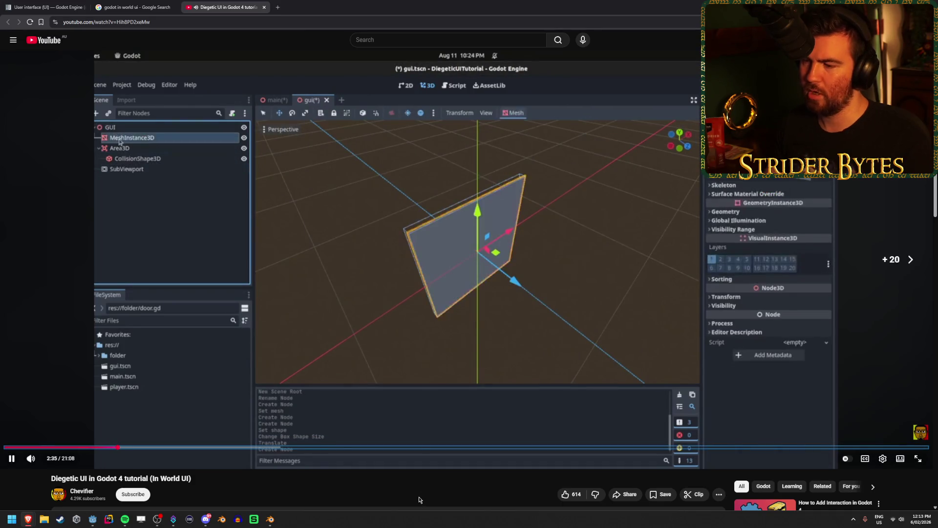
pyautogui.press('space')
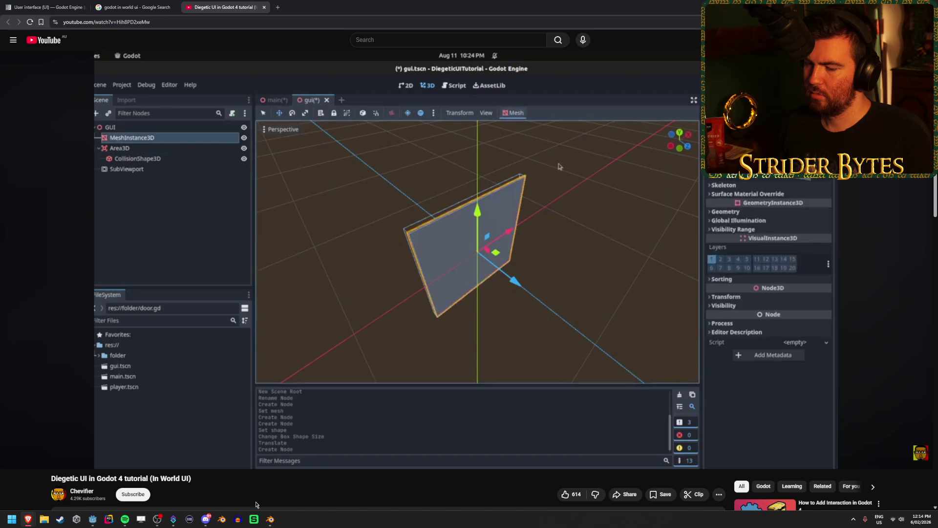
pyautogui.click(93, 519)
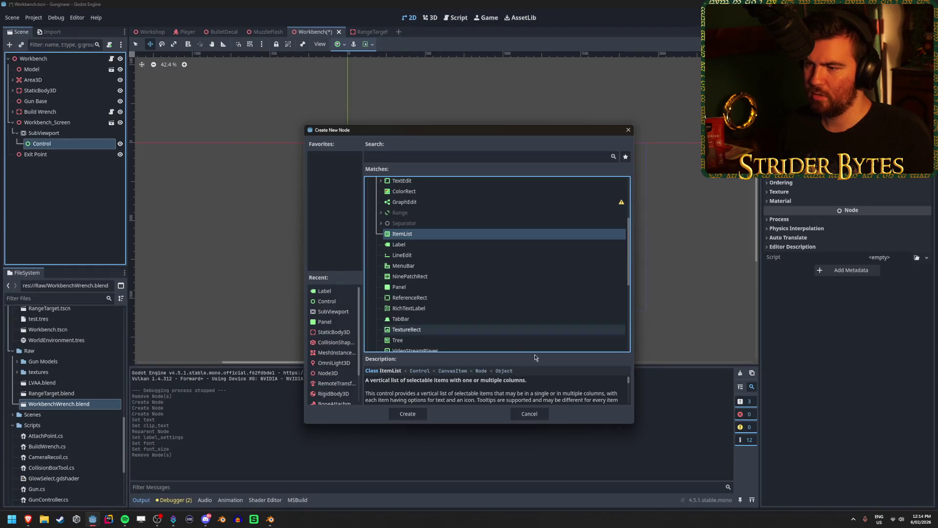
# - Close the Create New Node dialog and add a MeshInstance3D under Workbench_Screen
pyautogui.click(530, 414)
pyautogui.click(58, 133)
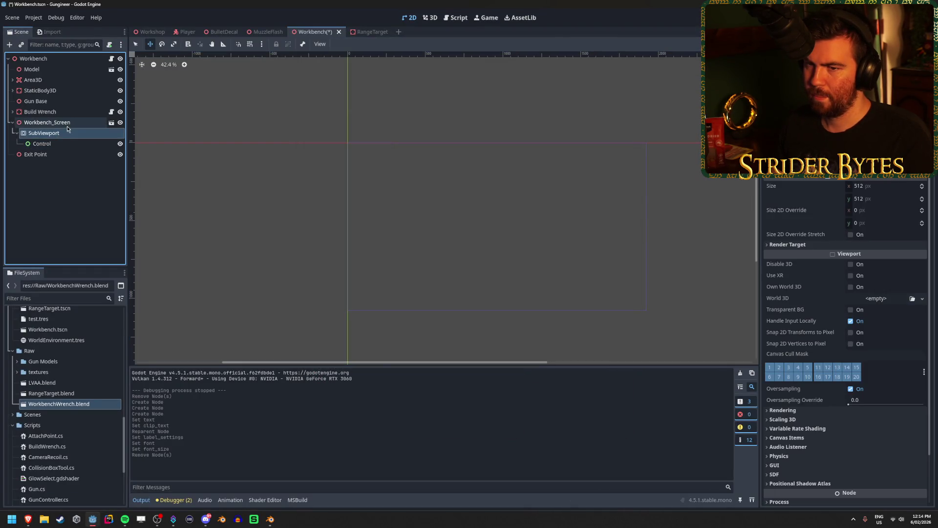
pyautogui.click(69, 123)
pyautogui.rightClick(73, 125)
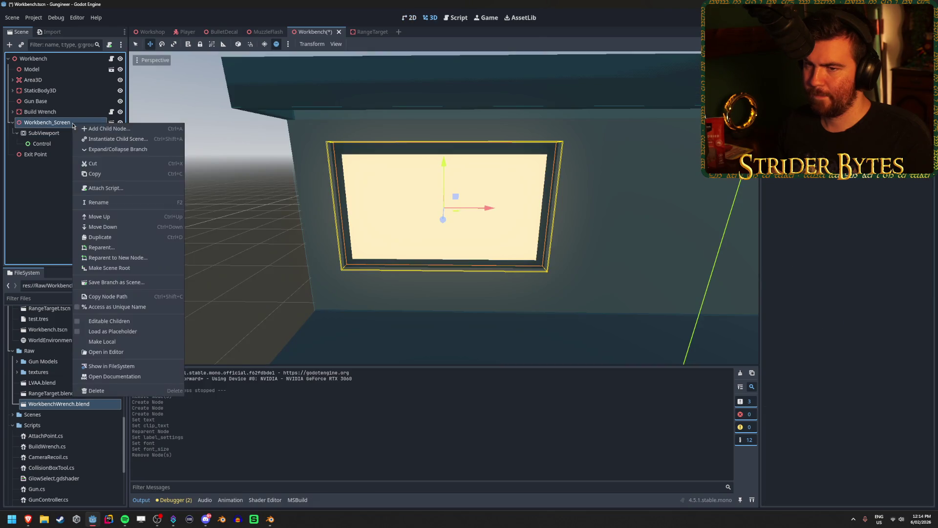
pyautogui.click(106, 128)
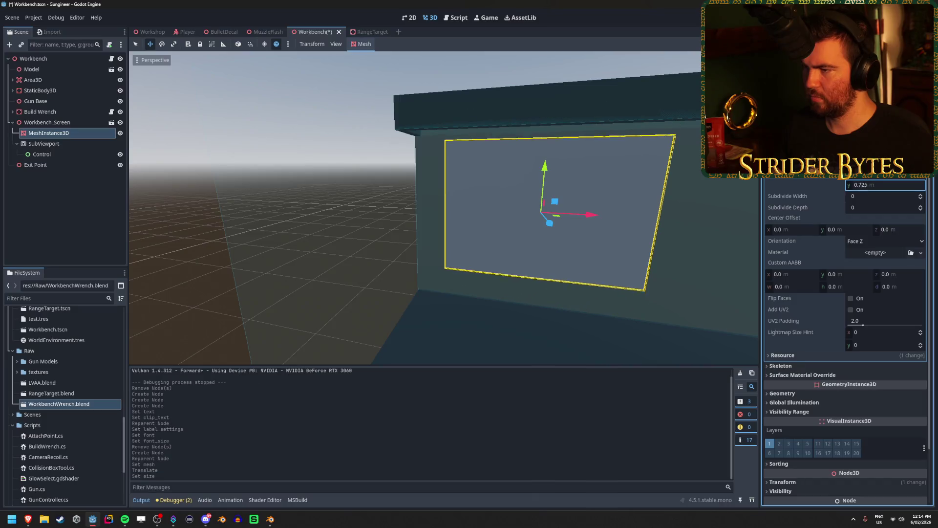
# - Shorten the screen quad slightly and nudge it along X, checking it from the side
pyautogui.moveTo(886, 185); pyautogui.dragTo(879, 185)
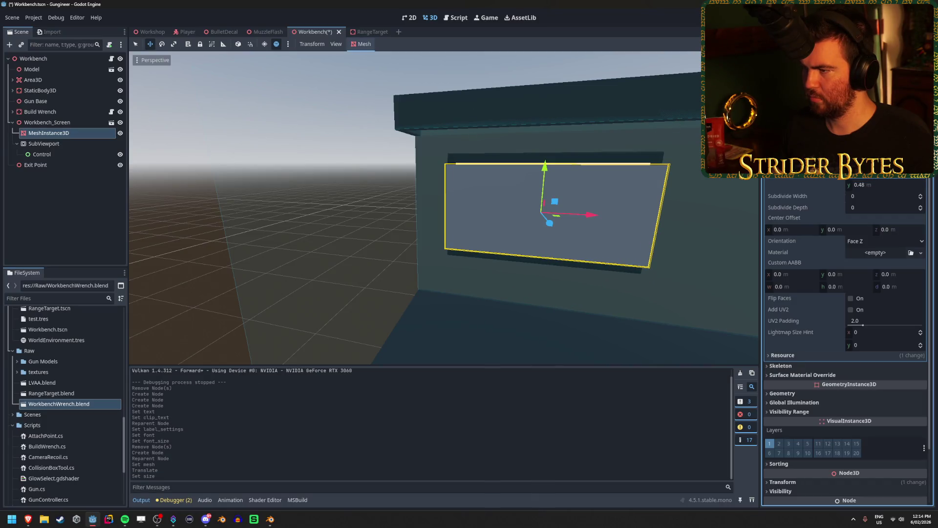
pyautogui.moveTo(489, 210)
pyautogui.mouseDown(button='middle')
pyautogui.moveTo(562, 210)
pyautogui.moveTo(506, 199)
pyautogui.mouseUp(button='middle')
pyautogui.moveTo(429, 206); pyautogui.dragTo(433, 207)
pyautogui.moveTo(433, 206); pyautogui.dragTo(313, 230, button='middle')
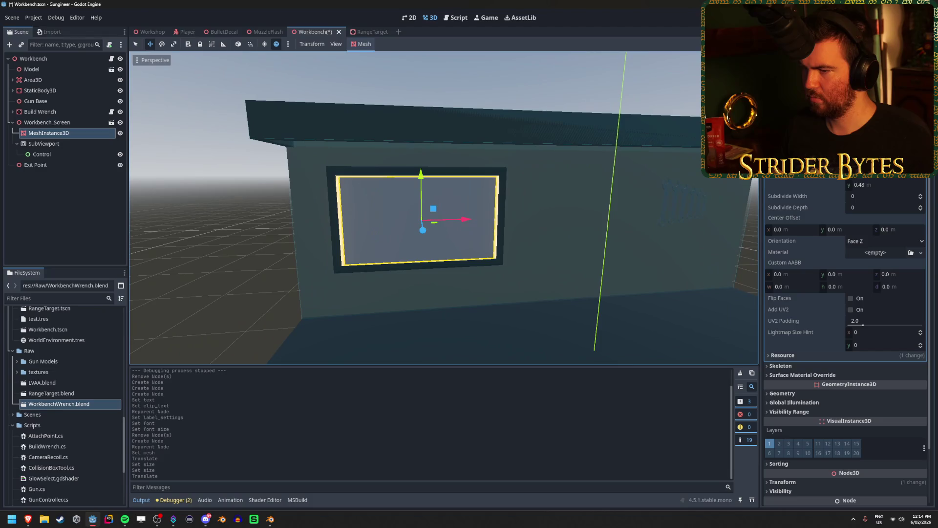
# - Adjust the QuadMesh height through 0.5 and 0.45 to about 0.475 m
pyautogui.click(839, 181)
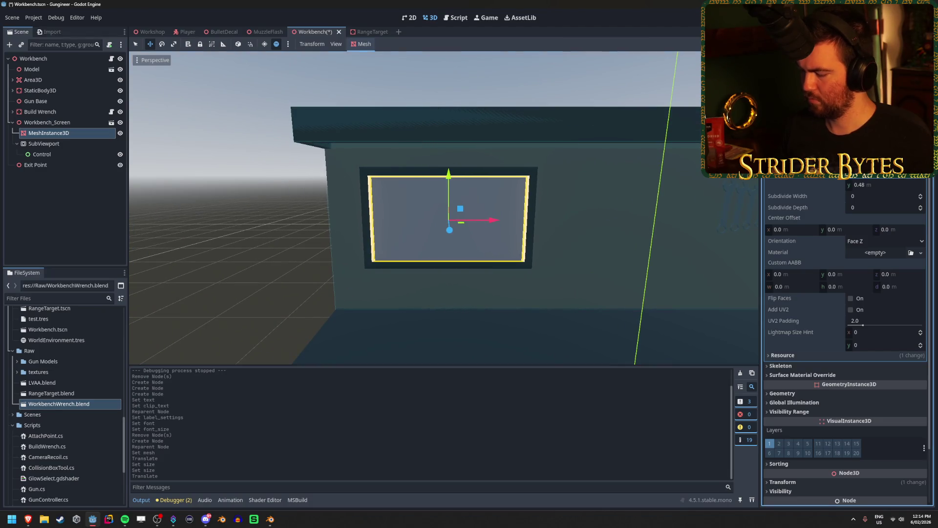
pyautogui.press('Return')
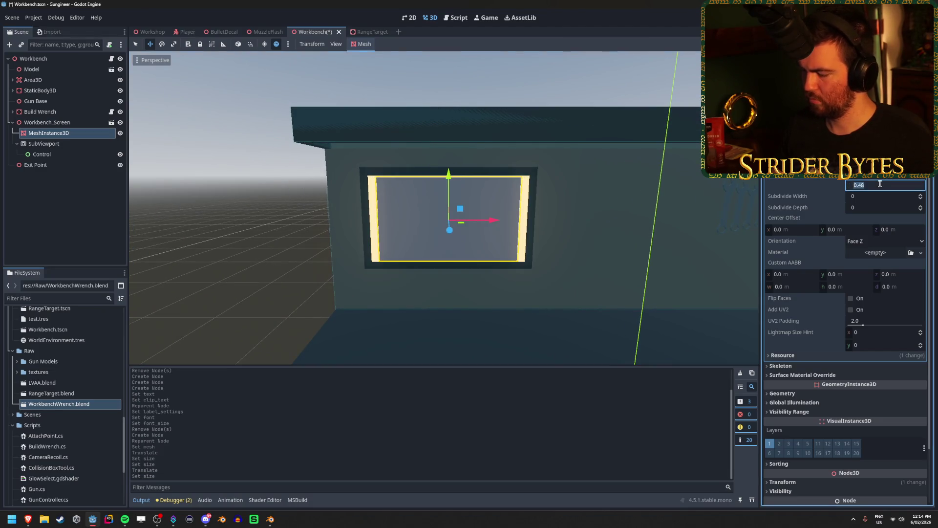
pyautogui.write('0.5')
pyautogui.press('Return')
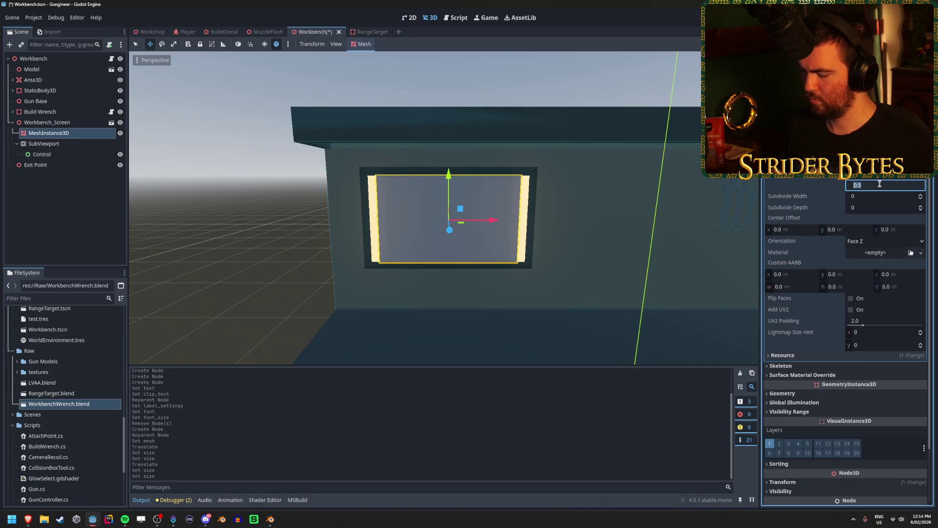
pyautogui.press('Return')
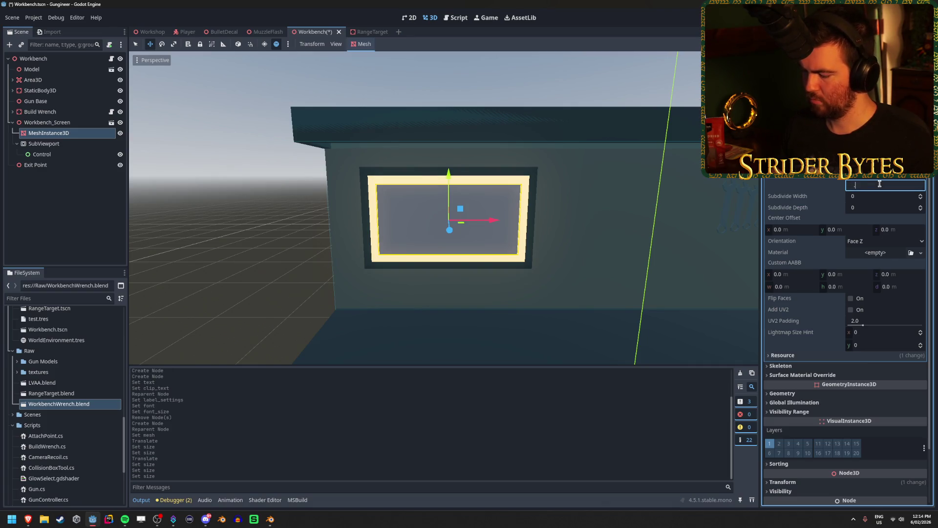
pyautogui.write('45')
pyautogui.press('Return')
pyautogui.scroll(5, 551, 231)
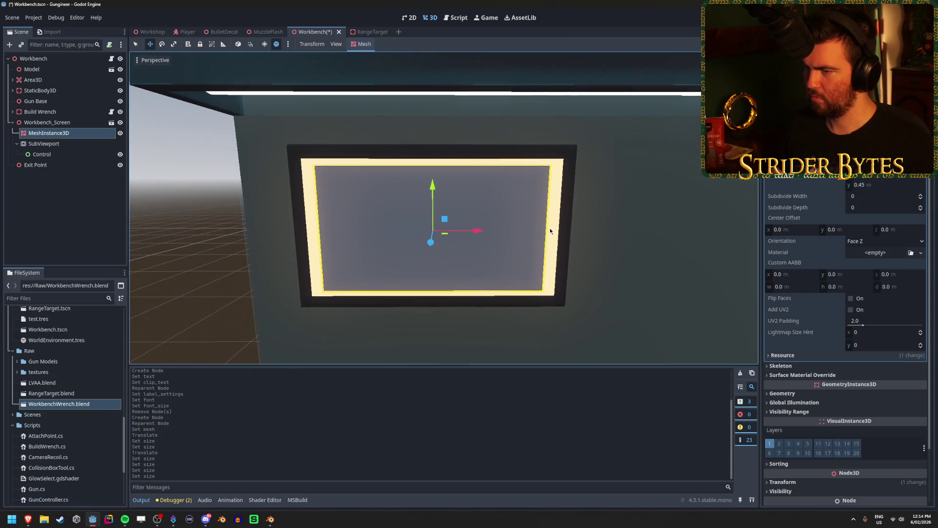
pyautogui.press('Return')
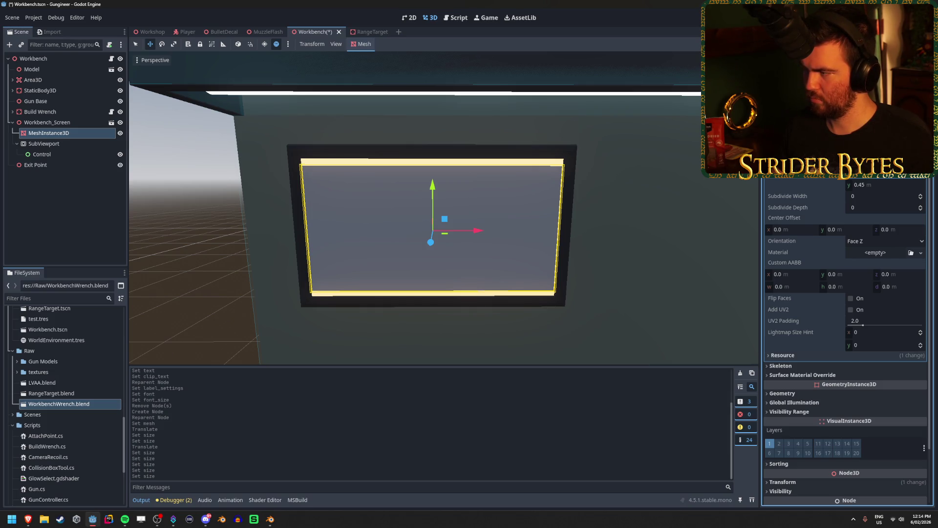
pyautogui.click(897, 182)
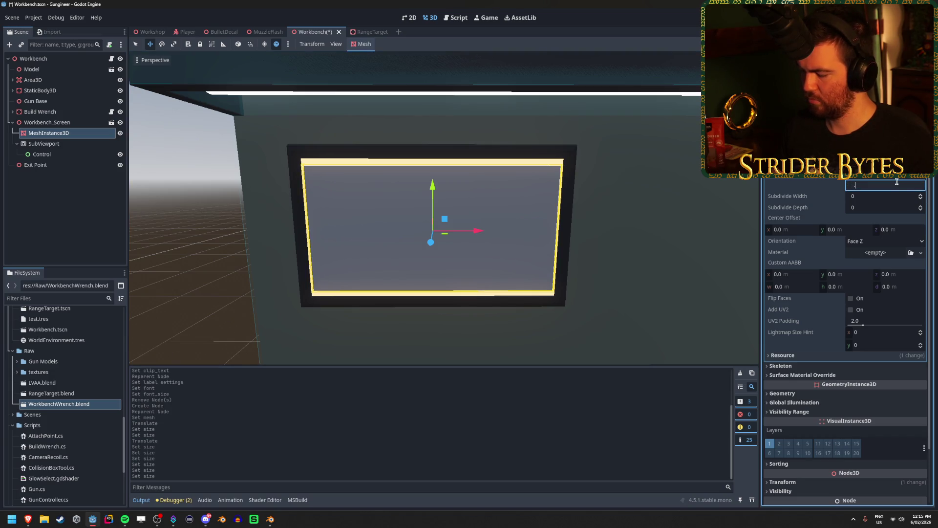
pyautogui.write('.47')
pyautogui.press('Return')
# - Orbit around the workbench to check the resized screen quad in its frame
pyautogui.click(231, 245)
pyautogui.moveTo(230, 245)
pyautogui.mouseDown(button='middle')
pyautogui.moveTo(386, 225)
pyautogui.moveTo(337, 207)
pyautogui.mouseUp(button='middle')
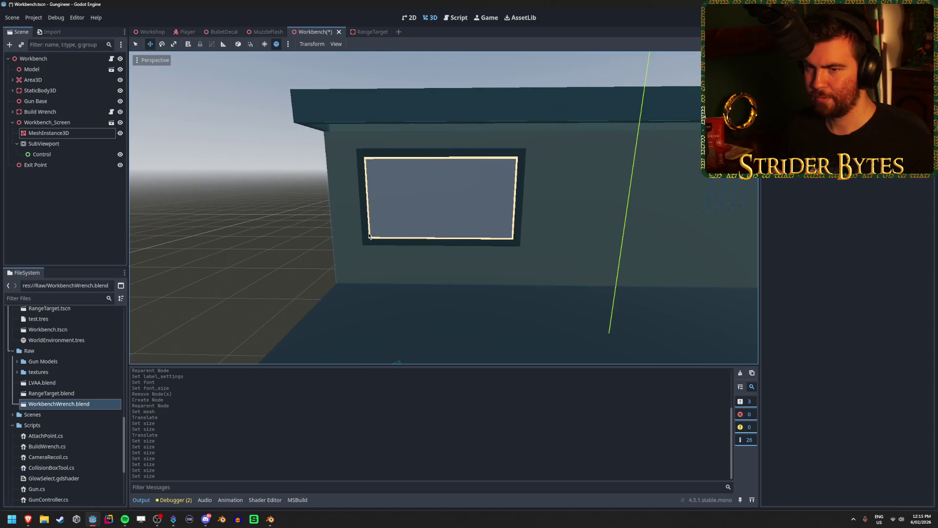
pyautogui.click(78, 136)
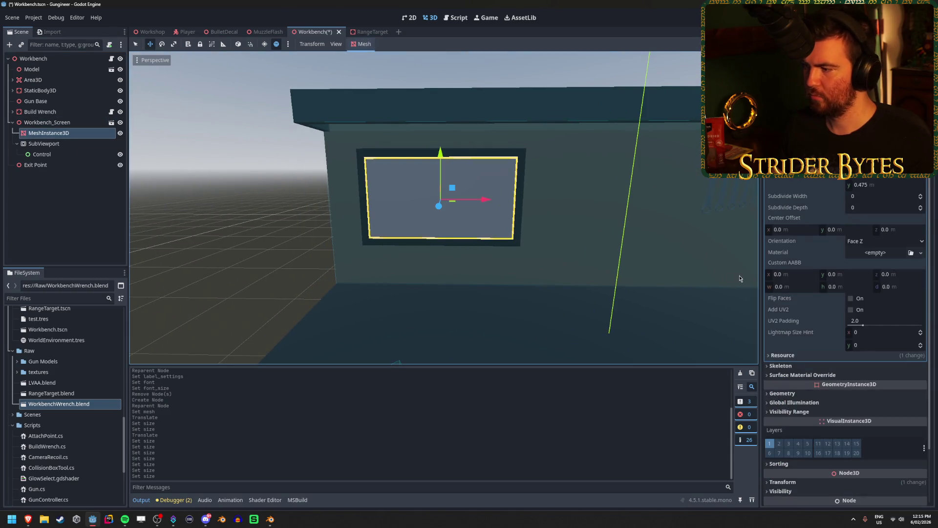
pyautogui.scroll(-5, 845, 293)
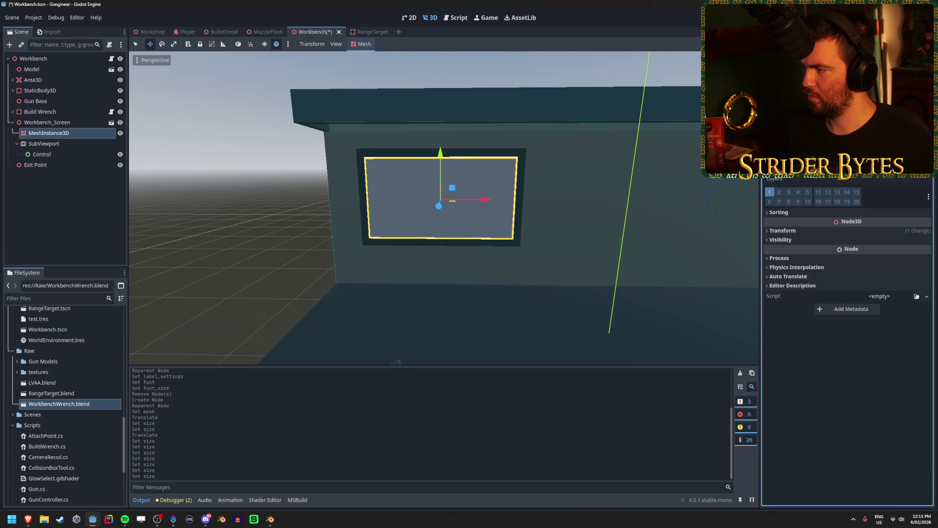
pyautogui.scroll(3, 848, 318)
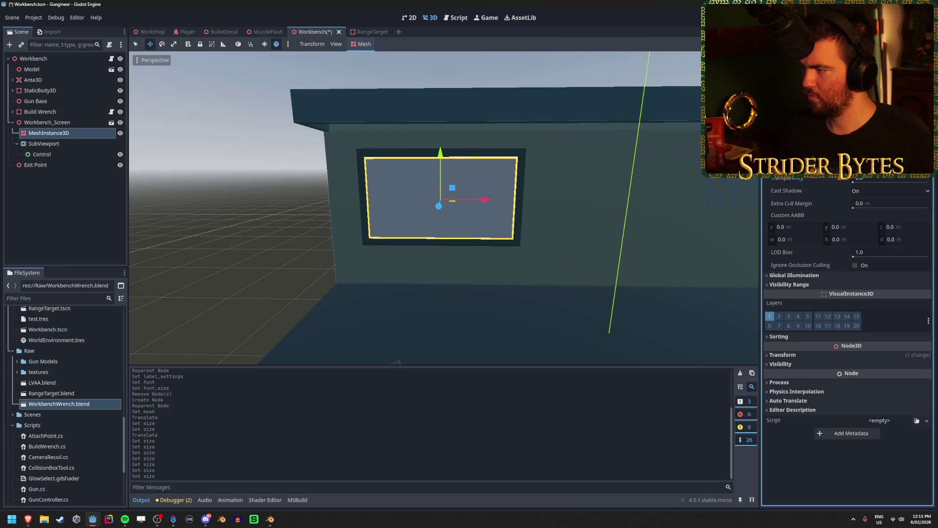
pyautogui.click(28, 519)
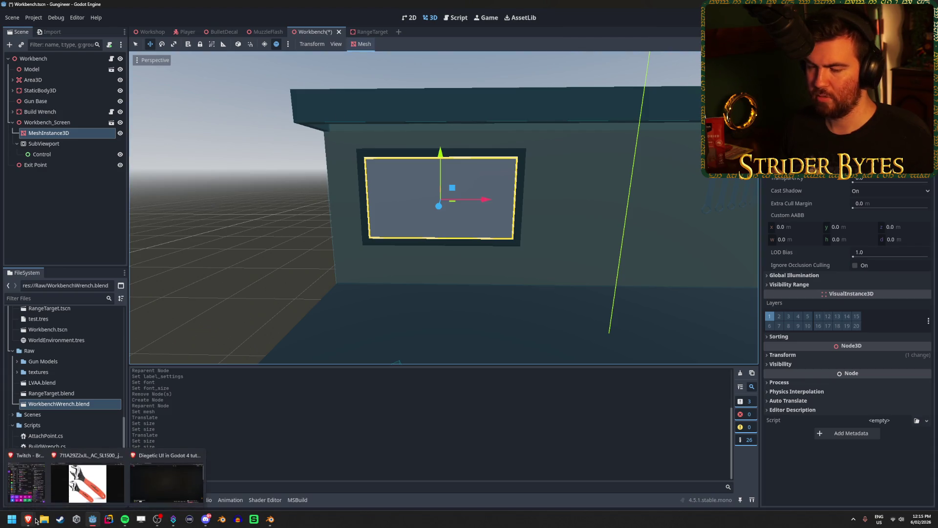
# - Seek the tutorial to its ViewportTexture material step near 3:02, pause, and return to Godot
pyautogui.click(171, 484)
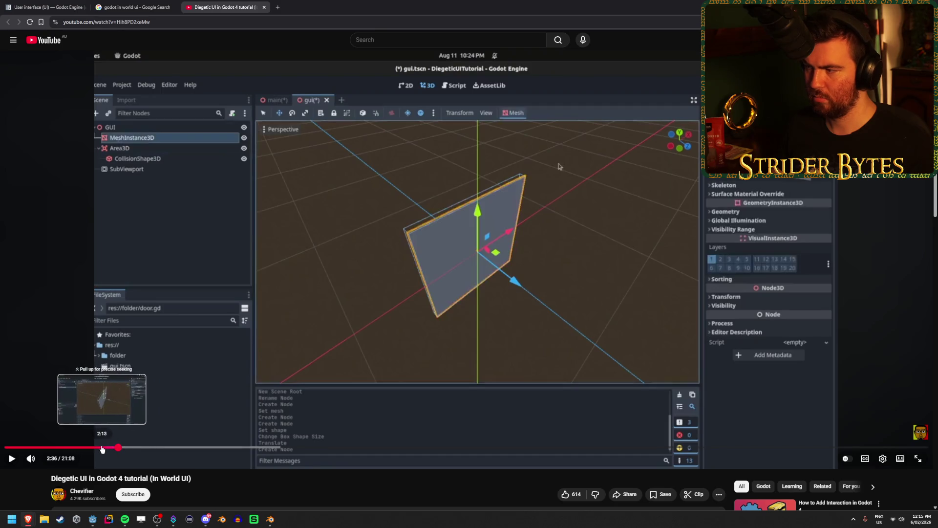
pyautogui.click(129, 448)
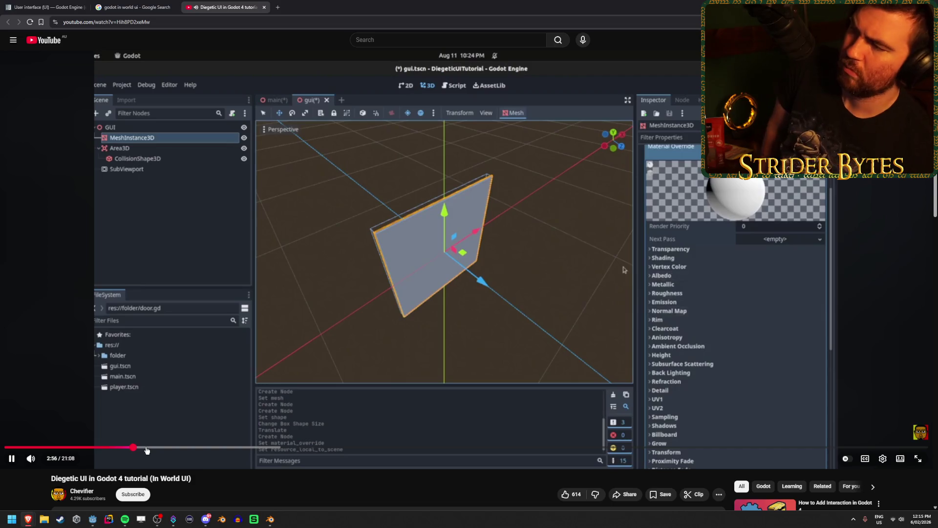
pyautogui.press('Left')
pyautogui.press('Left')
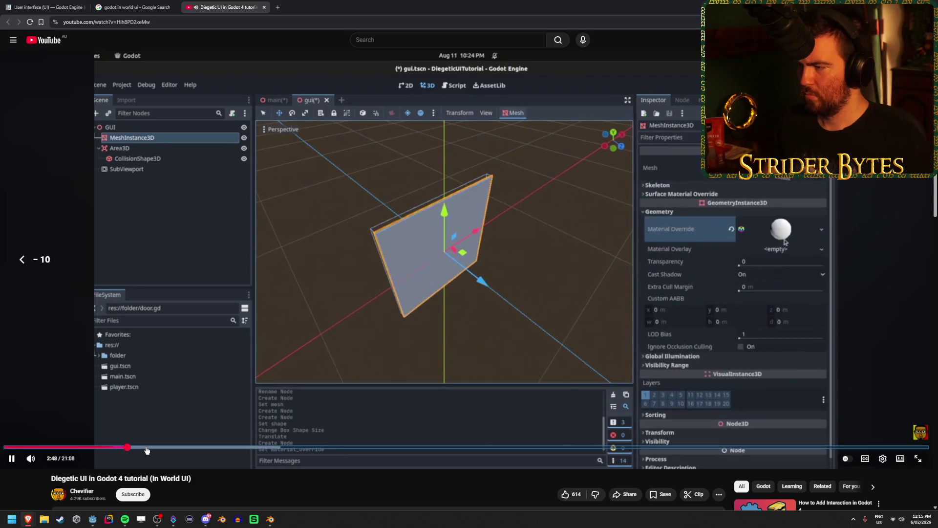
pyautogui.press('Right')
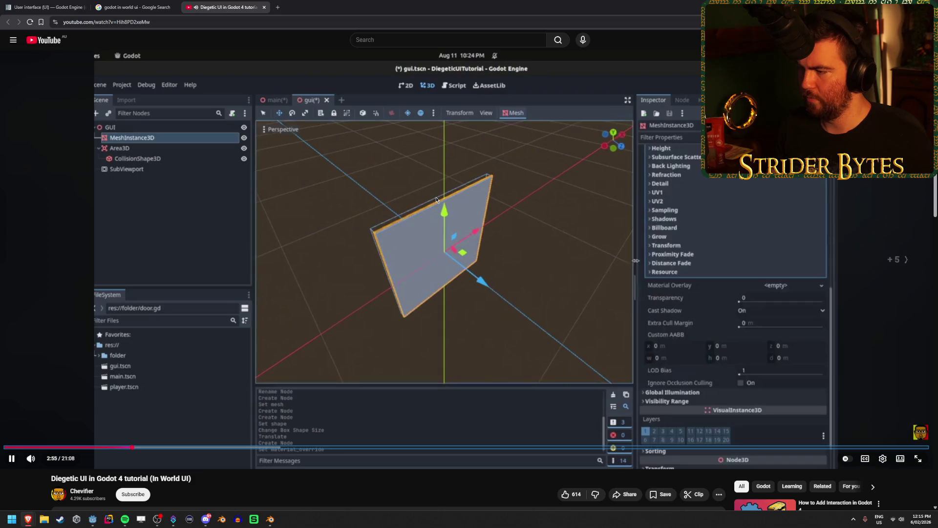
pyautogui.press('Right')
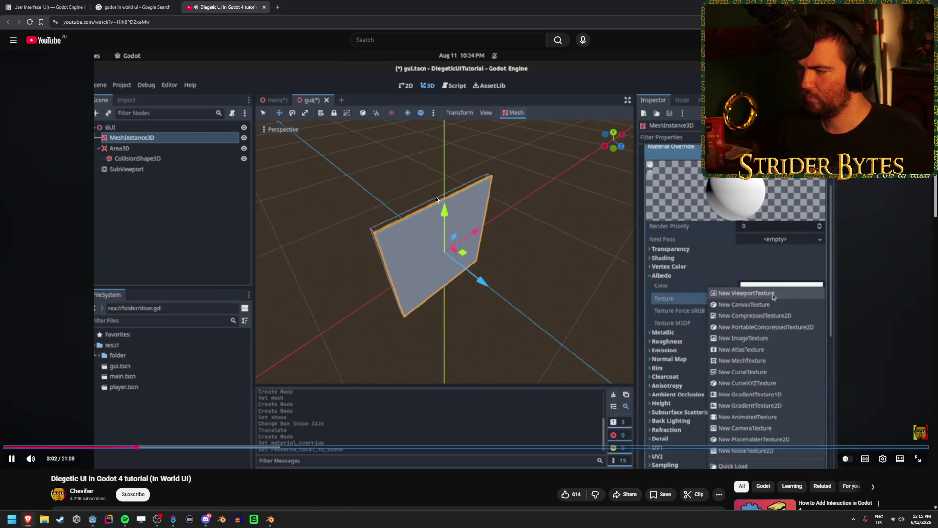
pyautogui.click(570, 283)
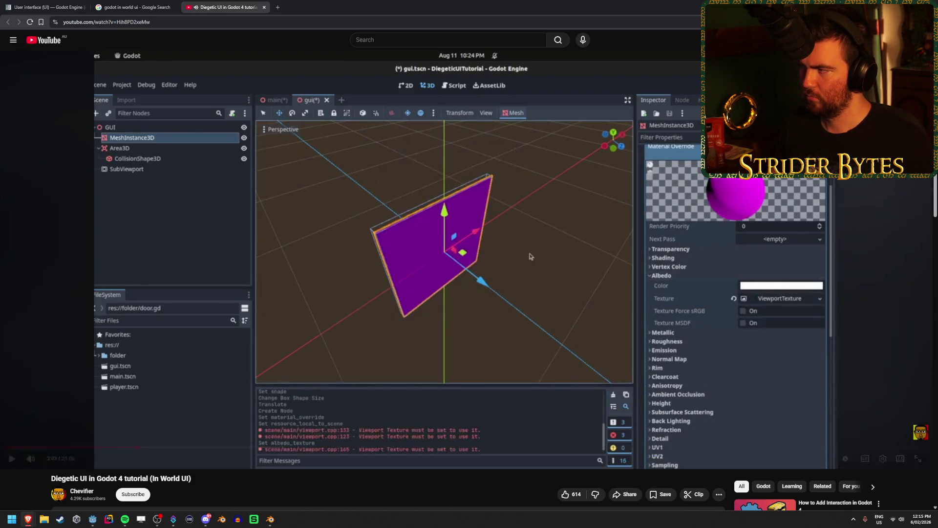
pyautogui.hotkey('alt', 'Tab')
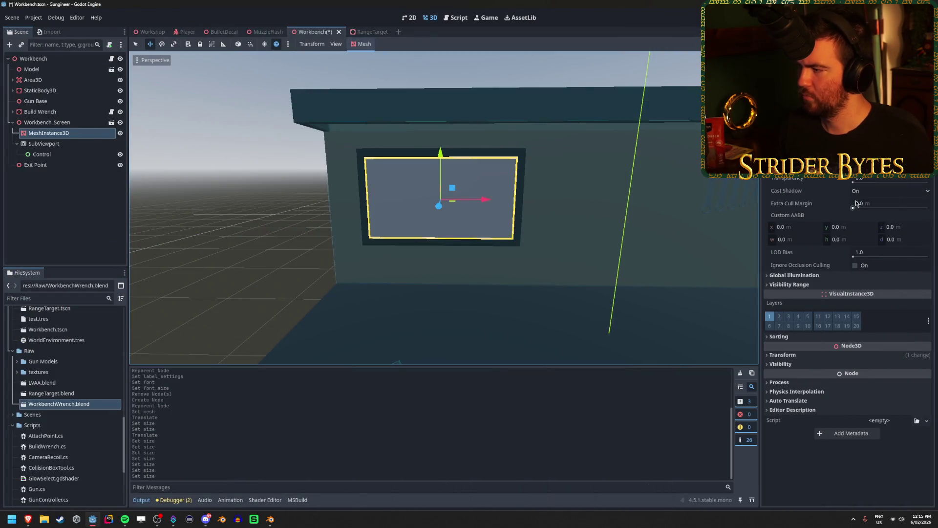
# - Give the screen mesh a new StandardMaterial3D material override set to Local to Scene
pyautogui.click(885, 161)
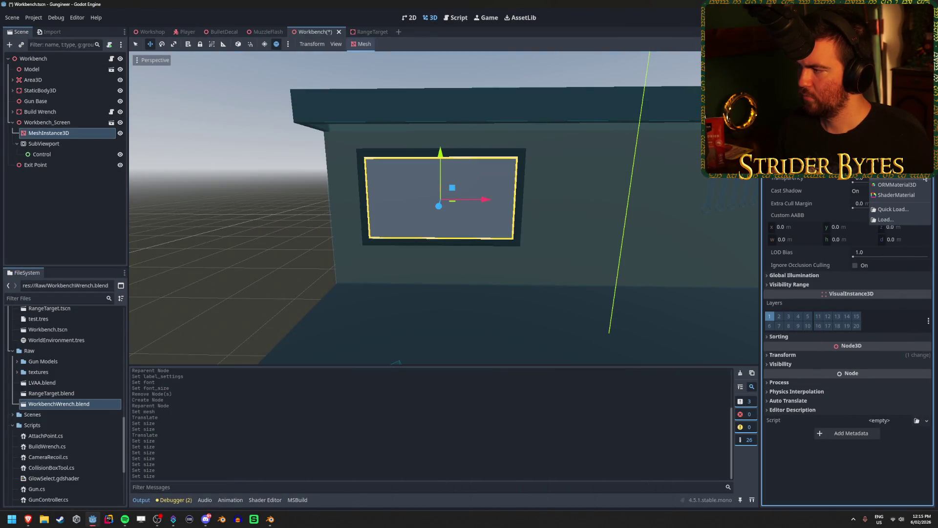
pyautogui.click(926, 178)
pyautogui.click(875, 171)
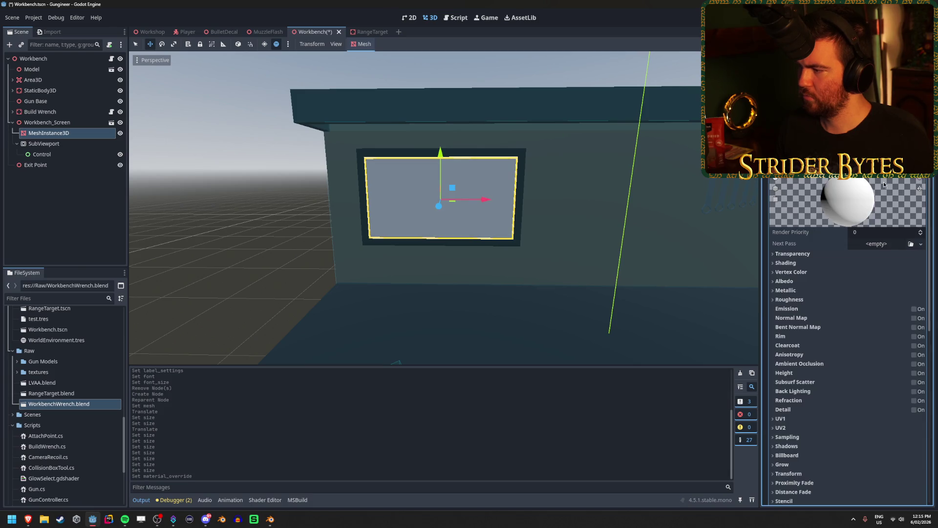
pyautogui.scroll(-5, 806, 245)
pyautogui.click(787, 216)
pyautogui.click(855, 228)
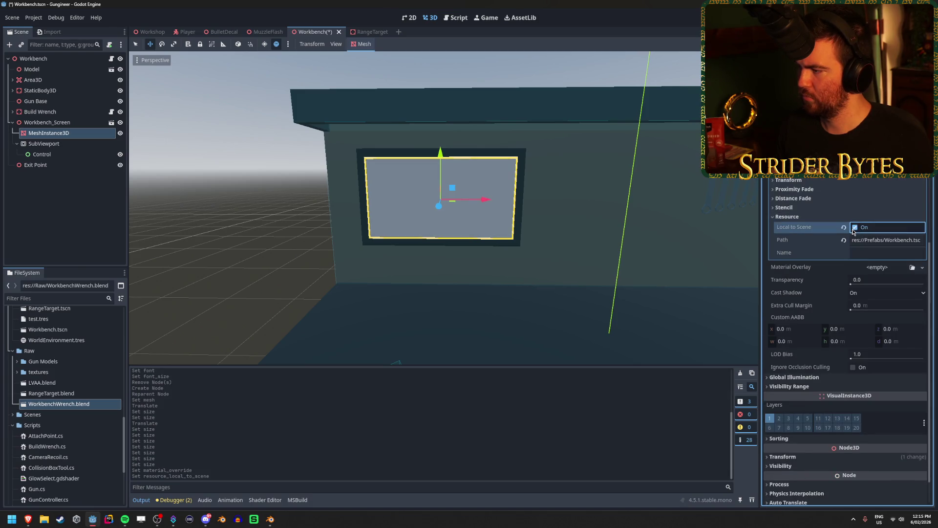
pyautogui.scroll(6, 821, 263)
# - Set the material's albedo texture to a new ViewportTexture sourced from SubViewport
pyautogui.click(797, 281)
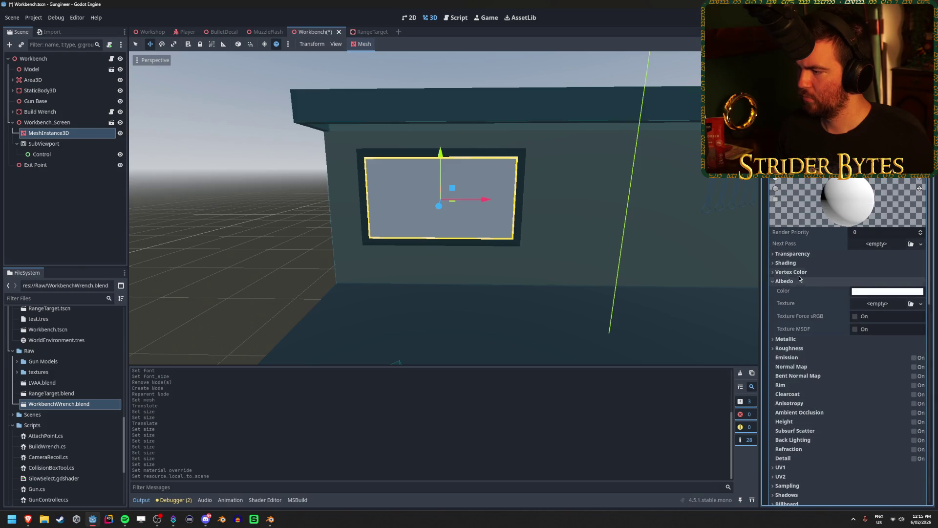
pyautogui.scroll(-3, 807, 274)
pyautogui.click(919, 251)
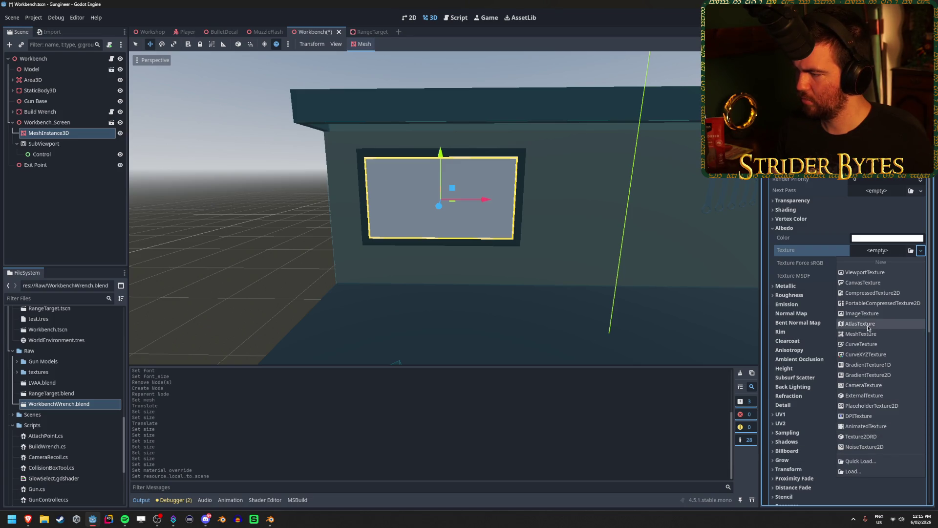
pyautogui.click(877, 273)
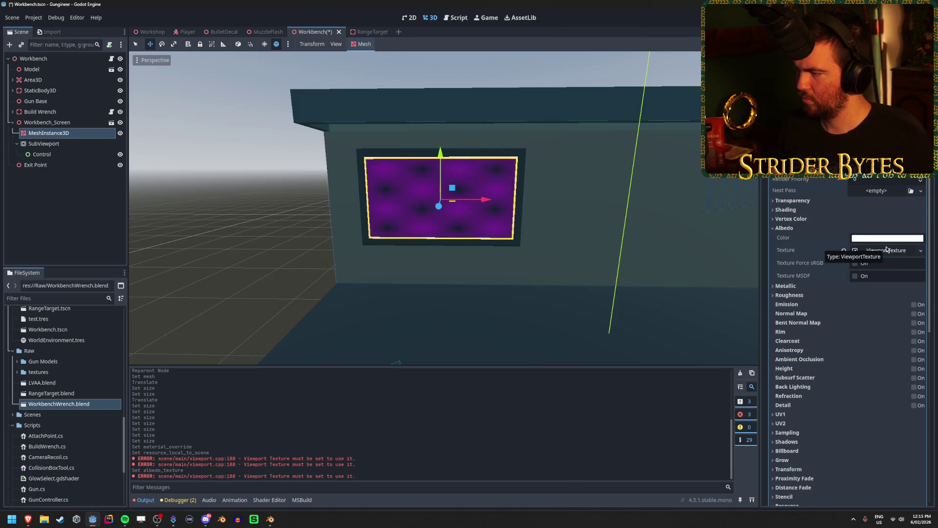
pyautogui.click(888, 254)
pyautogui.click(882, 263)
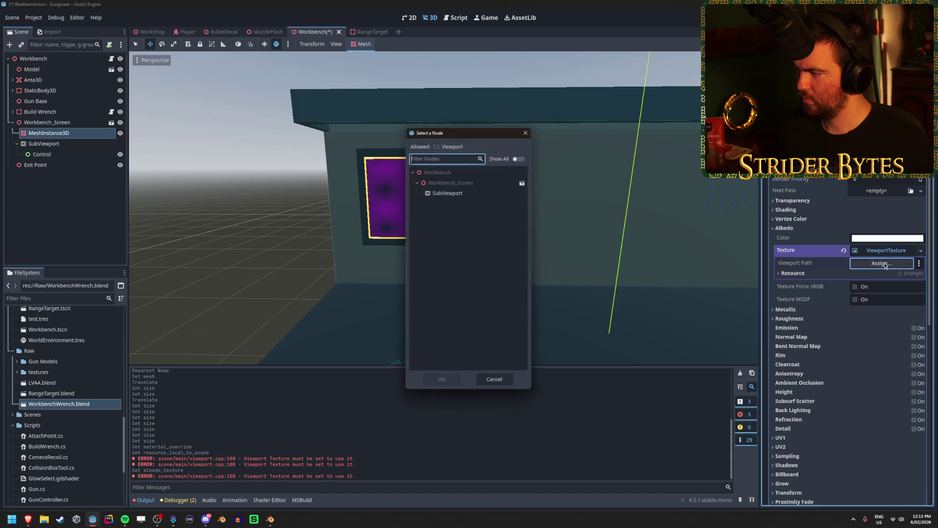
pyautogui.click(471, 194)
pyautogui.click(441, 383)
pyautogui.moveTo(450, 384)
pyautogui.mouseDown(button='right')
pyautogui.moveTo(411, 372)
pyautogui.moveTo(489, 303)
pyautogui.mouseUp(button='right')
# - Toggle the SubViewport's Transparent BG on and off to compare the screen's look
pyautogui.click(82, 146)
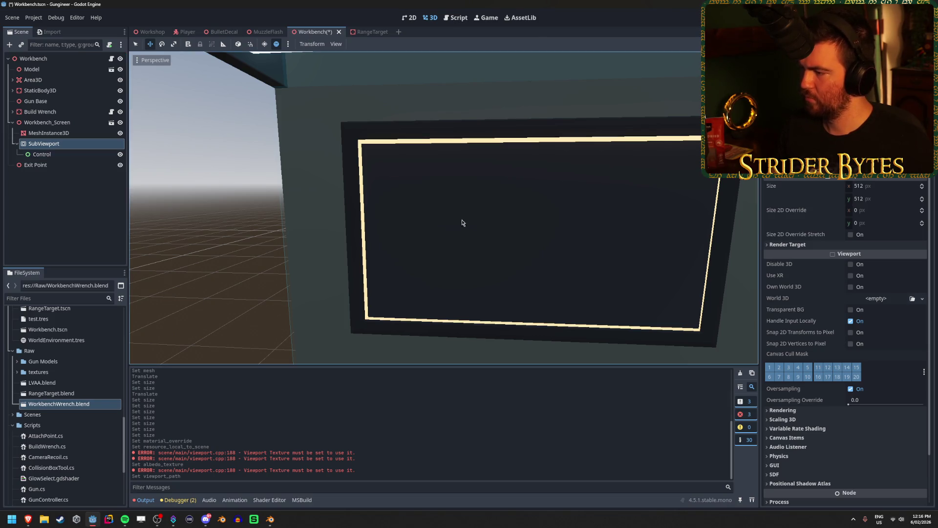
pyautogui.click(852, 310)
pyautogui.click(851, 310)
pyautogui.click(852, 310)
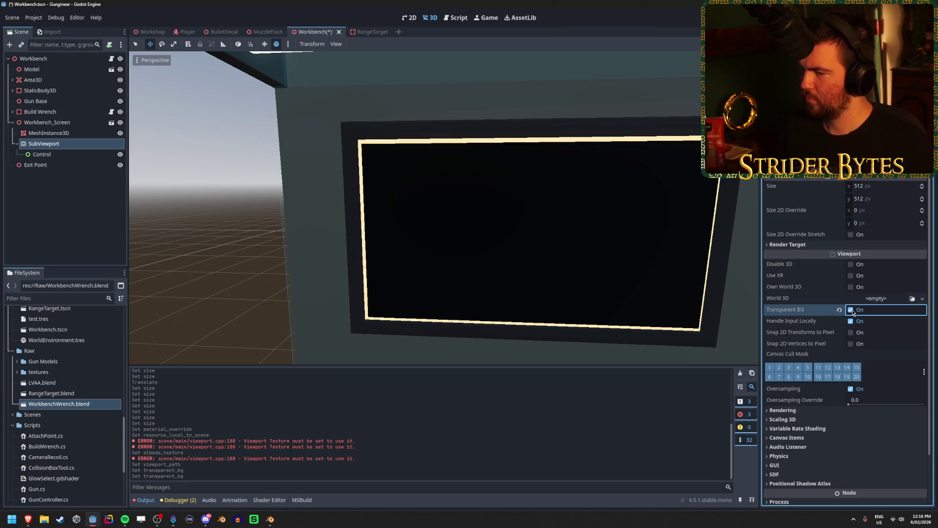
pyautogui.click(852, 310)
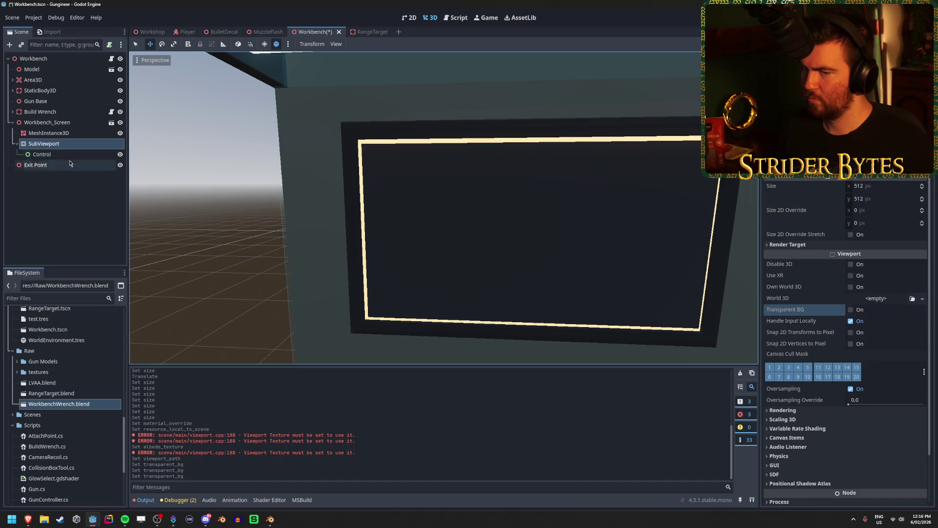
pyautogui.click(49, 155)
pyautogui.rightClick(82, 156)
pyautogui.click(98, 165)
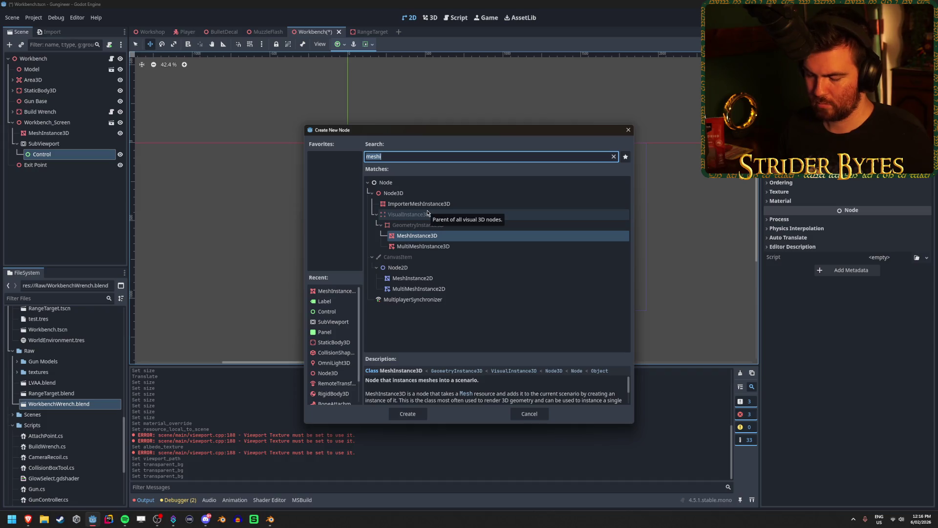
pyautogui.write('tex')
pyautogui.click(430, 294)
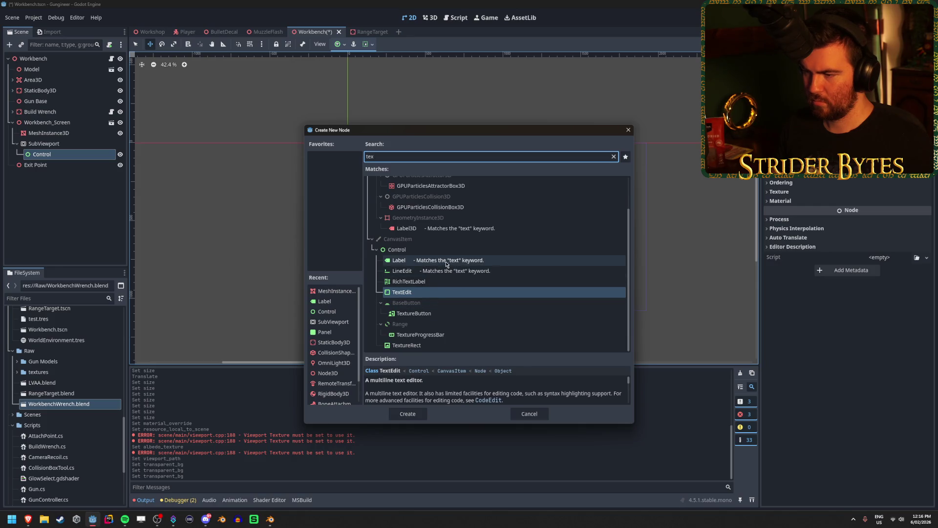
pyautogui.click(476, 264)
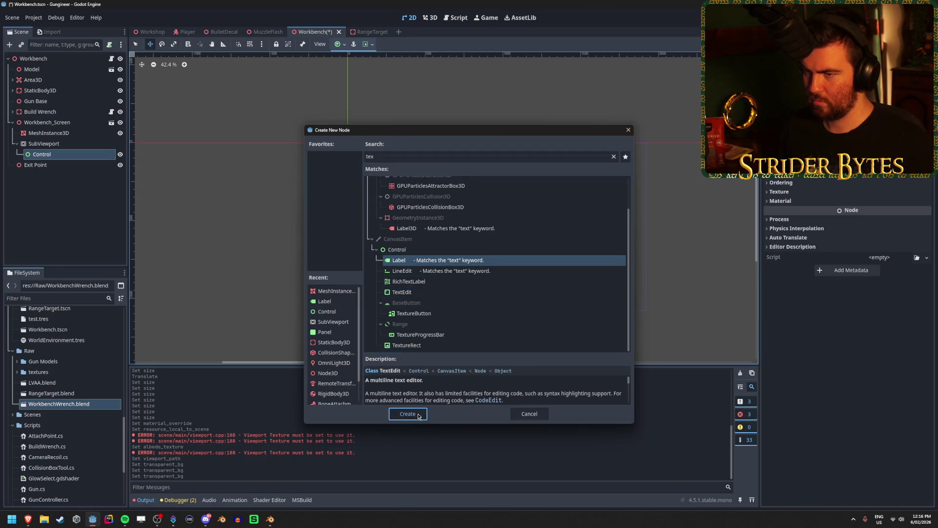
pyautogui.click(405, 414)
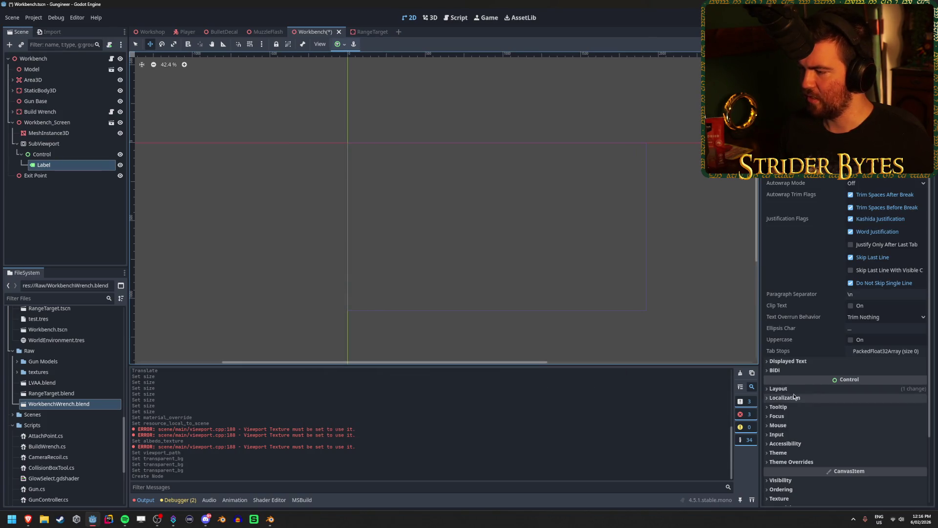
pyautogui.scroll(-3, 802, 436)
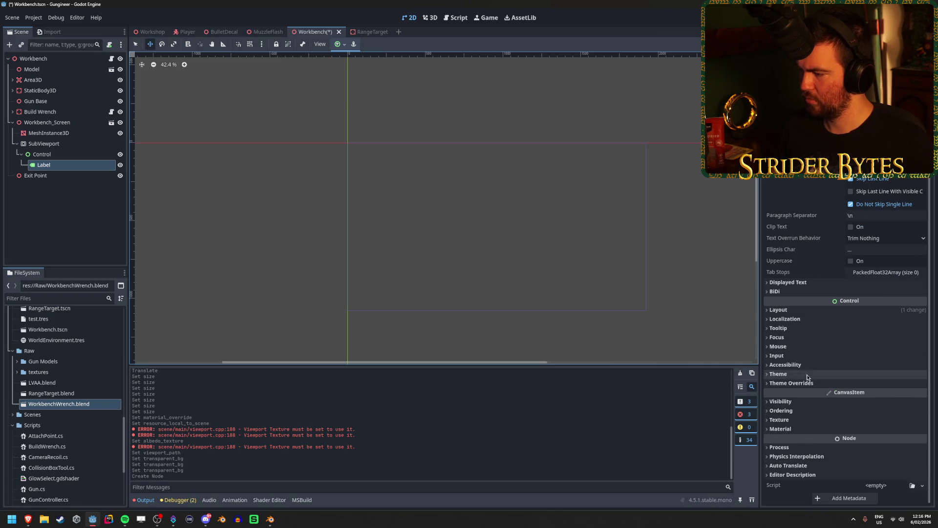
pyautogui.click(798, 311)
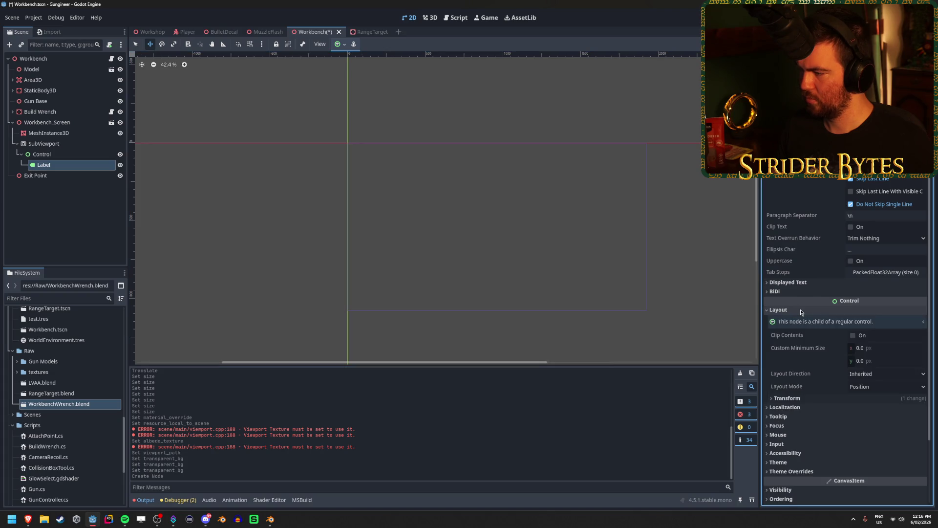
pyautogui.click(802, 311)
pyautogui.click(802, 320)
pyautogui.click(803, 320)
pyautogui.click(805, 328)
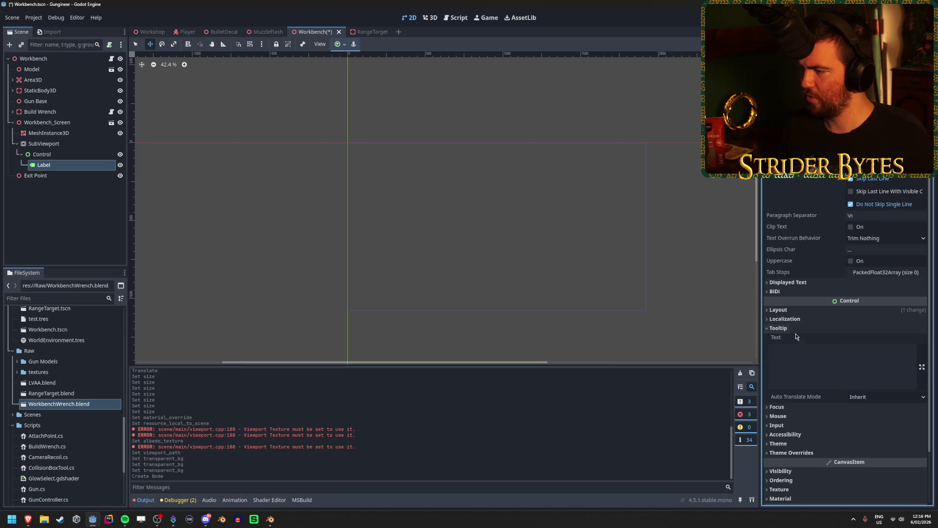
pyautogui.click(795, 329)
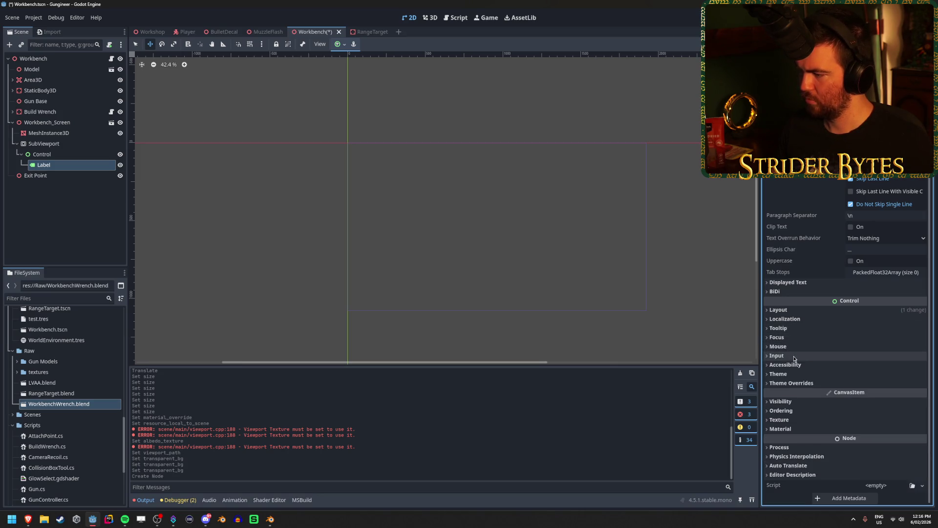
pyautogui.click(795, 356)
pyautogui.click(794, 356)
pyautogui.click(795, 366)
pyautogui.click(796, 365)
pyautogui.click(796, 375)
pyautogui.click(795, 375)
pyautogui.click(797, 384)
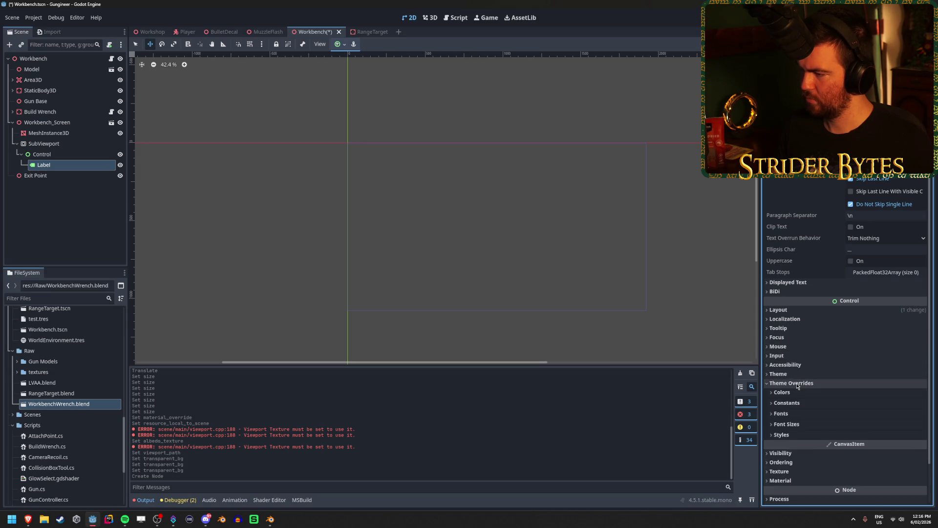
pyautogui.click(797, 384)
pyautogui.scroll(2, 796, 376)
pyautogui.click(793, 363)
pyautogui.click(793, 361)
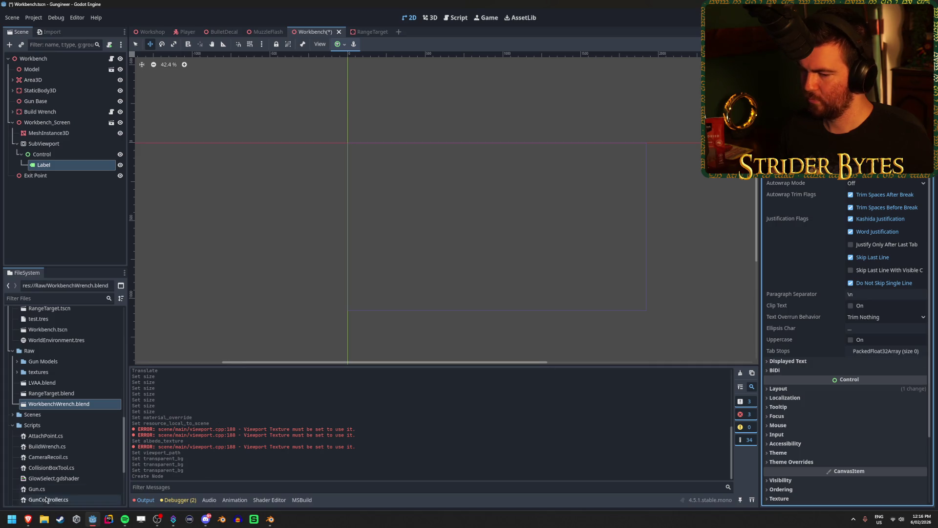
# - Resume the Diegetic UI tutorial and scrub forward to the LineEdit and Button part, around 4:40
pyautogui.moveTo(28, 519)
pyautogui.click(161, 476)
pyautogui.press('space')
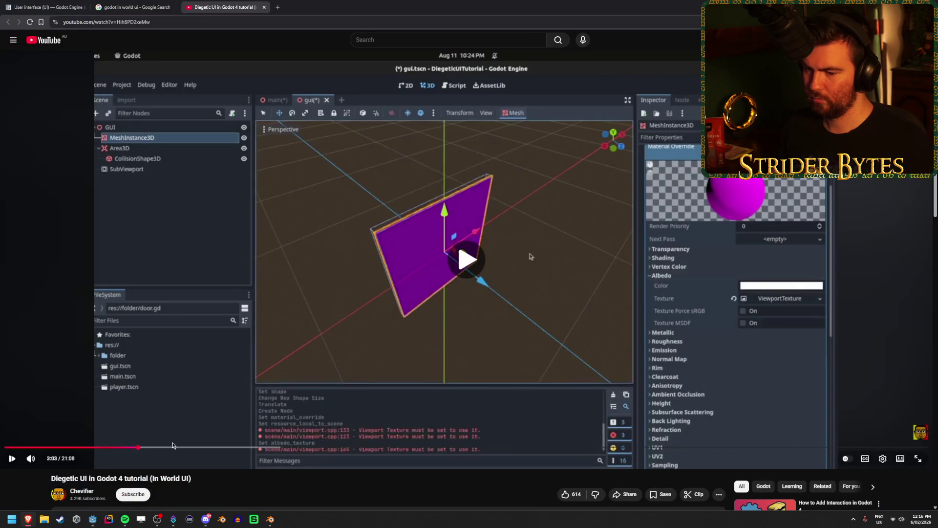
pyautogui.click(161, 448)
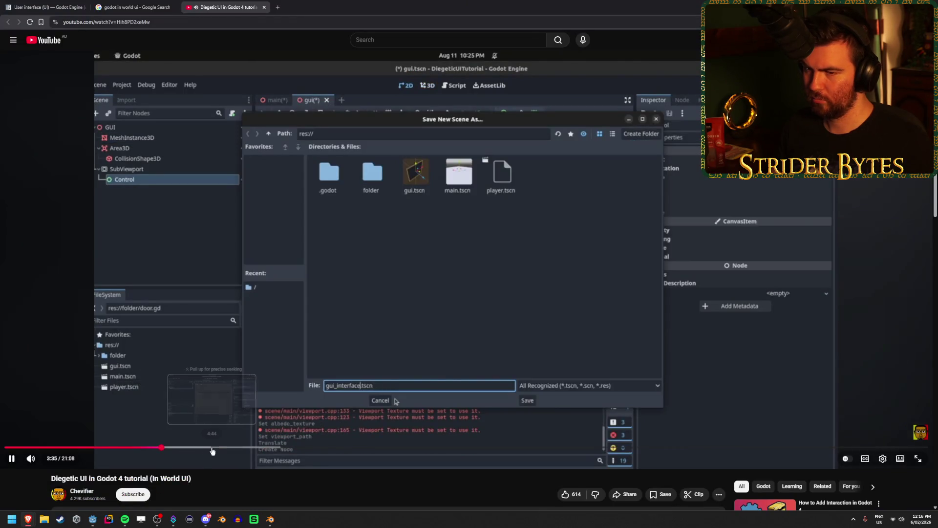
pyautogui.click(181, 448)
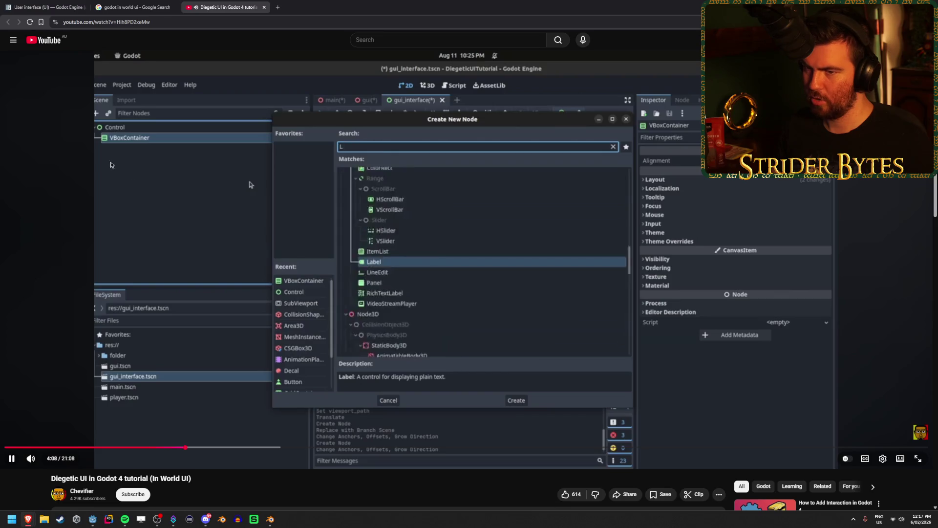
pyautogui.press('space')
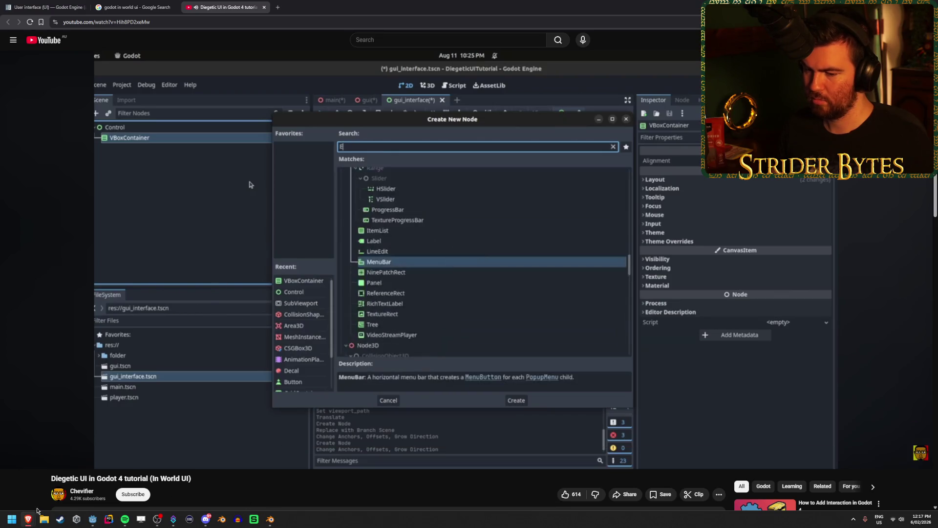
pyautogui.press('space')
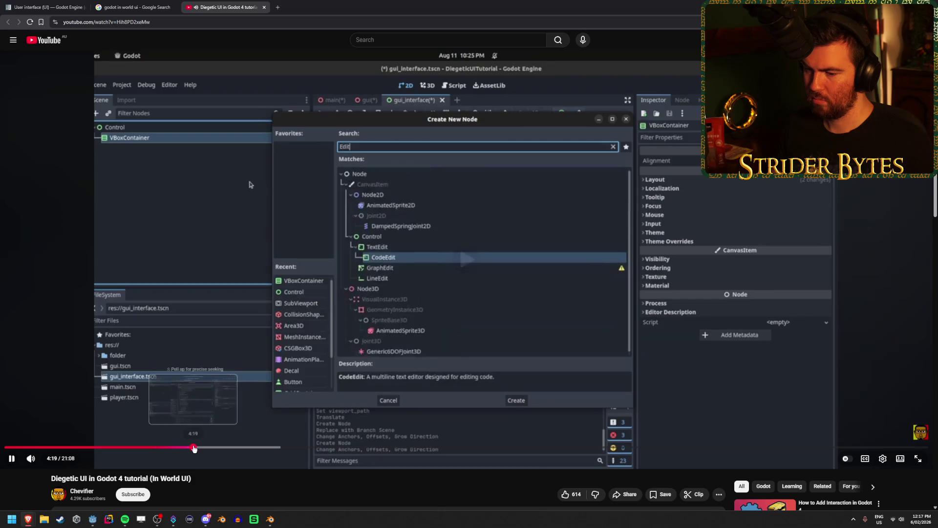
pyautogui.click(206, 448)
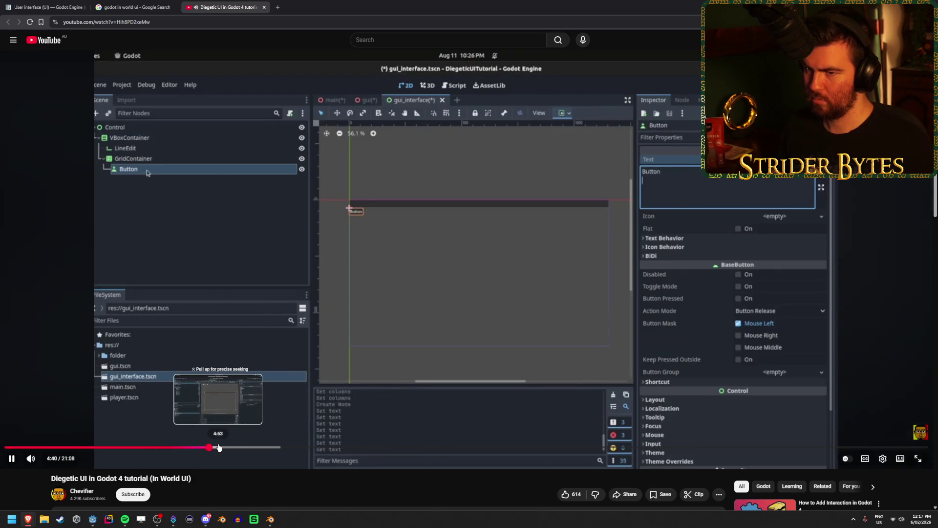
pyautogui.press('space')
pyautogui.hotkey('alt', 'Tab')
# - Add a VBoxContainer child under Control and drag the Label into it
pyautogui.click(63, 154)
pyautogui.rightClick(63, 154)
pyautogui.click(92, 159)
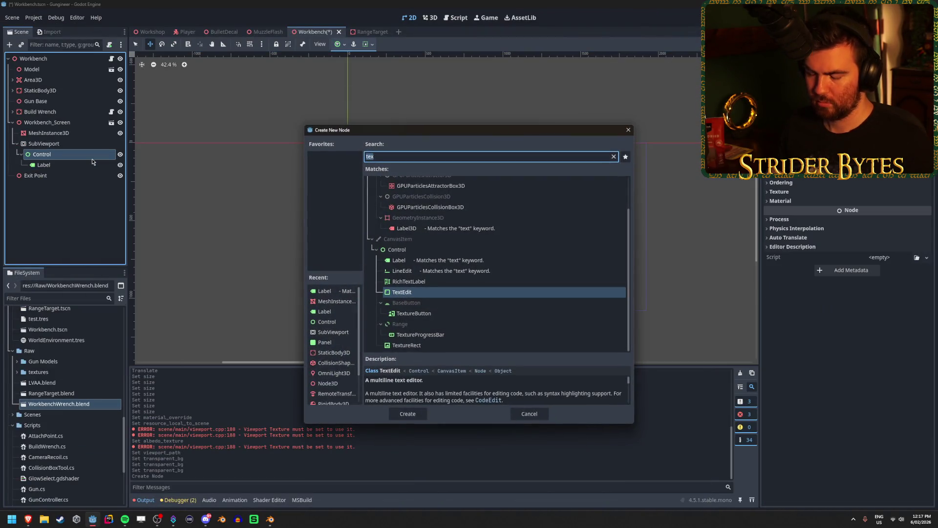
pyautogui.write('contain')
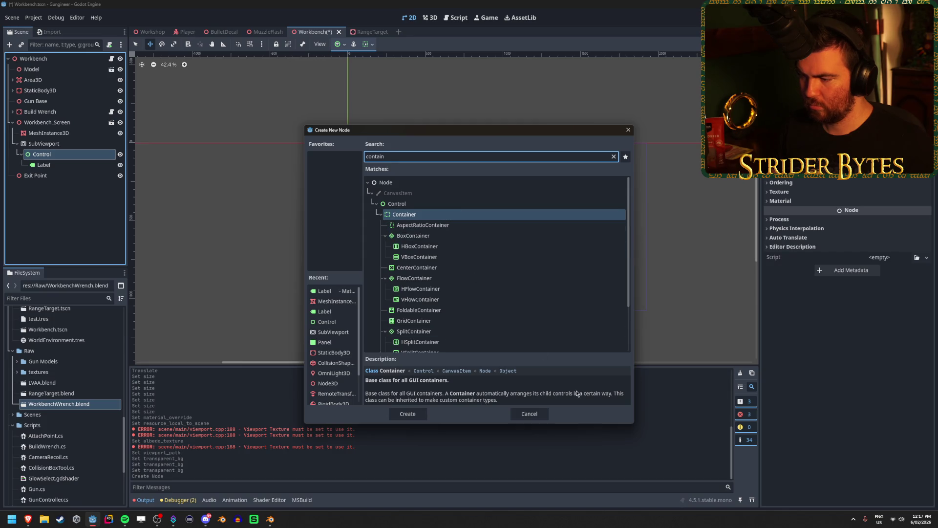
pyautogui.scroll(-3, 464, 293)
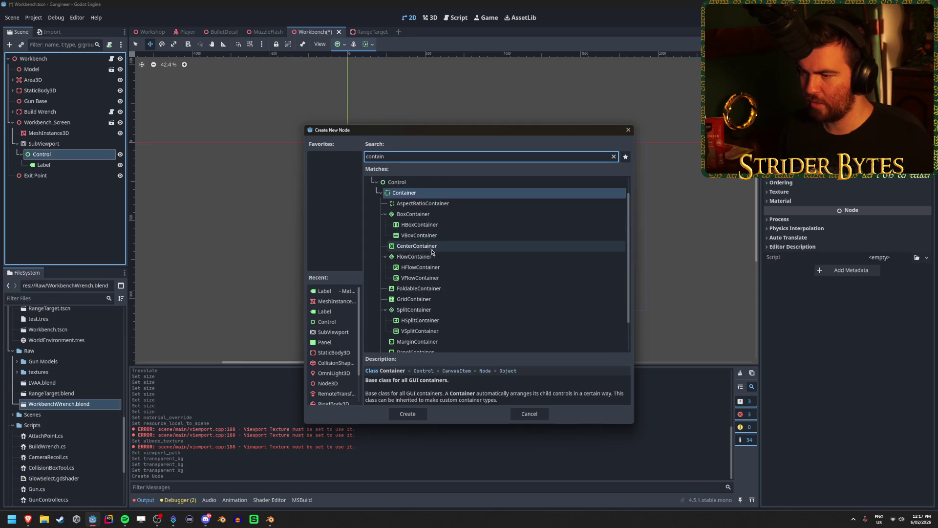
pyautogui.scroll(2, 435, 303)
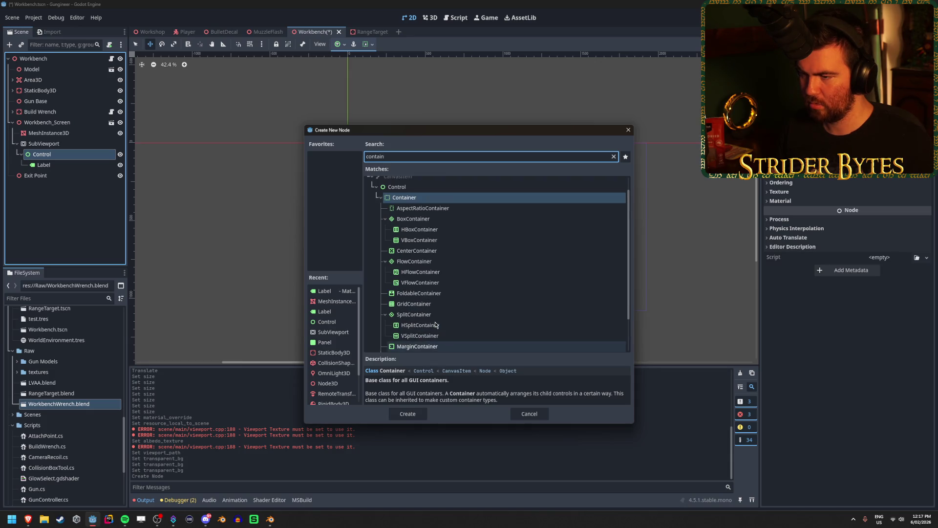
pyautogui.click(435, 242)
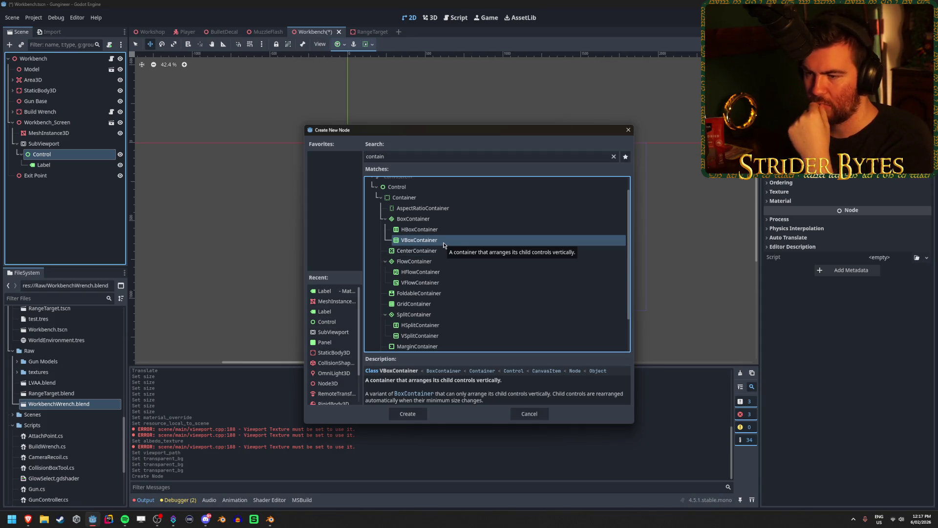
pyautogui.click(404, 414)
pyautogui.moveTo(47, 165); pyautogui.dragTo(86, 177)
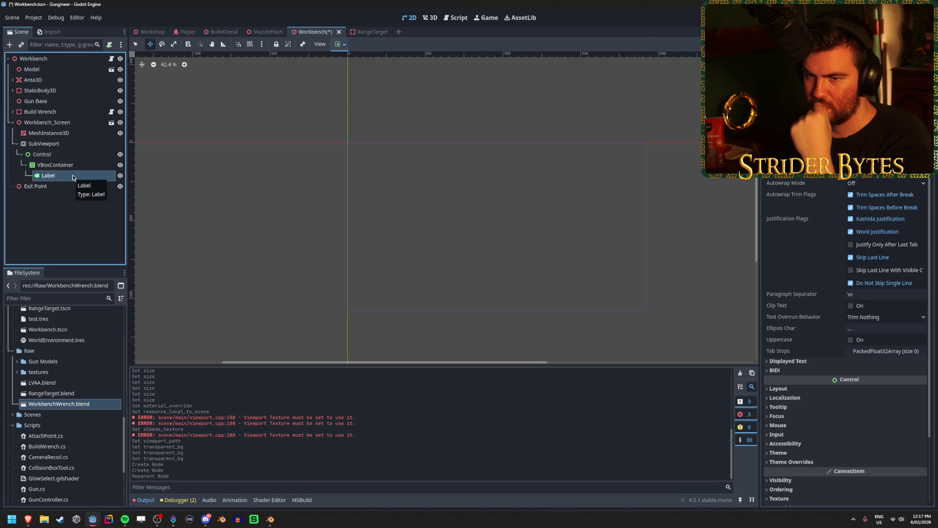
# - Undo an accidental SubViewport size change and save the Workbench scene
pyautogui.click(66, 145)
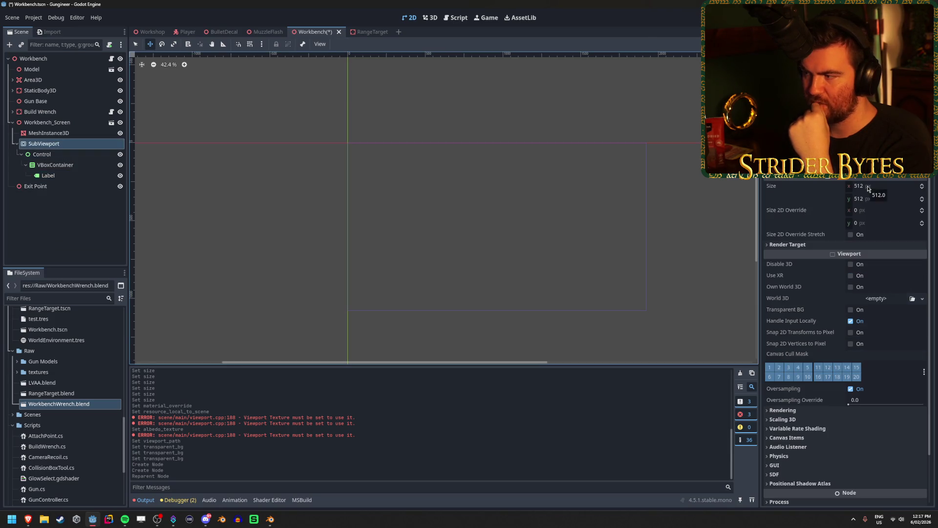
pyautogui.moveTo(869, 189); pyautogui.dragTo(905, 189)
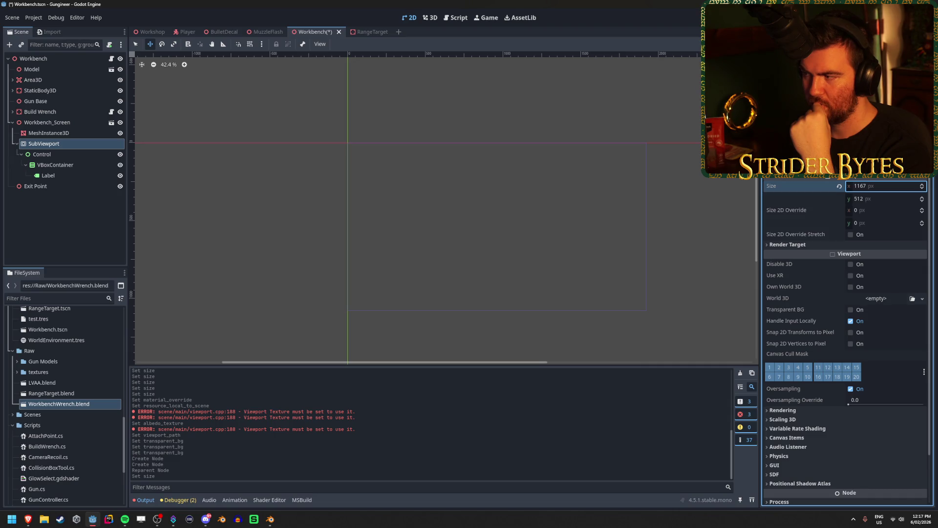
pyautogui.hotkey('ctrl', 'z')
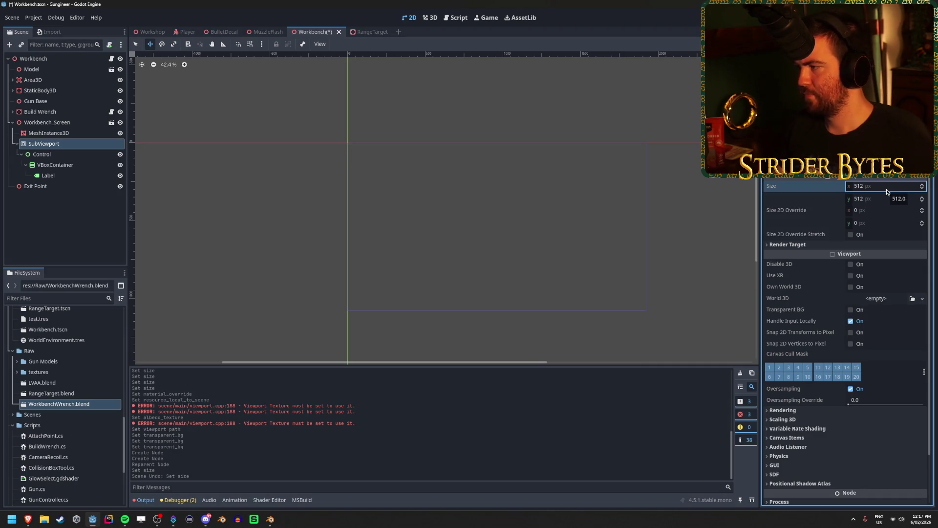
pyautogui.hotkey('ctrl', 's')
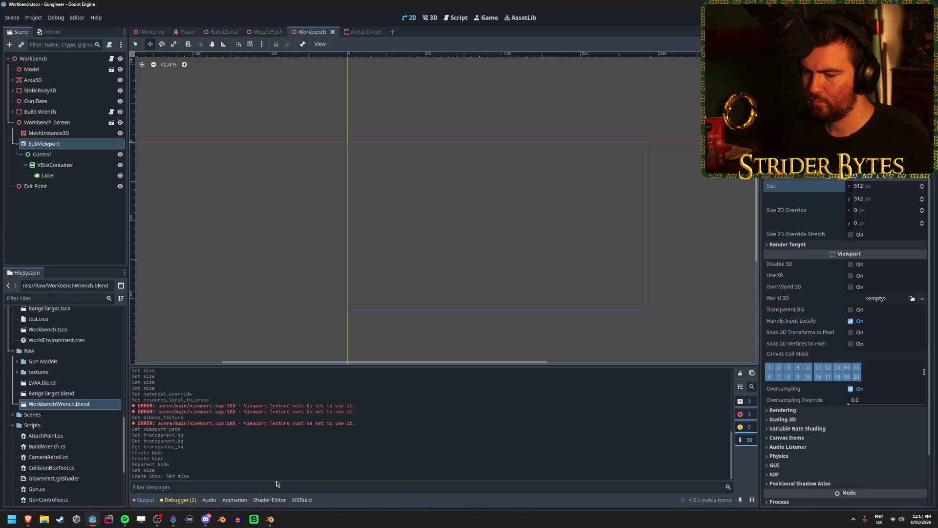
pyautogui.moveTo(28, 519)
pyautogui.click(178, 473)
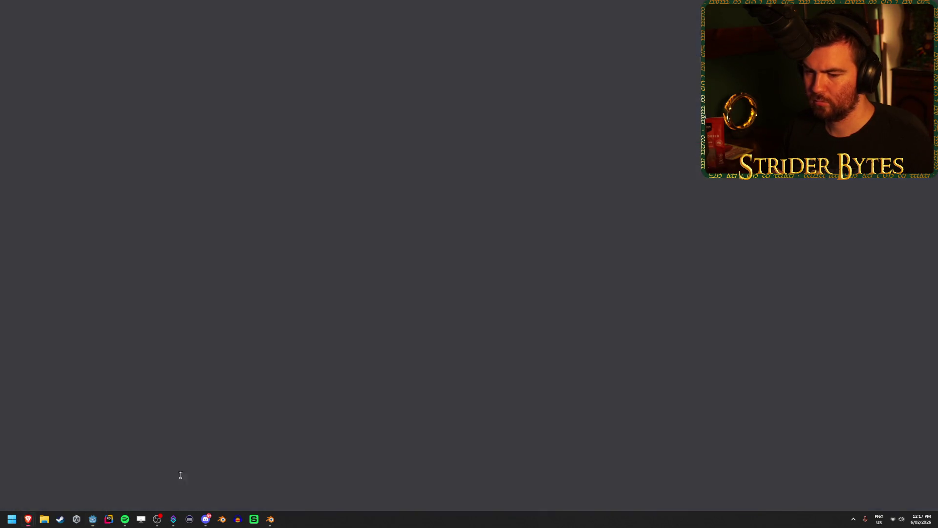
# - Rewind the tutorial to the Full Rect anchor step near 3:35, pause, and return to Godot
pyautogui.click(327, 257)
pyautogui.moveTo(205, 447)
pyautogui.mouseDown()
pyautogui.moveTo(241, 451)
pyautogui.moveTo(163, 449)
pyautogui.mouseUp()
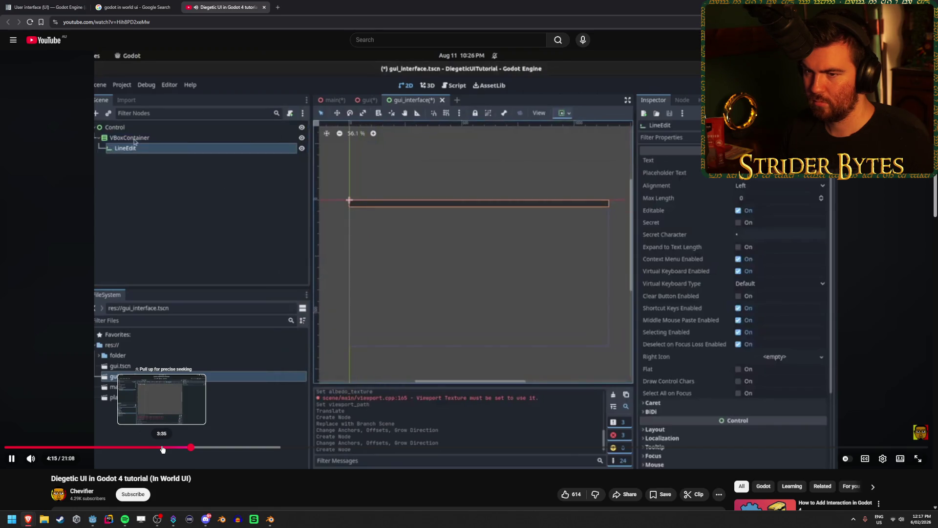
pyautogui.moveTo(163, 449); pyautogui.dragTo(163, 449)
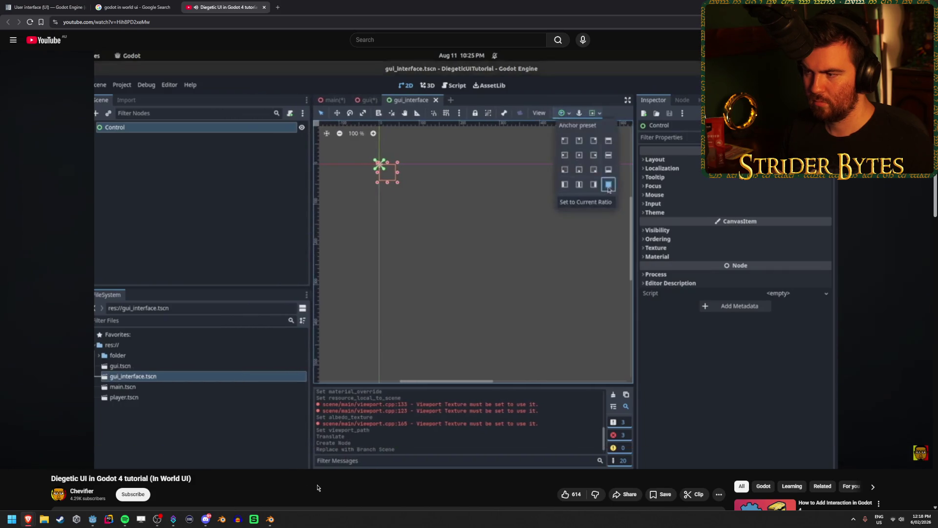
pyautogui.click(342, 321)
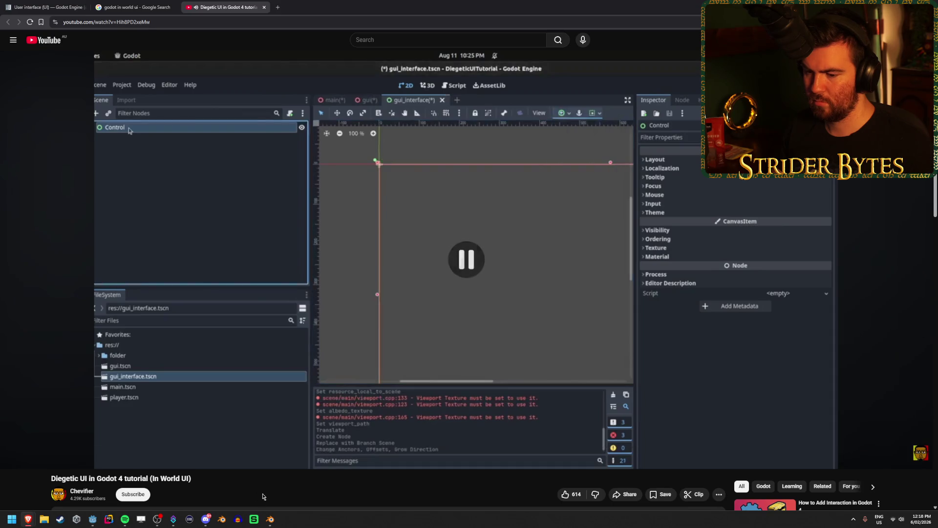
pyautogui.click(96, 520)
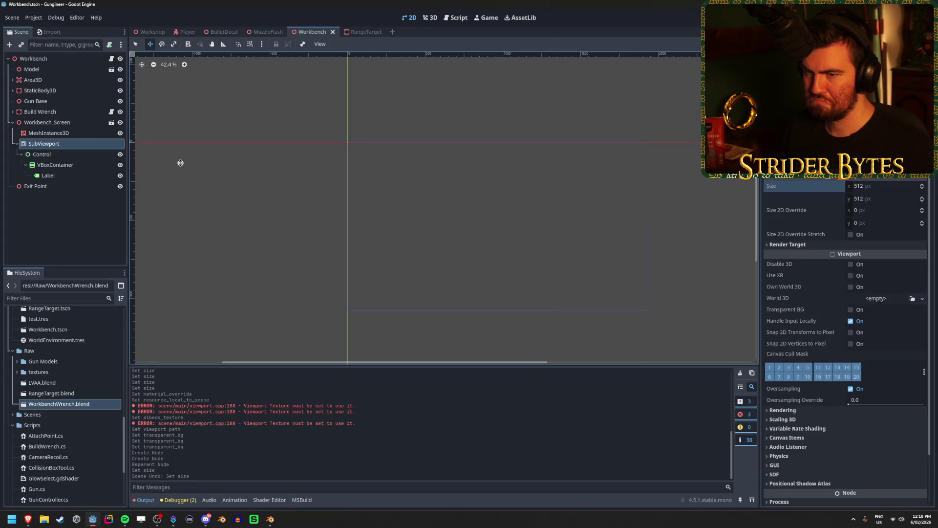
# - Apply the Full Rect anchor preset so Control fills the whole viewport
pyautogui.click(42, 154)
pyautogui.click(374, 45)
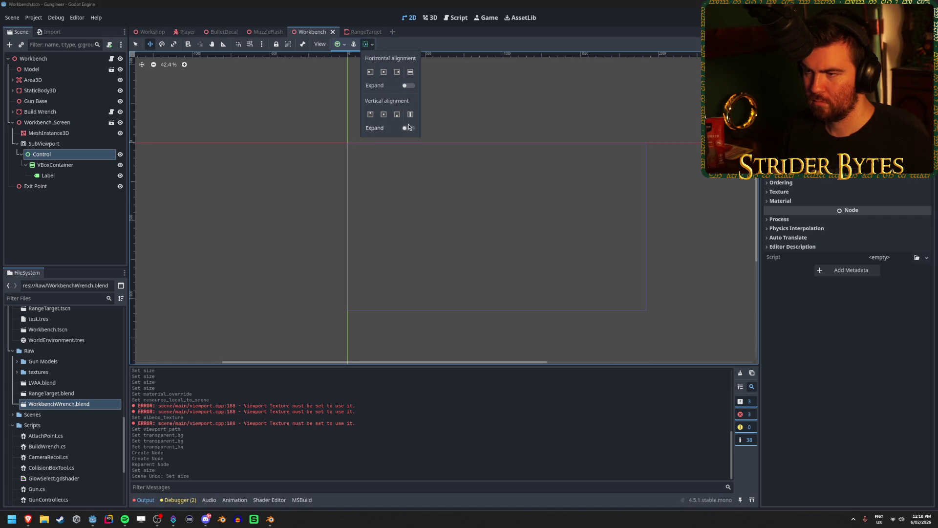
pyautogui.click(341, 45)
pyautogui.click(345, 46)
pyautogui.click(382, 112)
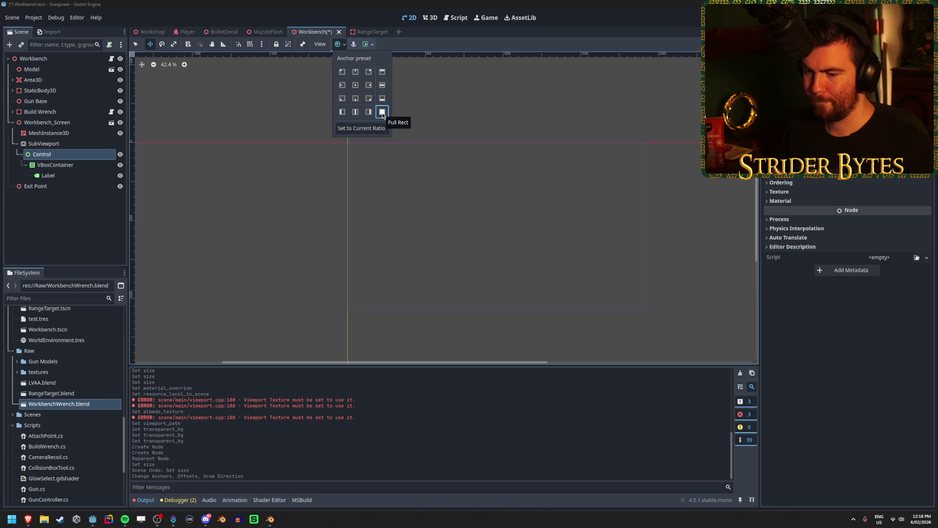
# - Commit the Label's text, check the UI nodes, and save the Workbench scene
pyautogui.click(48, 176)
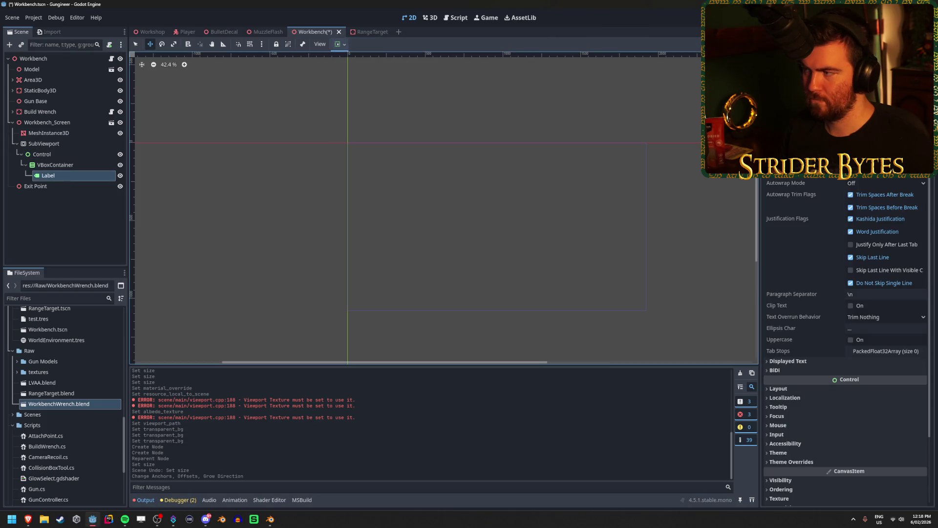
pyautogui.press('capslock')
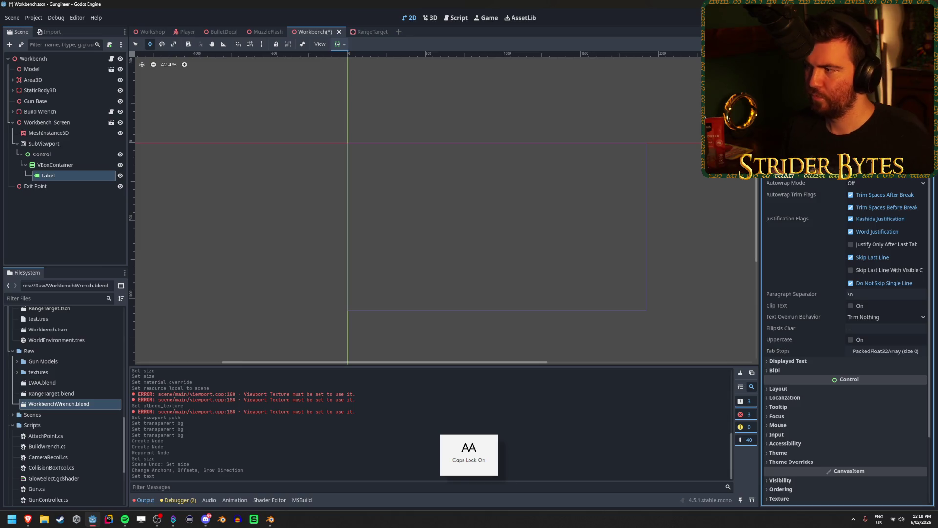
pyautogui.click(75, 166)
pyautogui.click(67, 155)
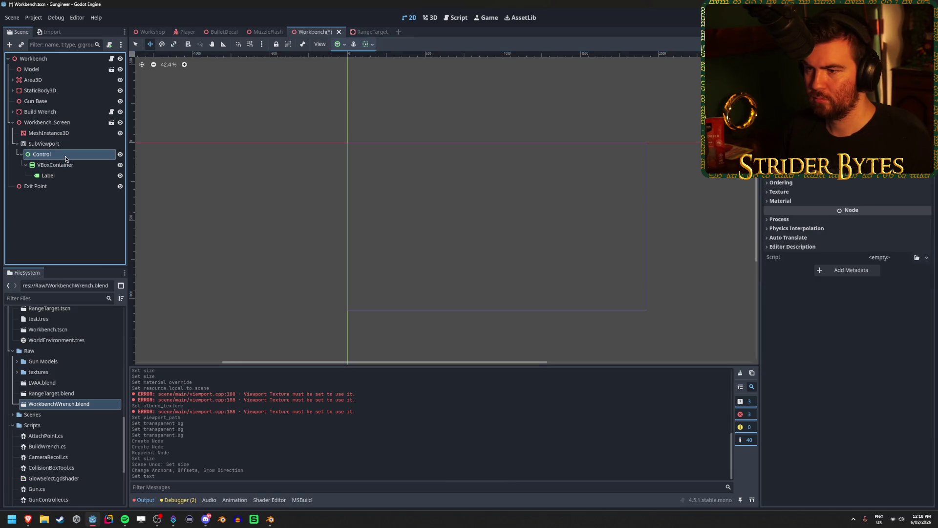
pyautogui.click(415, 189)
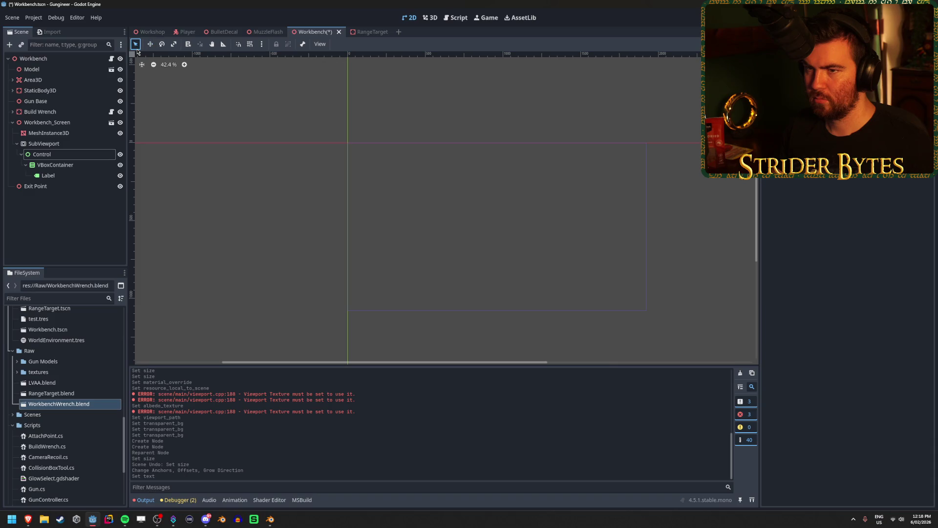
pyautogui.moveTo(327, 110); pyautogui.dragTo(485, 238)
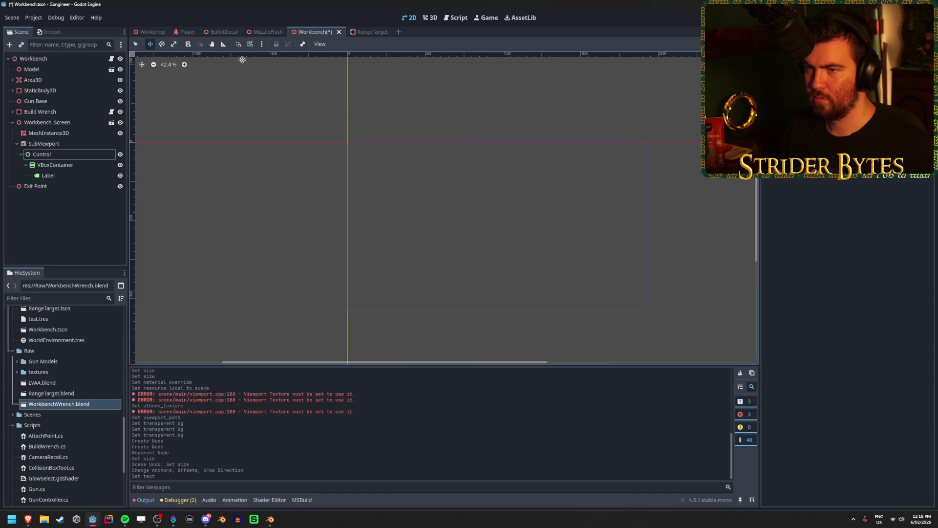
pyautogui.click(96, 154)
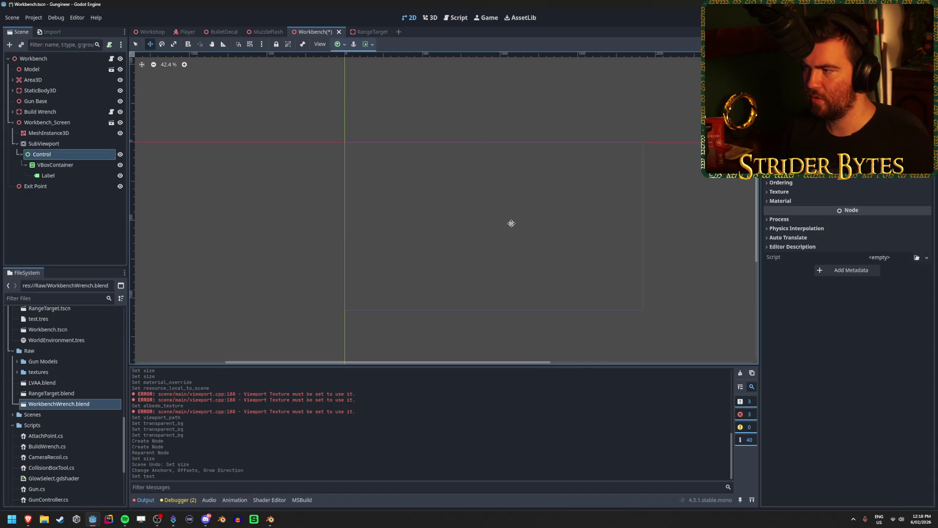
pyautogui.click(88, 165)
pyautogui.hotkey('ctrl', 's')
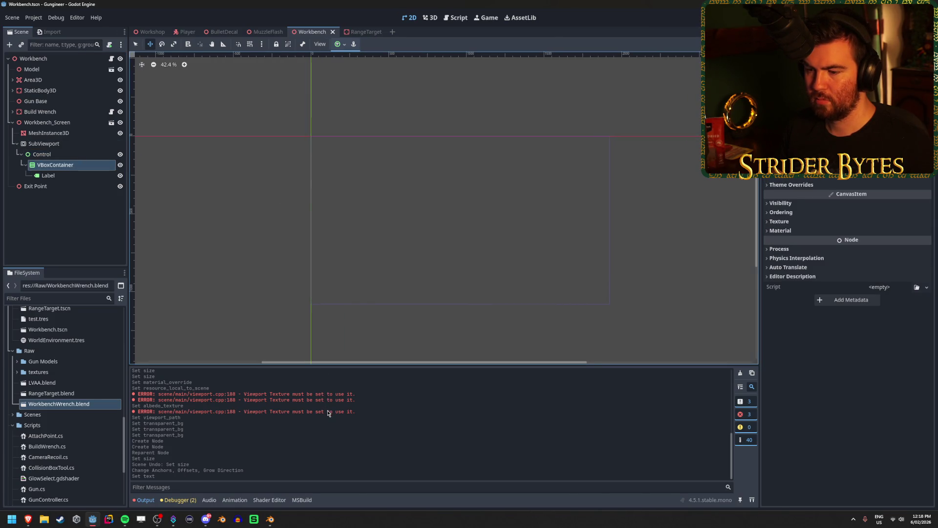
# - Clear the output log and briefly replay the tutorial's SubViewport part
pyautogui.click(741, 374)
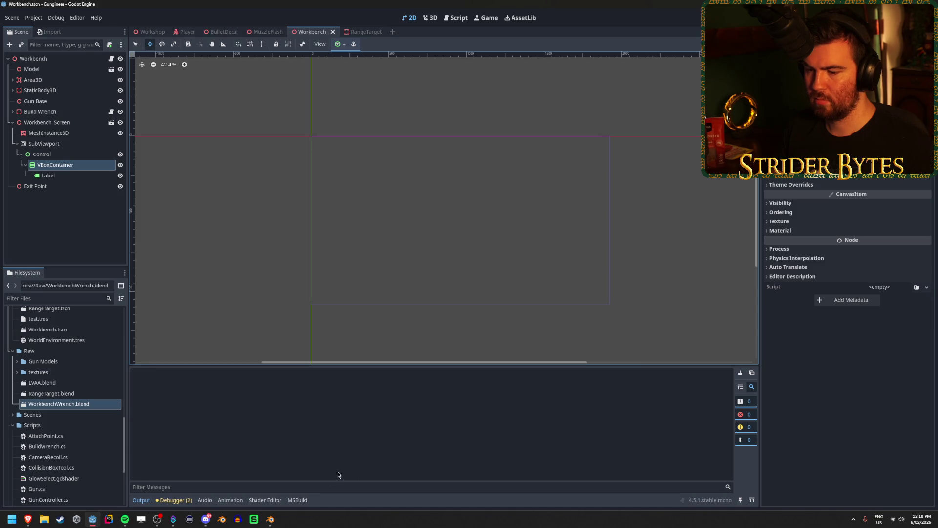
pyautogui.moveTo(28, 519)
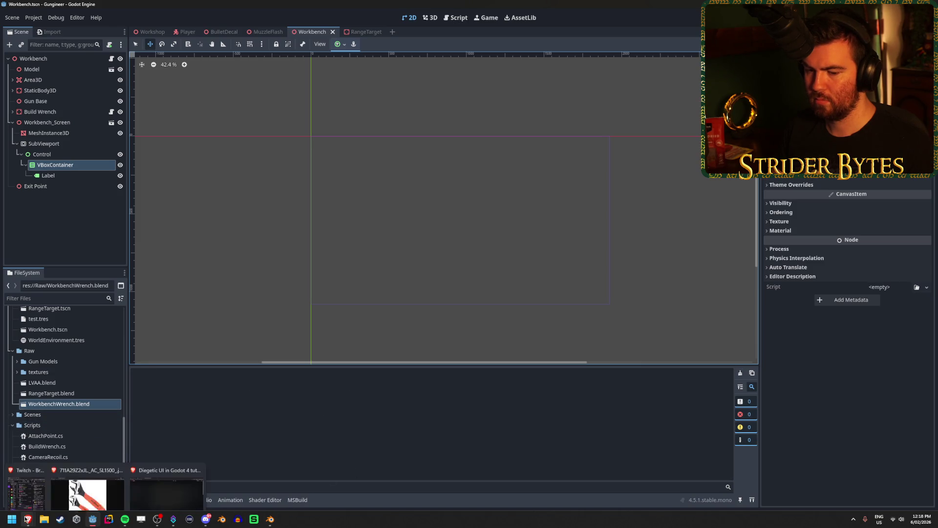
pyautogui.click(164, 472)
pyautogui.press('space')
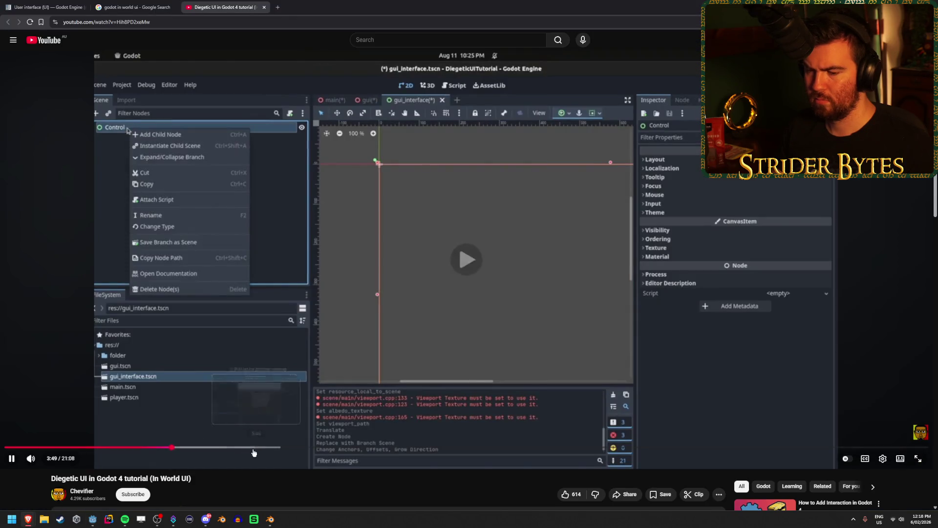
pyautogui.click(144, 452)
pyautogui.press('space')
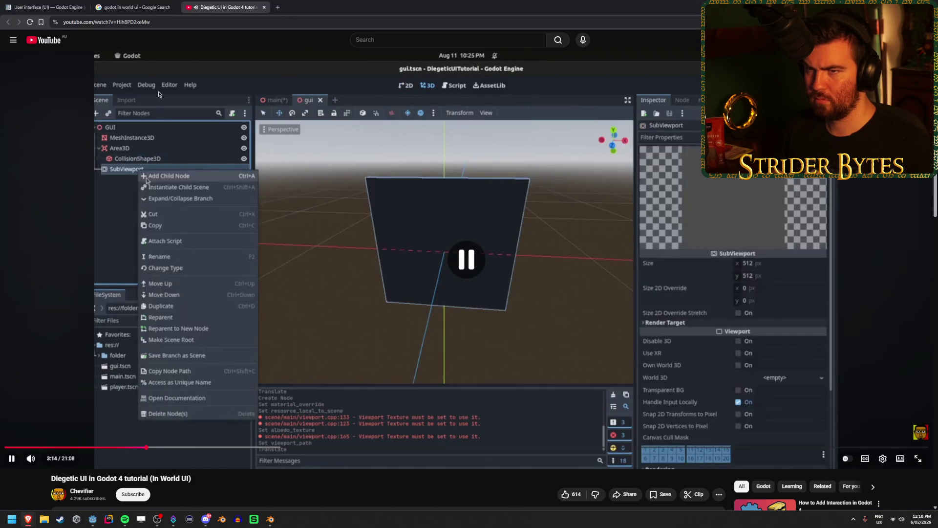
pyautogui.hotkey('alt', 'Tab')
pyautogui.click(63, 145)
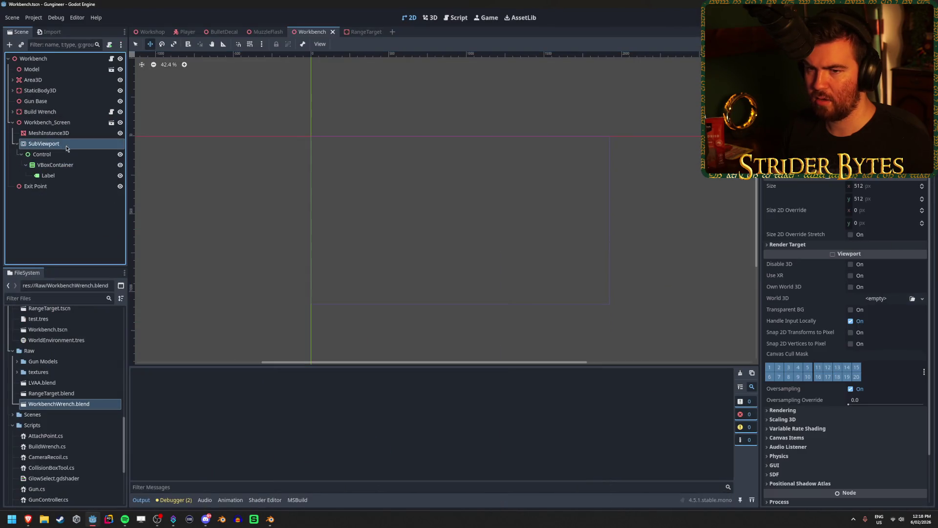
# - Reparent SubViewport directly under Workbench and save the scene
pyautogui.moveTo(63, 145); pyautogui.dragTo(31, 184)
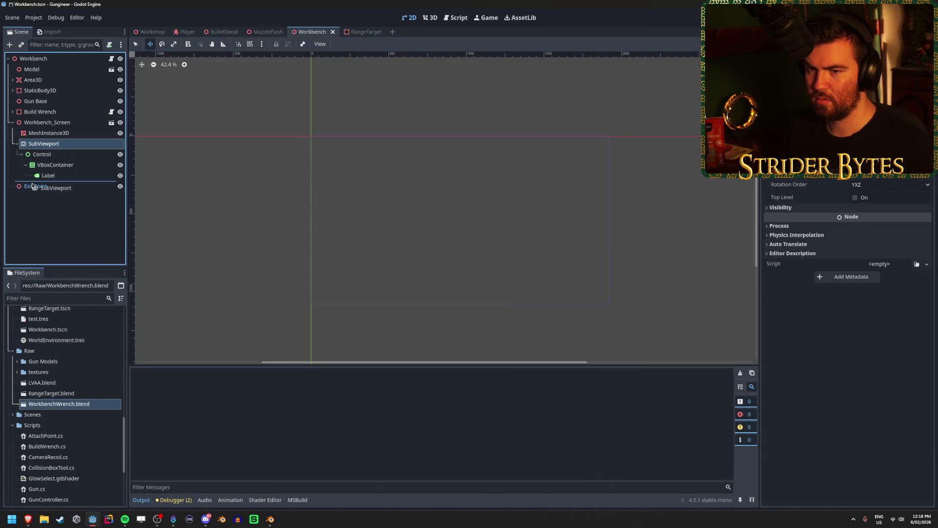
pyautogui.click(51, 154)
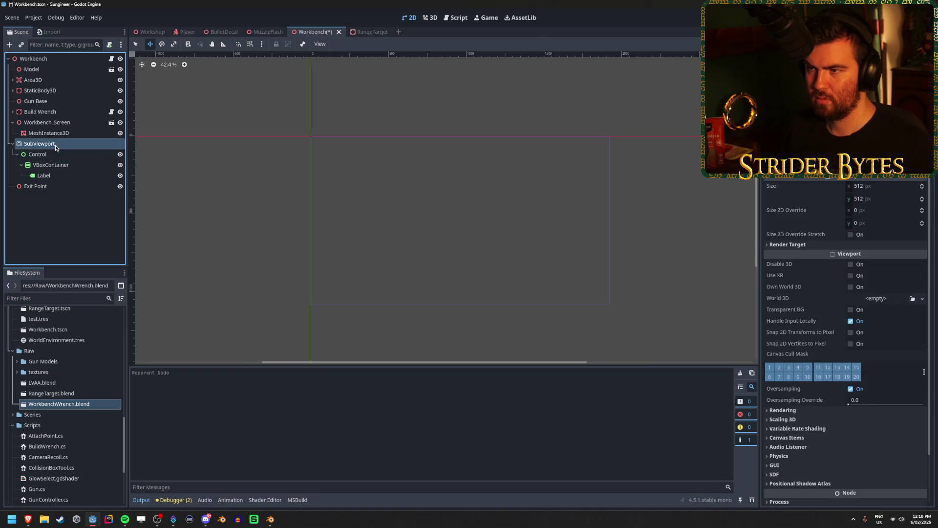
pyautogui.hotkey('ctrl', 's')
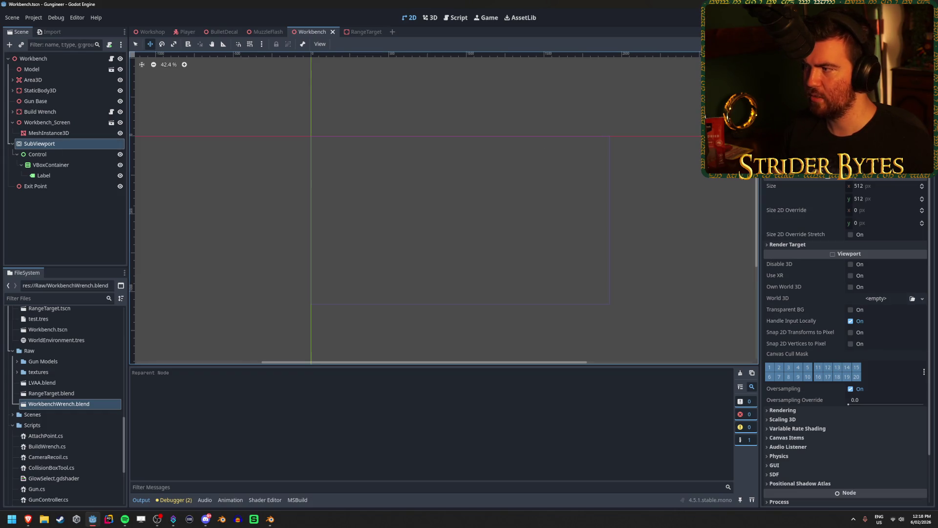
pyautogui.click(58, 155)
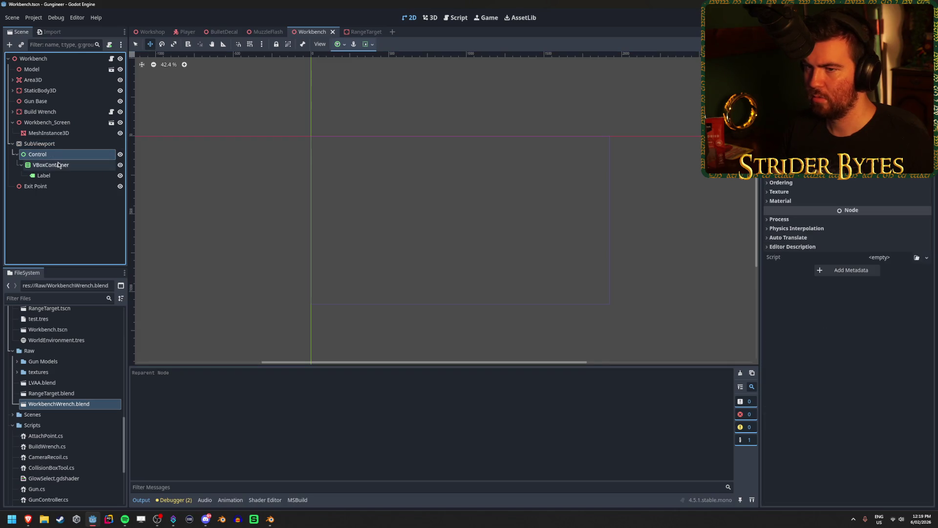
pyautogui.click(71, 166)
pyautogui.scroll(-10, 292, 125)
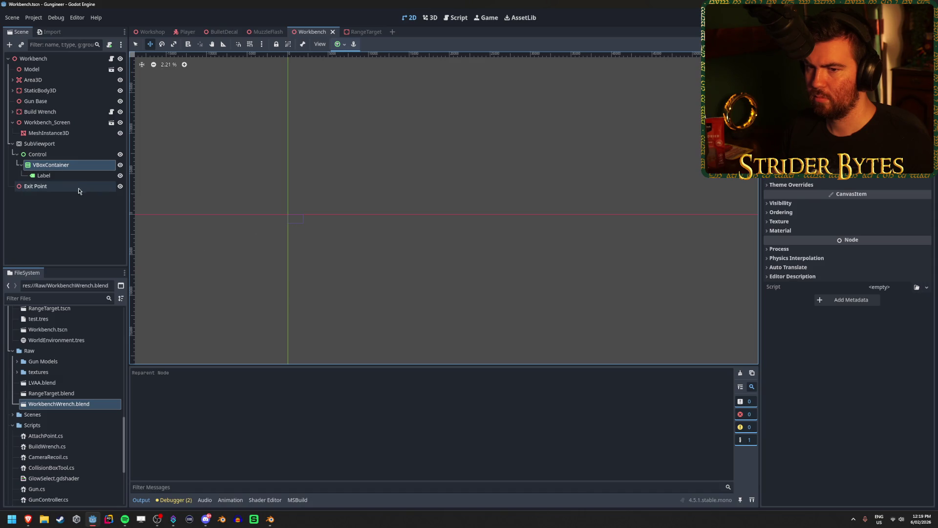
pyautogui.click(73, 175)
pyautogui.scroll(10, 295, 187)
pyautogui.scroll(3, 398, 106)
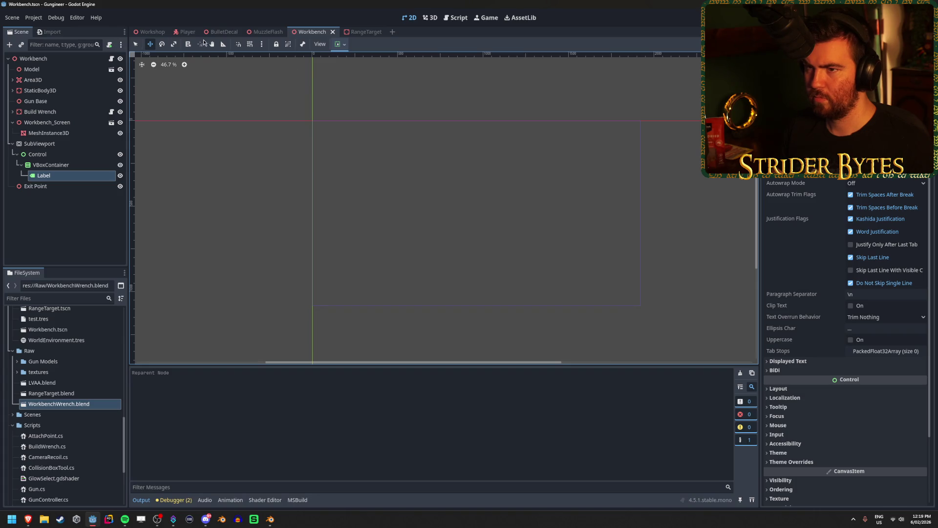
# - Verify in 3D that the workbench screen shows TEST, then review the UI nodes in 2D
pyautogui.click(66, 59)
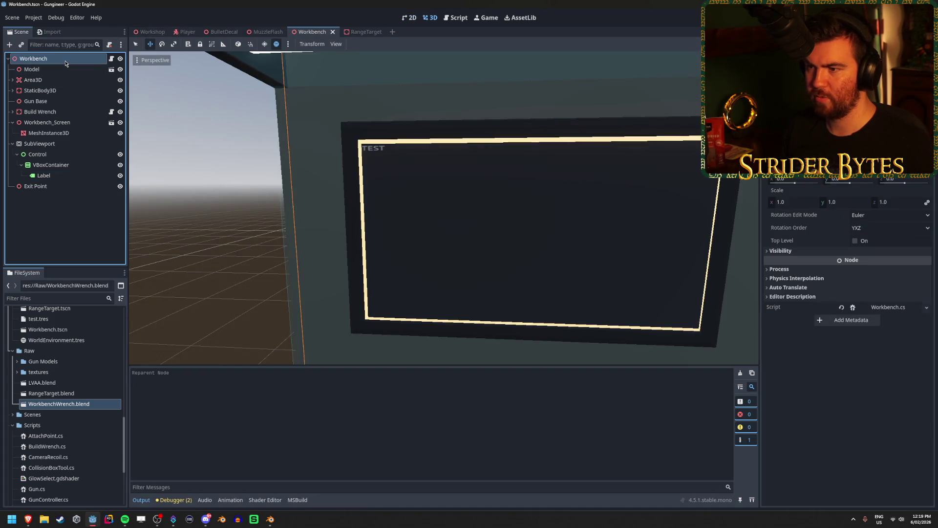
pyautogui.moveTo(412, 184); pyautogui.dragTo(382, 186, button='middle')
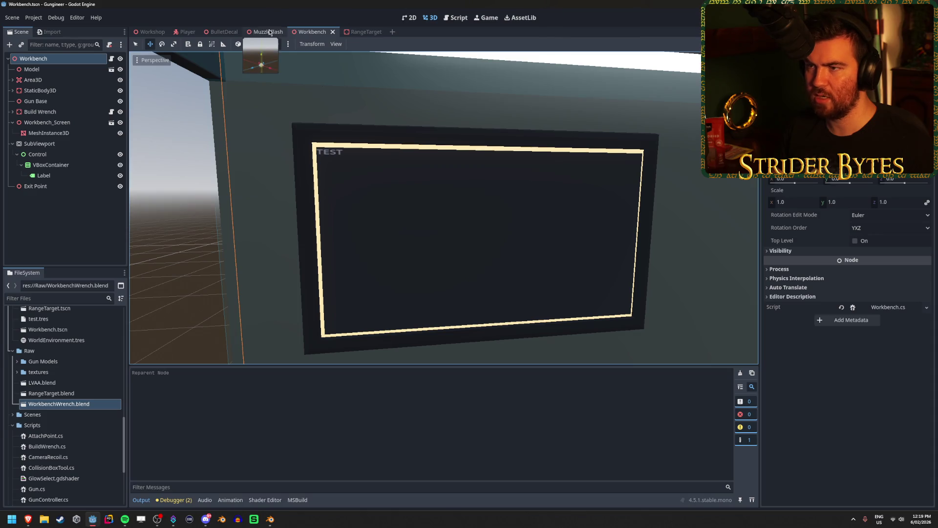
pyautogui.click(81, 175)
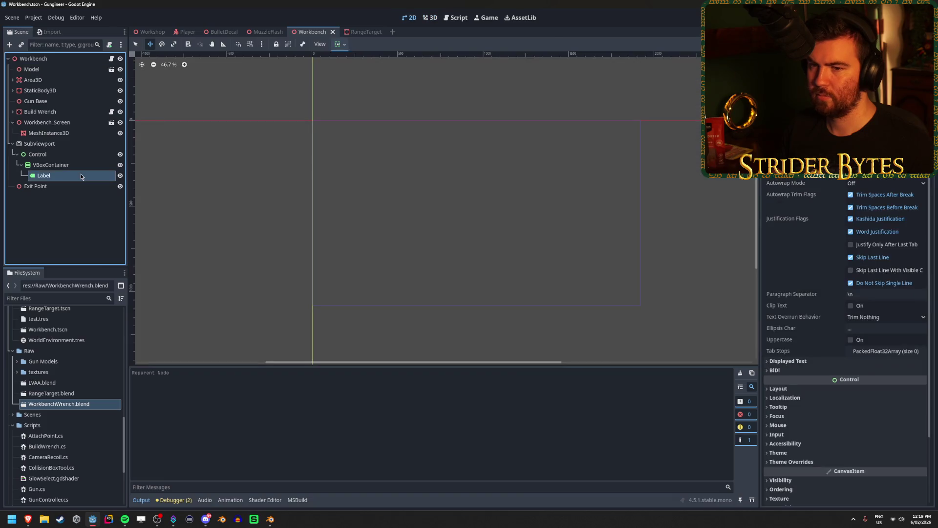
pyautogui.click(80, 153)
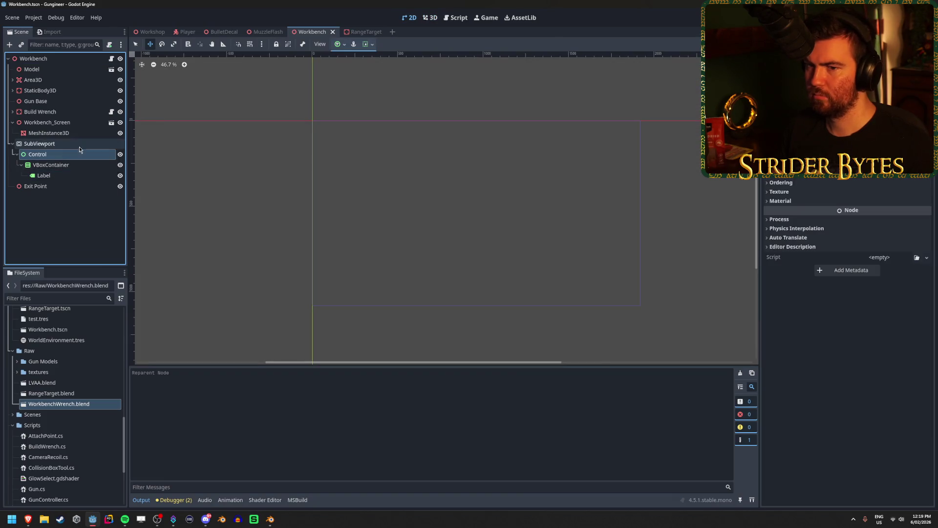
pyautogui.click(80, 145)
pyautogui.click(74, 166)
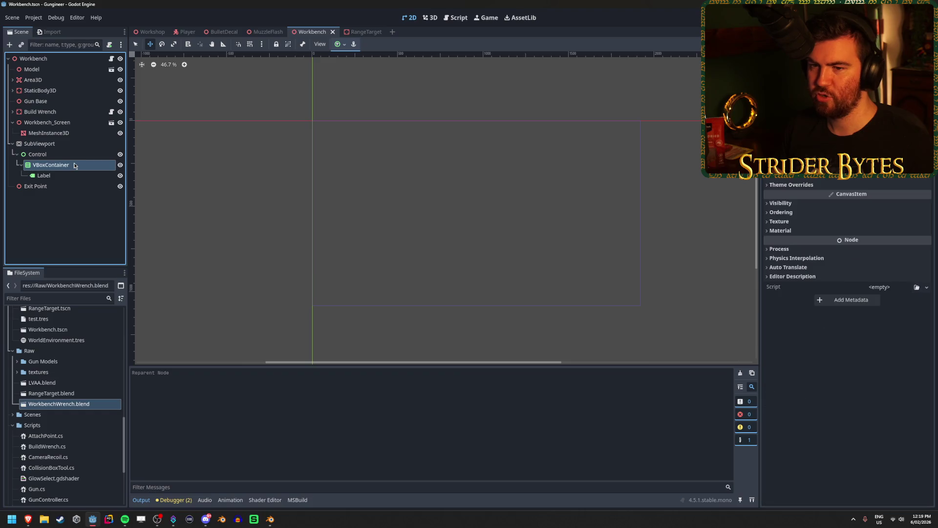
pyautogui.click(77, 154)
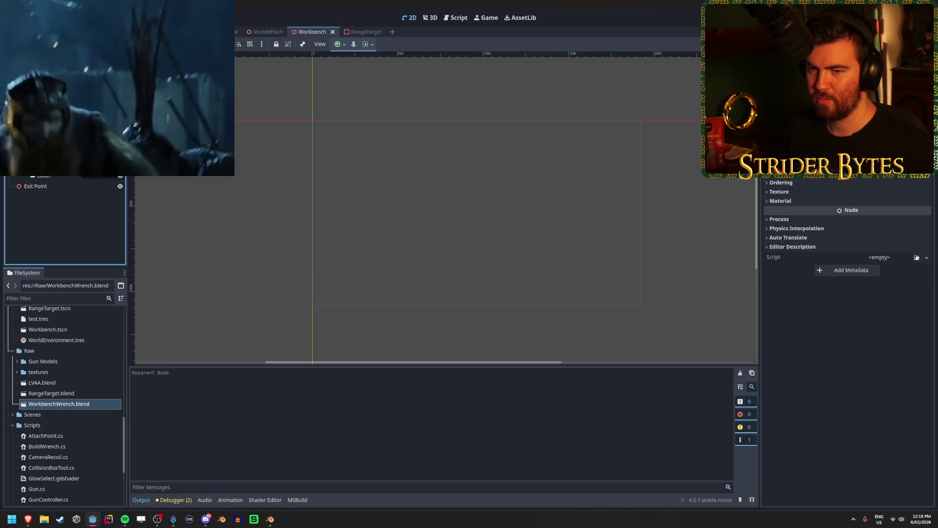
pyautogui.click(79, 146)
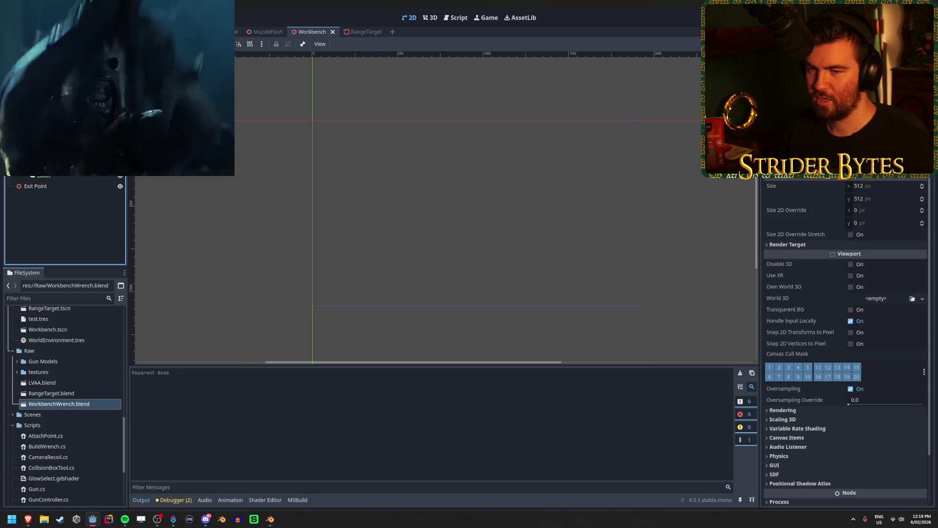
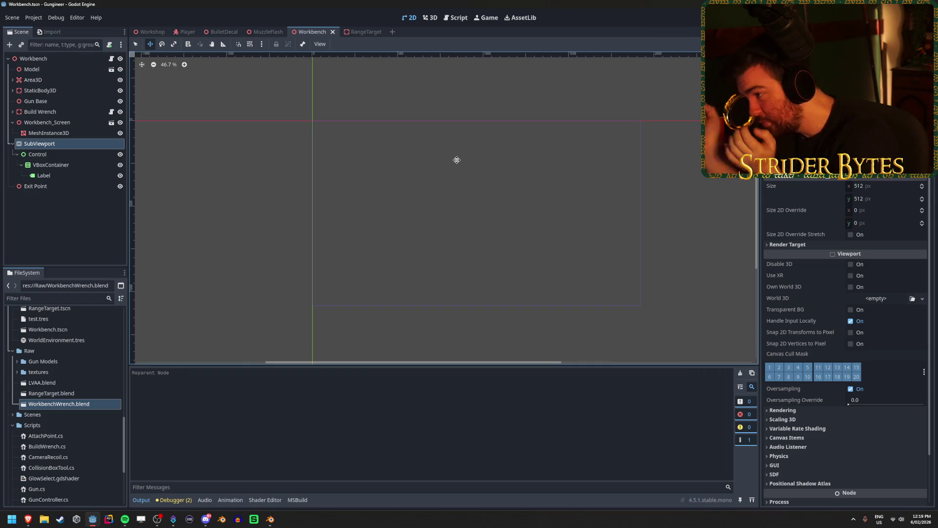
# - Set the SubViewport's Size to 1920 x 1080 in the Inspector
pyautogui.click(889, 183)
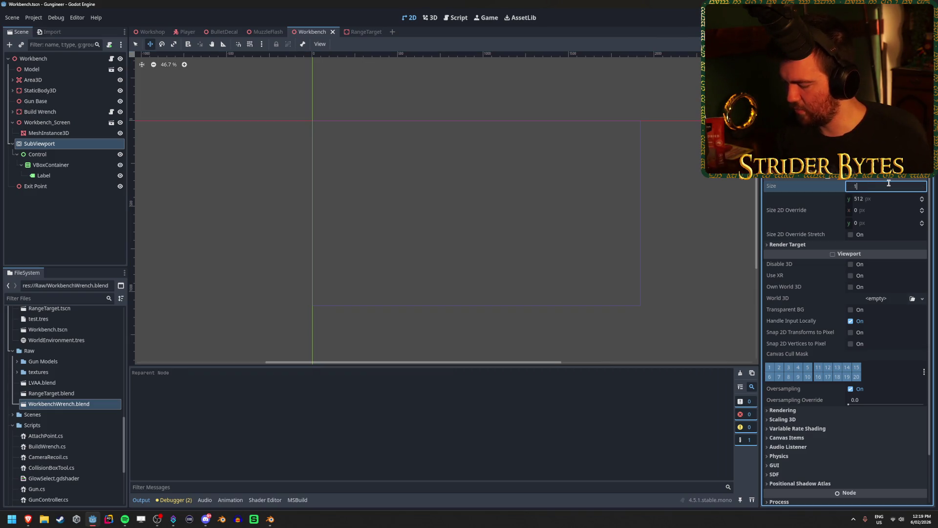
pyautogui.write('920')
pyautogui.press('Tab')
pyautogui.write('10')
pyautogui.press('Return')
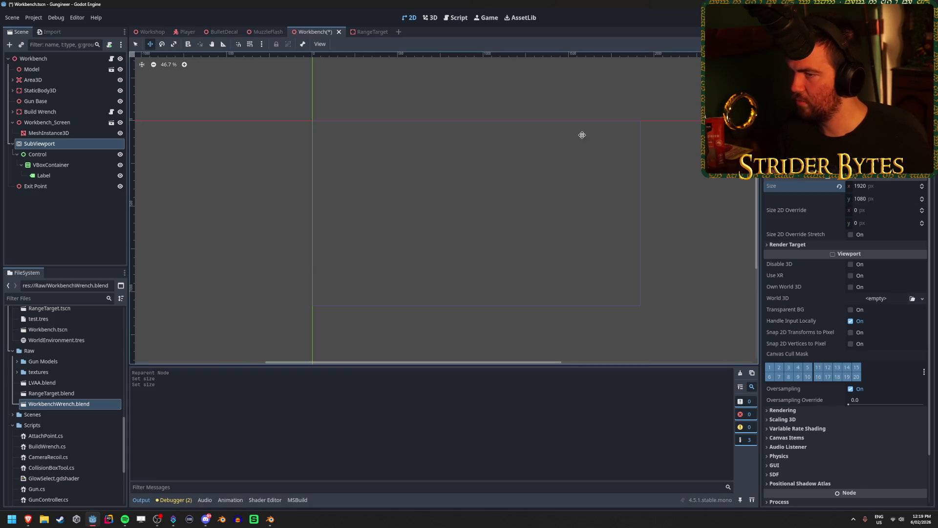
# - Check the workbench in 3D, then click through Control, VBoxContainer and Label, ending on SubViewport
pyautogui.click(33, 58)
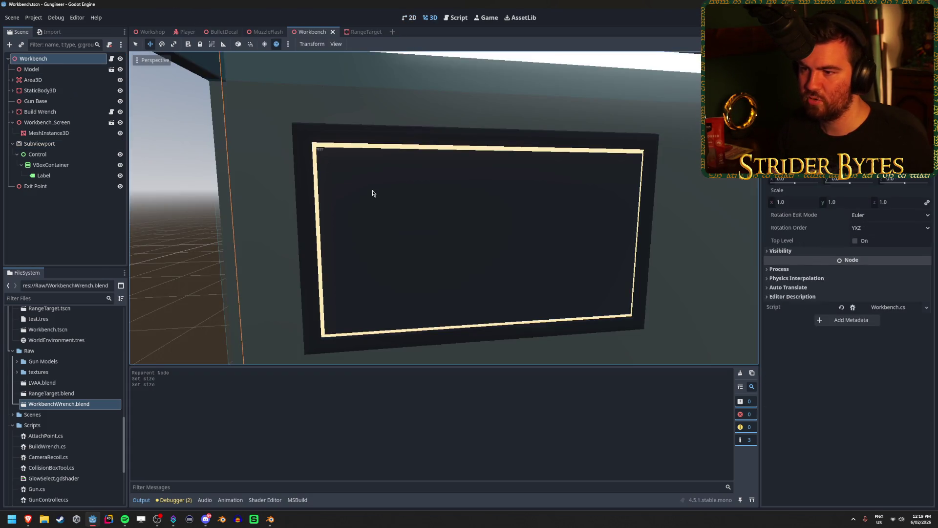
pyautogui.scroll(5, 373, 192)
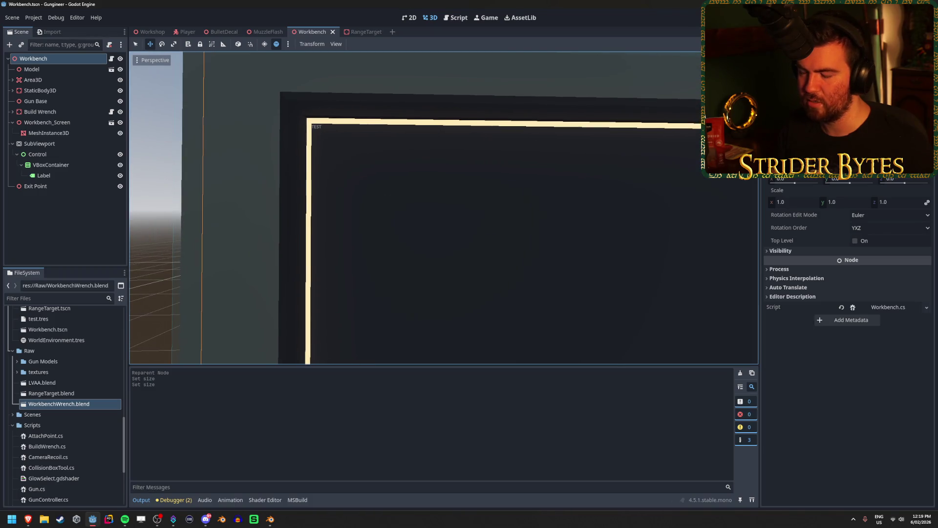
pyautogui.scroll(-5, 444, 208)
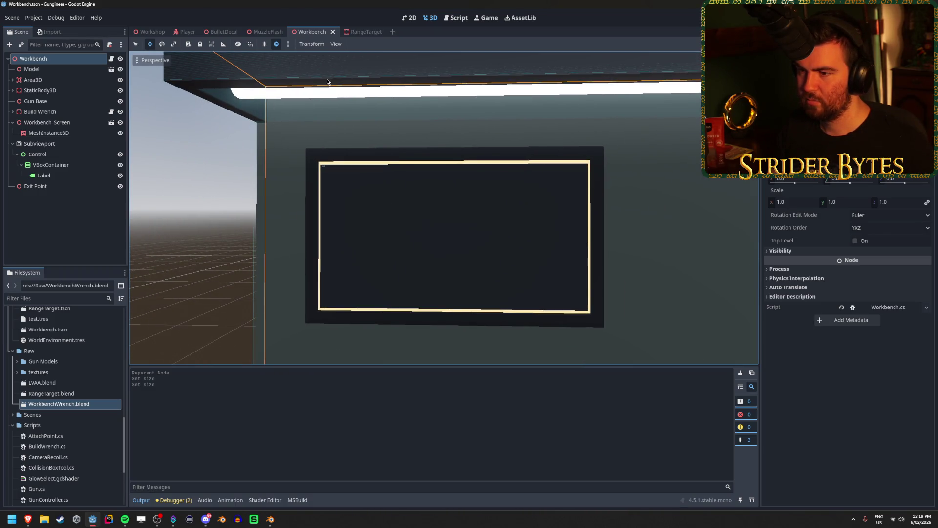
pyautogui.click(54, 163)
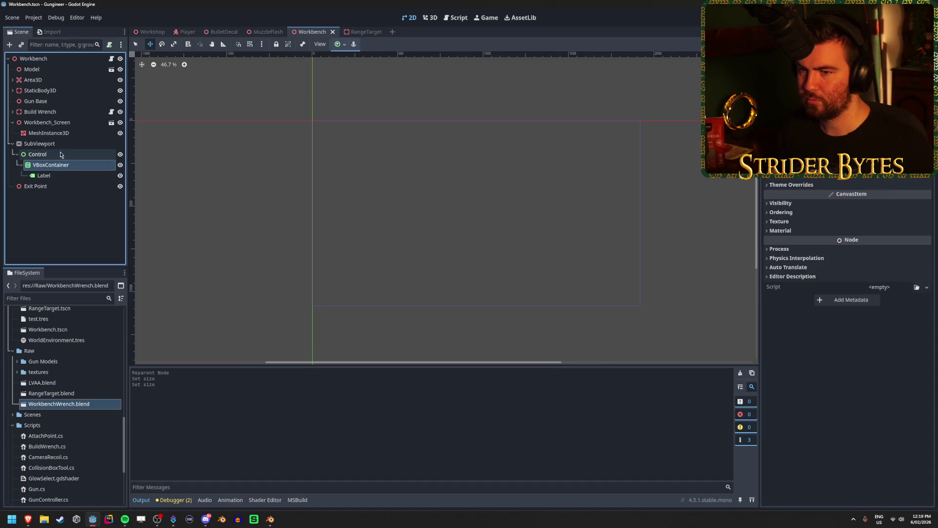
pyautogui.click(60, 155)
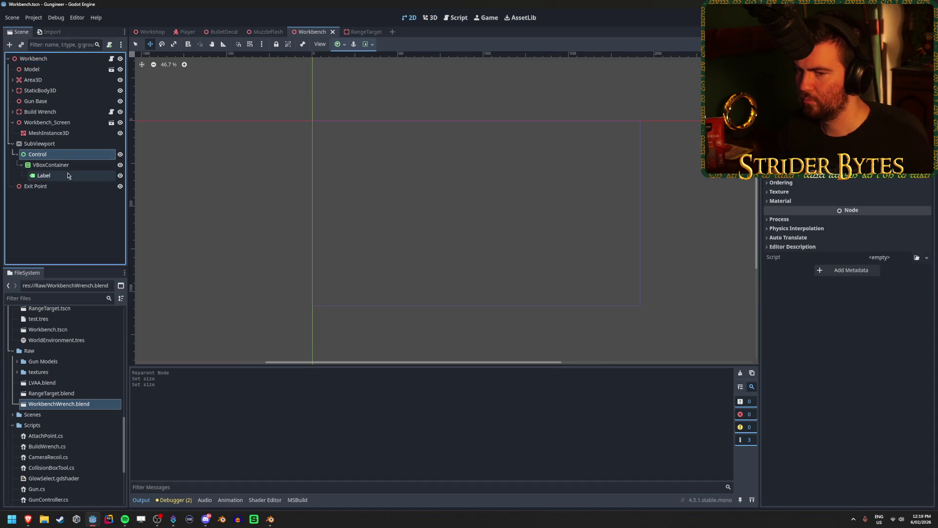
pyautogui.click(67, 174)
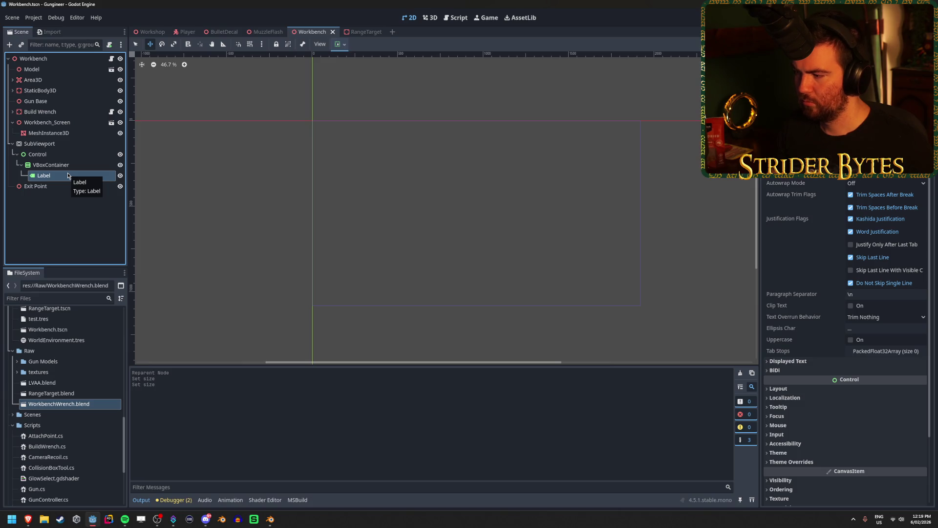
pyautogui.click(312, 127)
pyautogui.click(43, 176)
pyautogui.scroll(-2, 421, 222)
pyautogui.scroll(1, 409, 192)
pyautogui.hscroll(3, 528, 134)
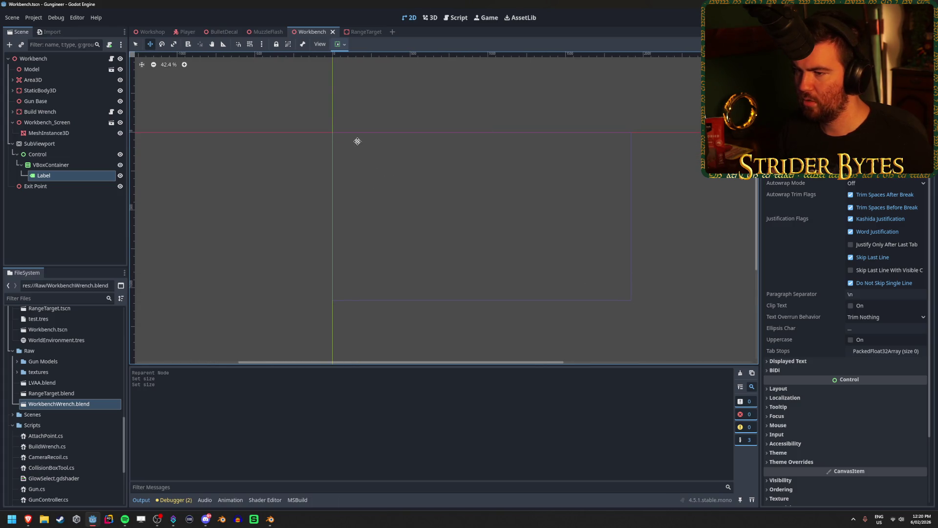
pyautogui.click(37, 154)
pyautogui.click(40, 144)
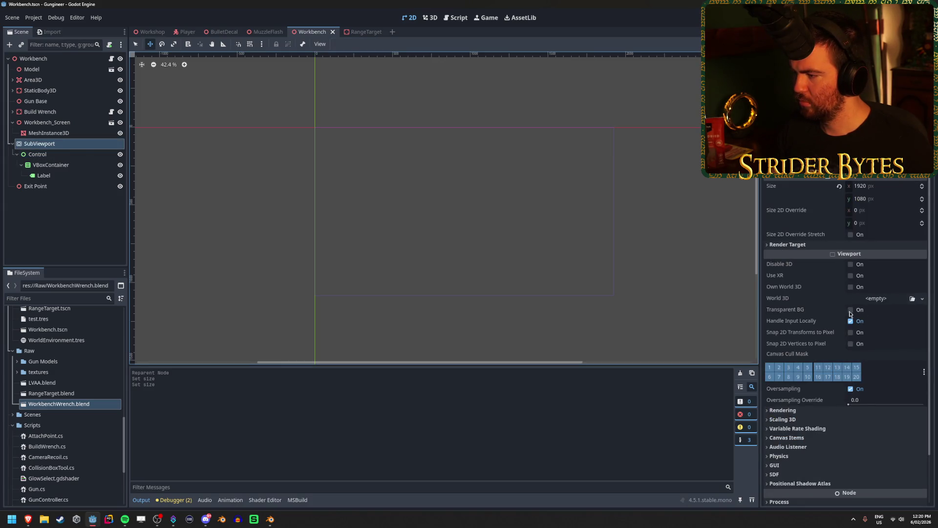
# - Enable Transparent BG on the SubViewport and set the screen mesh material's Transparency to Alpha
pyautogui.click(850, 311)
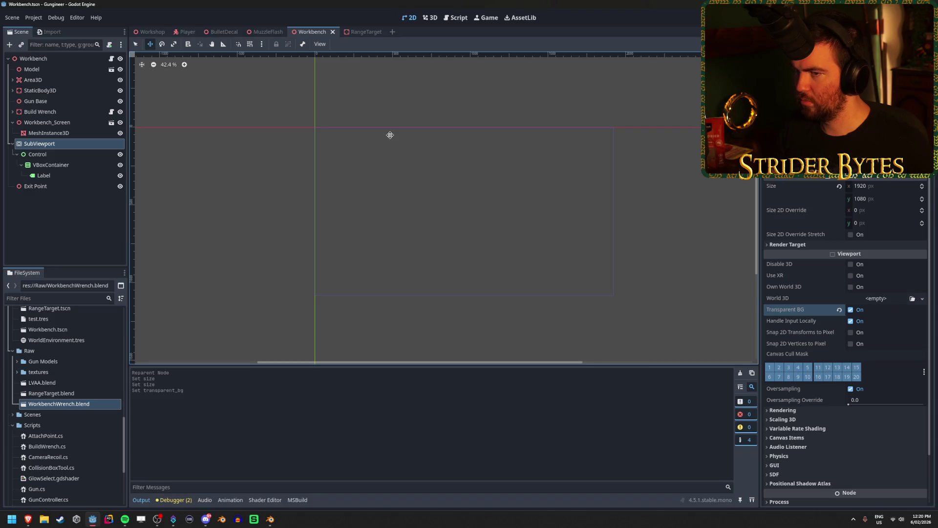
pyautogui.click(61, 58)
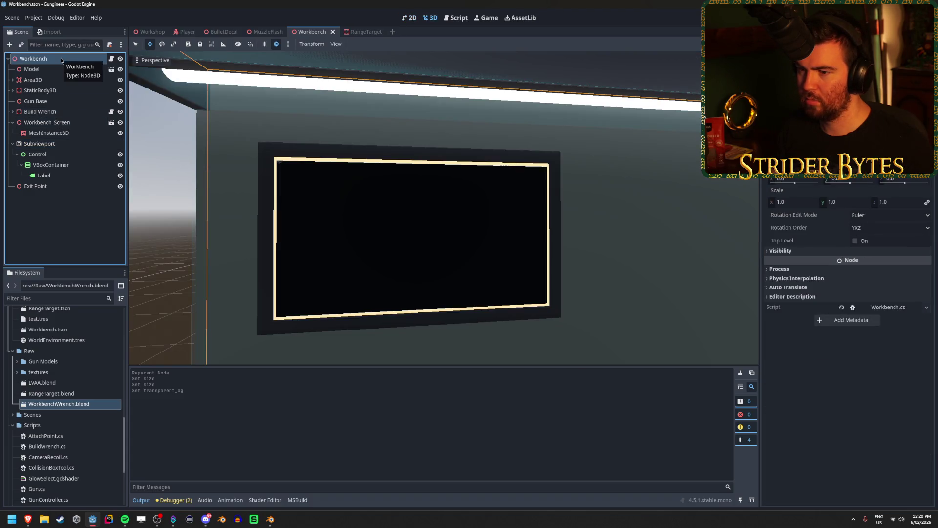
pyautogui.click(48, 133)
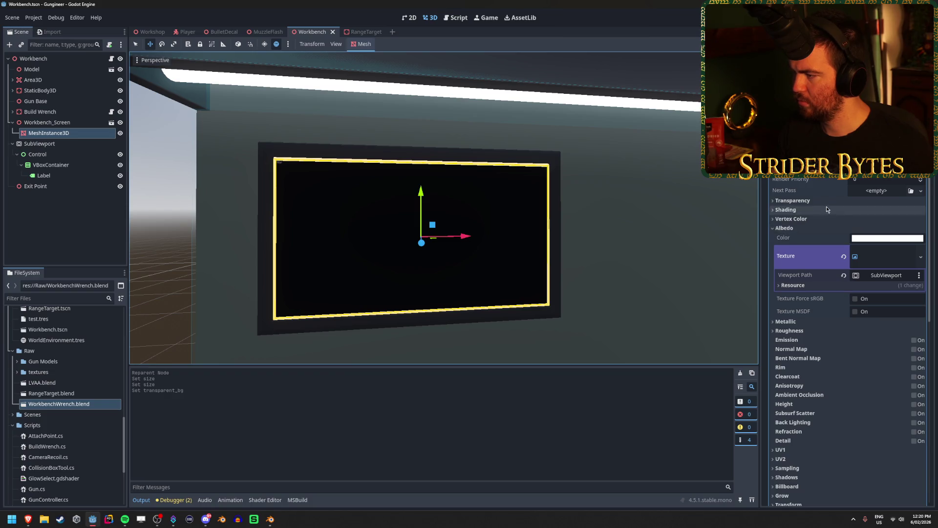
pyautogui.click(792, 200)
pyautogui.click(887, 213)
pyautogui.click(891, 233)
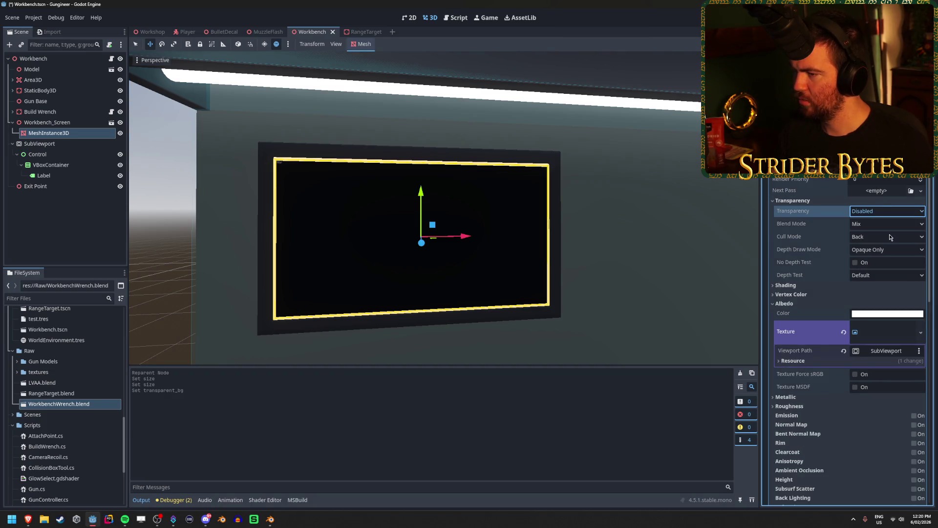
# - Orbit around the workbench screen to inspect it, undoing an accidental mesh move
pyautogui.moveTo(537, 178); pyautogui.dragTo(636, 181, button='middle')
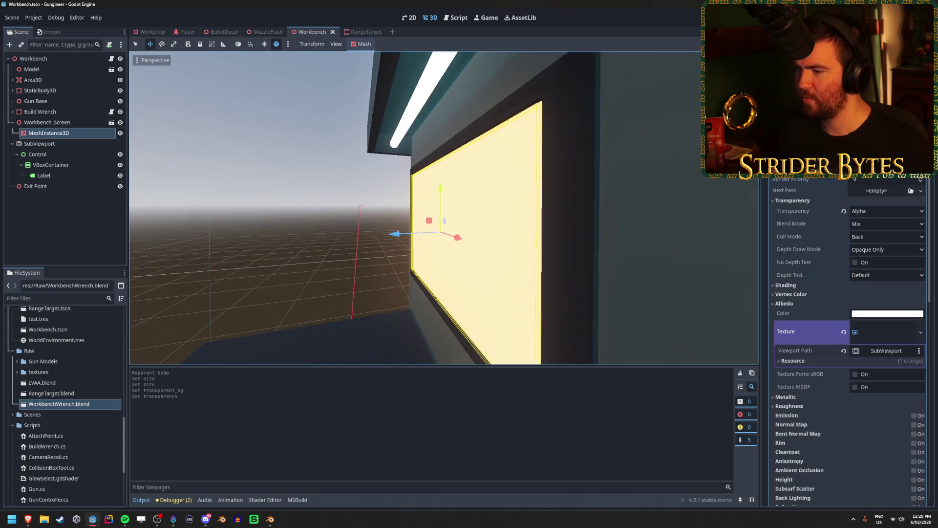
pyautogui.moveTo(391, 238)
pyautogui.mouseDown()
pyautogui.moveTo(342, 248)
pyautogui.moveTo(311, 239)
pyautogui.moveTo(366, 248)
pyautogui.mouseUp()
pyautogui.hotkey('ctrl', 'z')
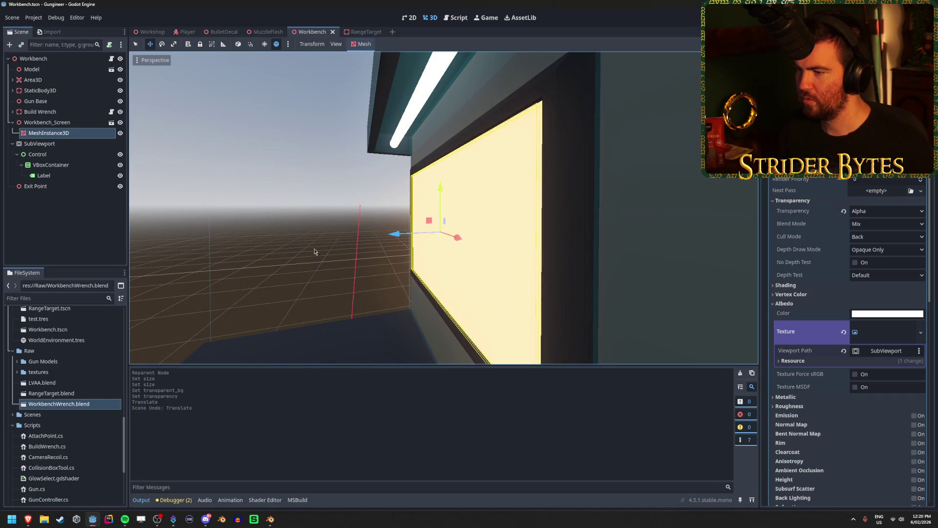
pyautogui.moveTo(315, 252); pyautogui.dragTo(372, 251, button='middle')
pyautogui.scroll(-5, 443, 208)
pyautogui.scroll(3, 444, 207)
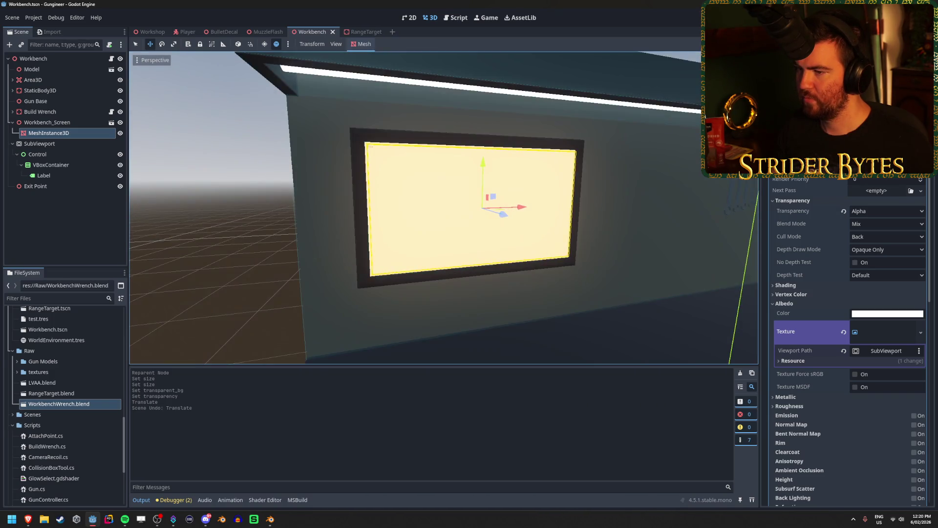
pyautogui.scroll(4, 443, 208)
pyautogui.scroll(-6, 443, 207)
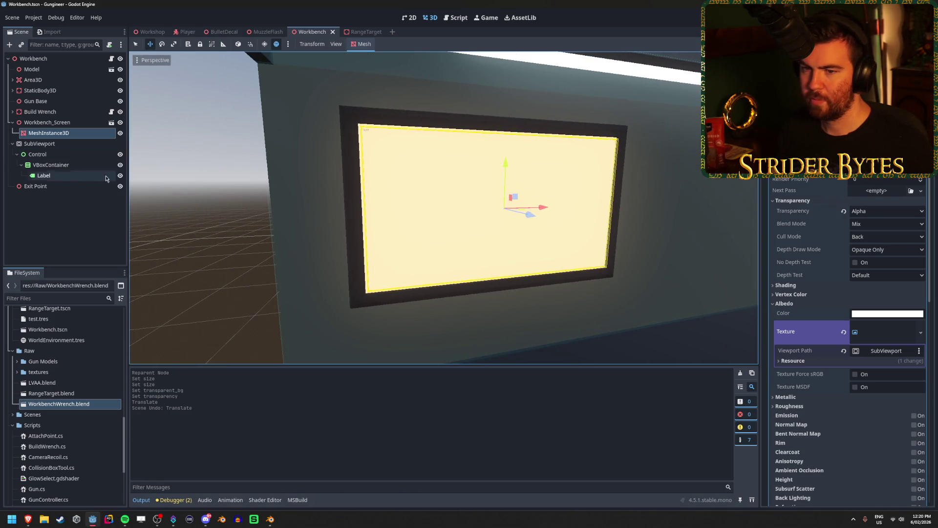
# - Select the Label and review its container alignment and 2D view display options
pyautogui.click(75, 176)
pyautogui.click(81, 166)
pyautogui.click(78, 176)
pyautogui.click(341, 44)
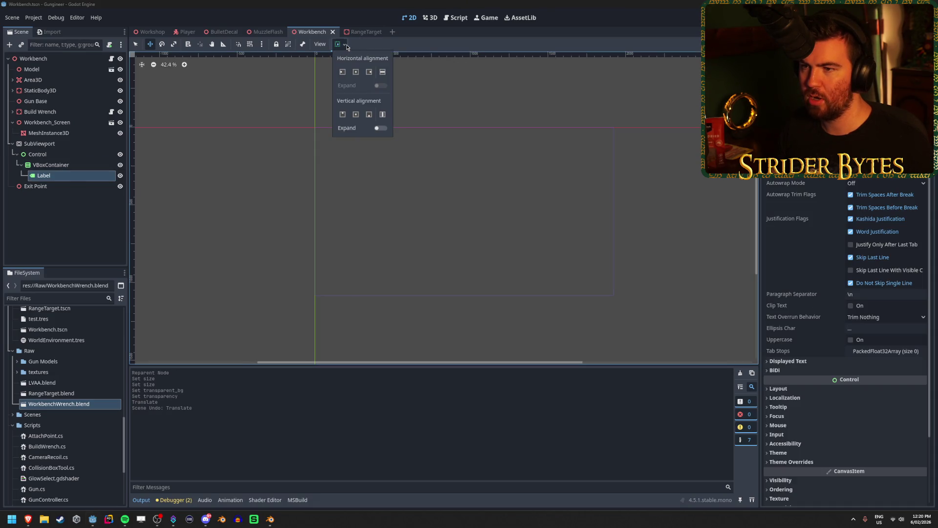
pyautogui.click(347, 47)
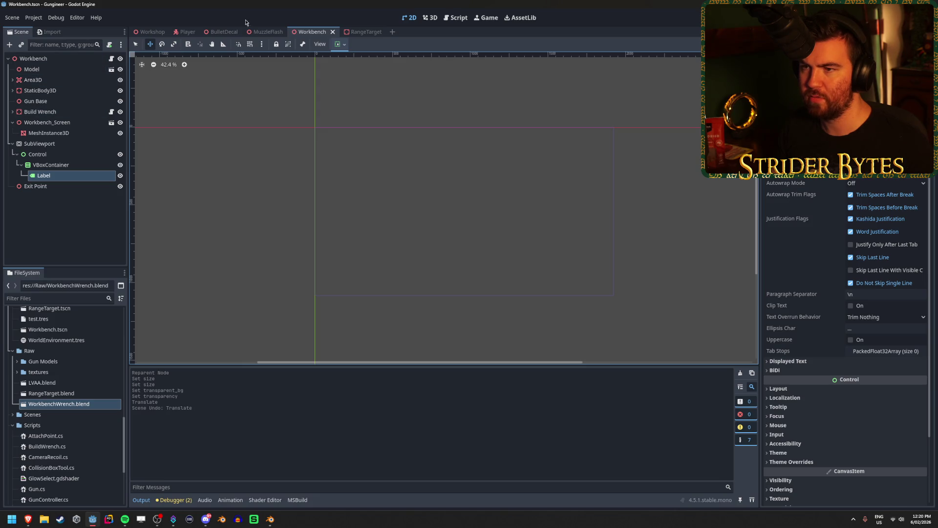
pyautogui.click(320, 44)
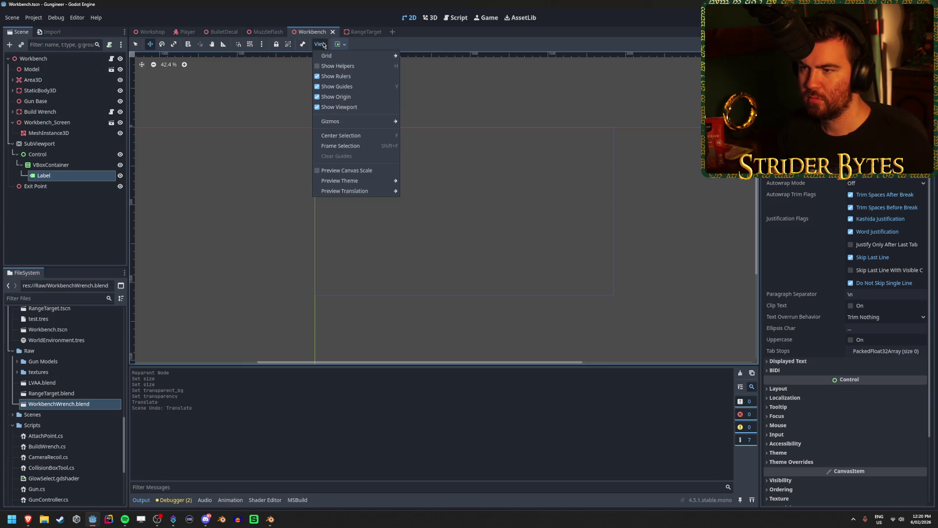
pyautogui.moveTo(346, 125)
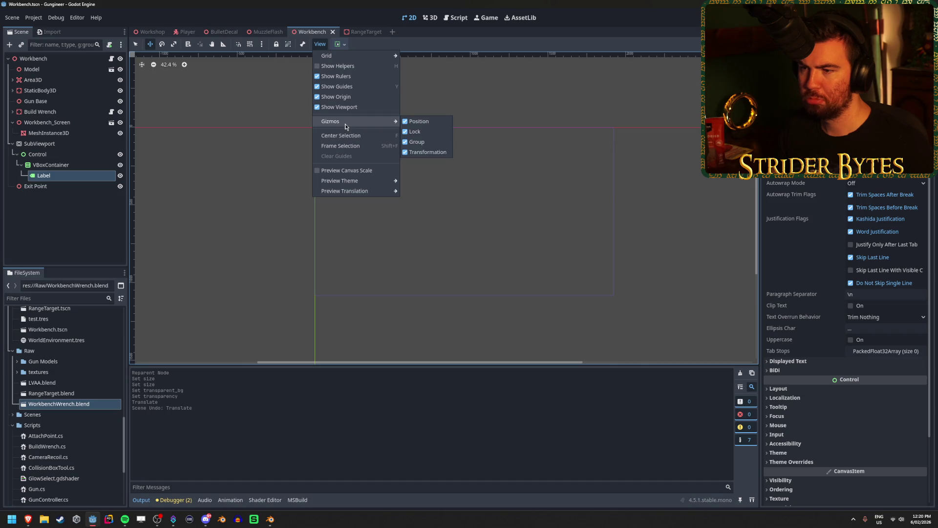
pyautogui.click(142, 64)
pyautogui.click(142, 65)
# - Zoom the 2D canvas and briefly expand the Label's Displayed Text properties
pyautogui.scroll(7, 455, 210)
pyautogui.scroll(1, 380, 190)
pyautogui.scroll(-6, 381, 190)
pyautogui.scroll(3, 380, 190)
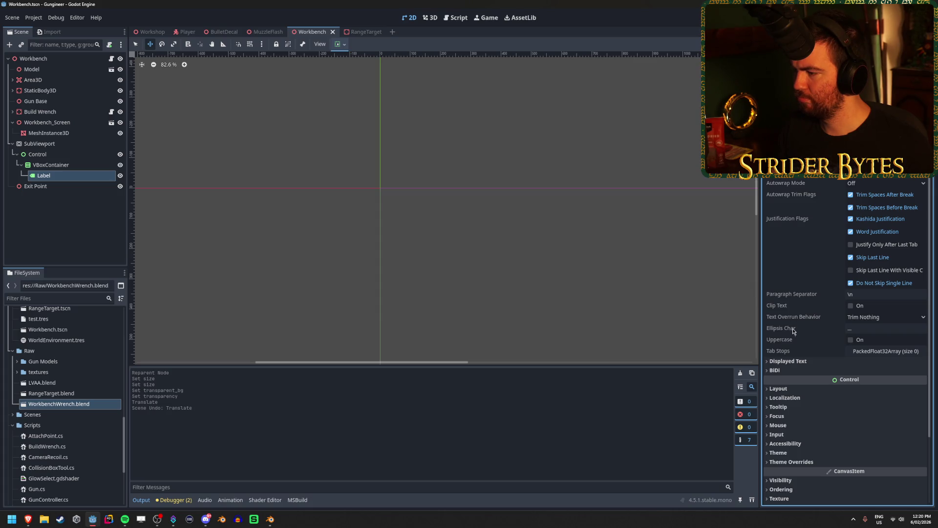
pyautogui.click(797, 361)
pyautogui.click(797, 362)
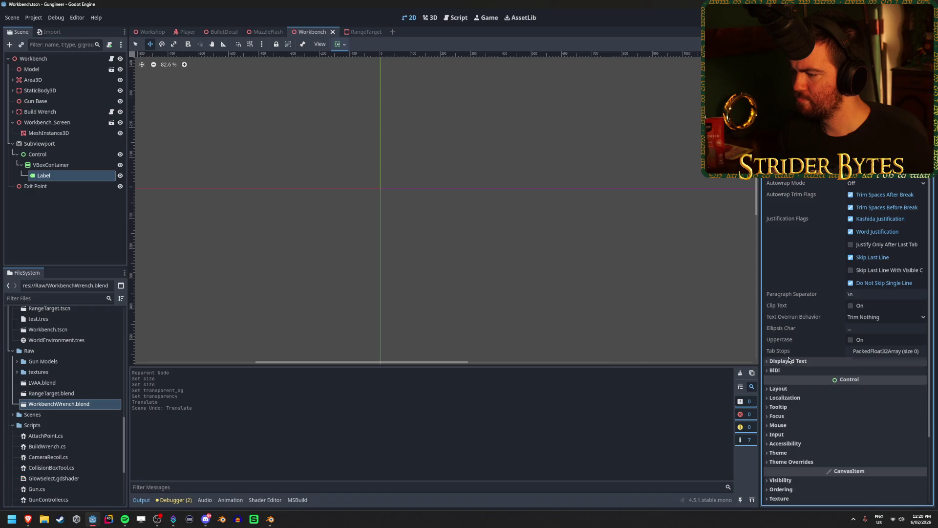
pyautogui.hscroll(3, 440, 201)
pyautogui.scroll(-2, 411, 191)
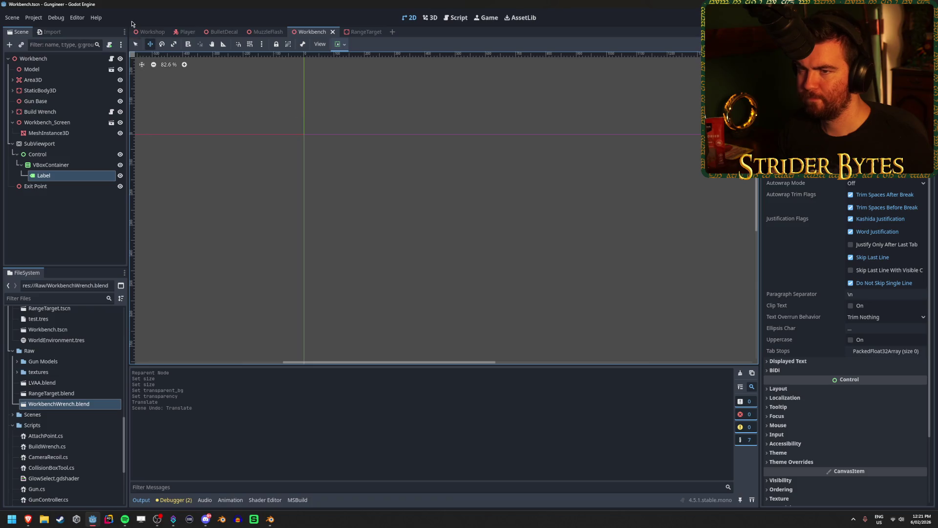
# - Frame Contract_Screen in the Workshop scene, orbit to the workbench front, then bring YouTube forward
pyautogui.click(148, 32)
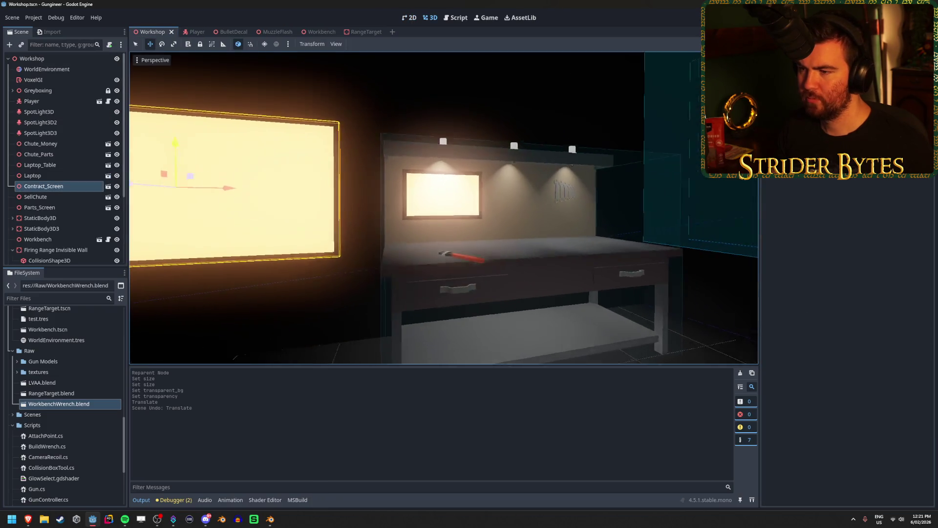
pyautogui.press('f')
pyautogui.moveTo(440, 205)
pyautogui.mouseDown(button='right')
pyautogui.moveTo(621, 210)
pyautogui.moveTo(505, 284)
pyautogui.mouseUp(button='right')
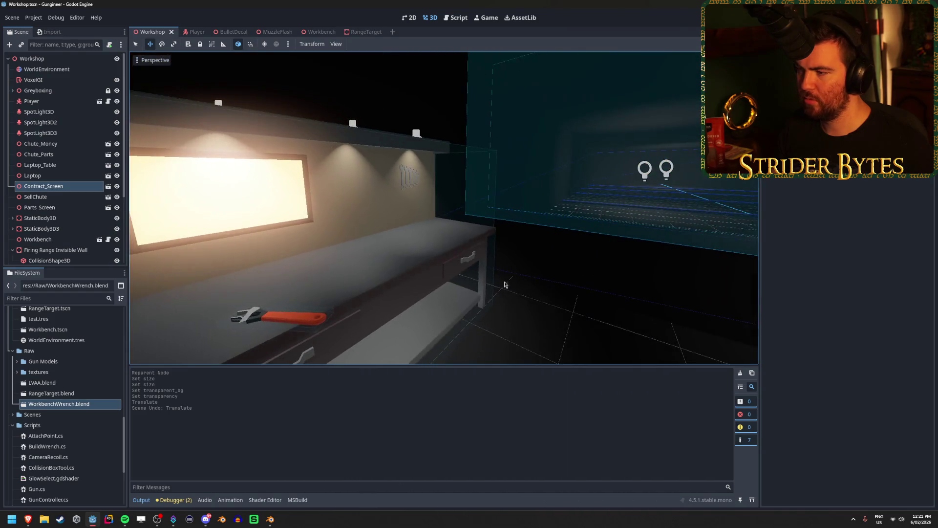
pyautogui.moveTo(609, 303); pyautogui.dragTo(279, 270, button='middle')
pyautogui.moveTo(26, 521)
pyautogui.click(166, 482)
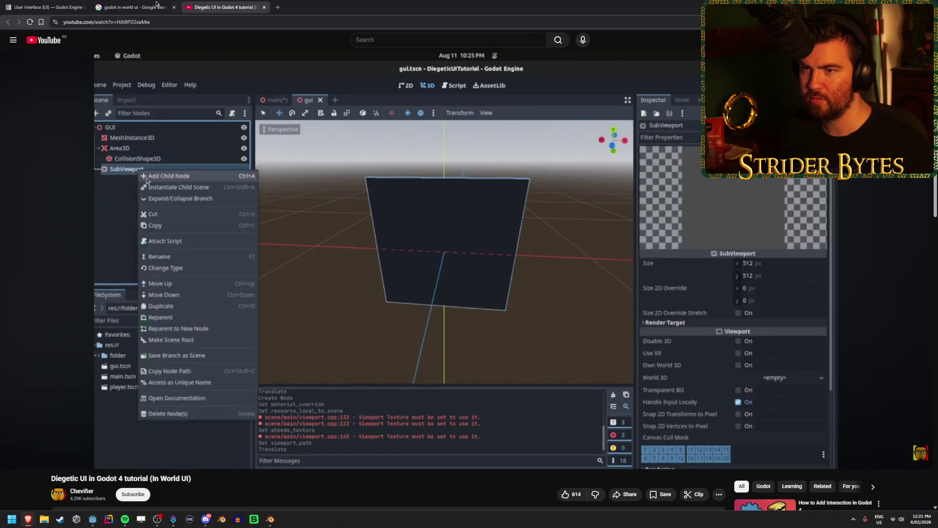
# - Search YouTube for 'GODOT UI', return to the Control Node masterclass and lower its volume
pyautogui.write('GODOT UI')
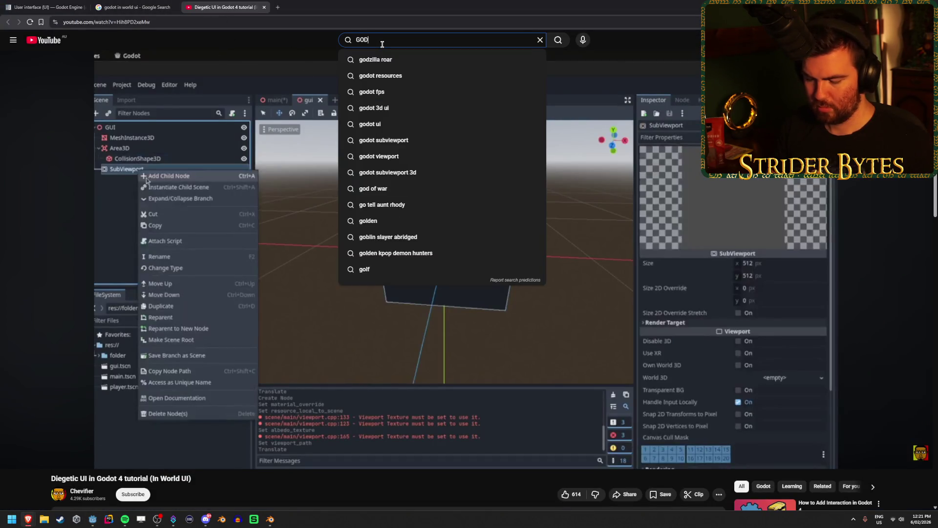
pyautogui.press('Return')
pyautogui.press('capslock')
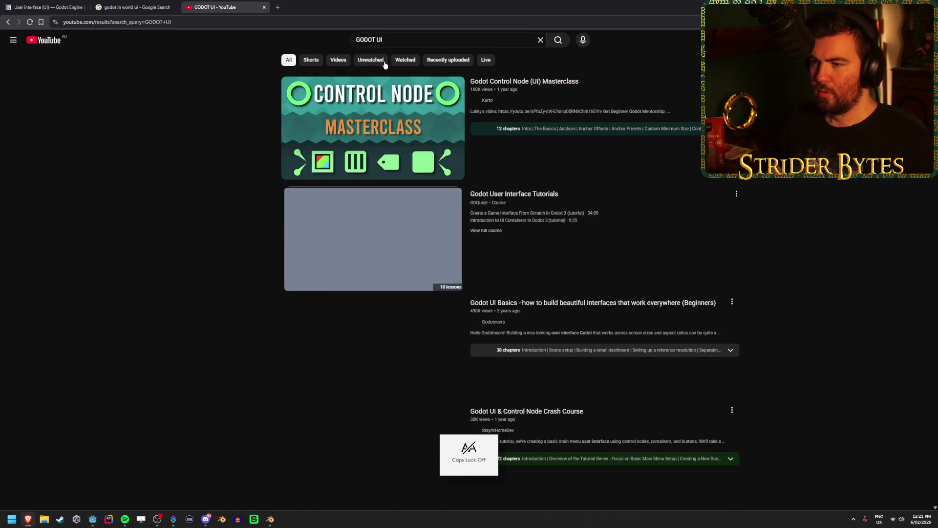
pyautogui.hotkey('alt', 'Left')
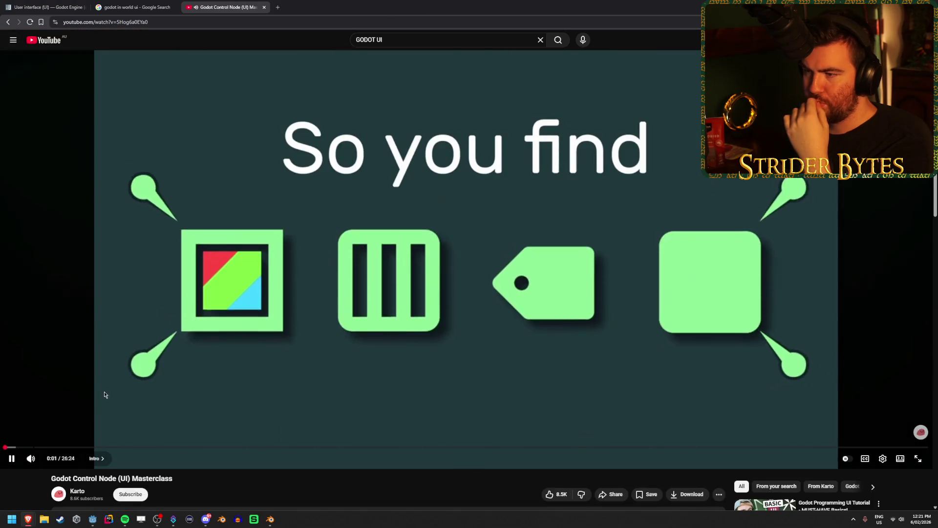
pyautogui.click(45, 461)
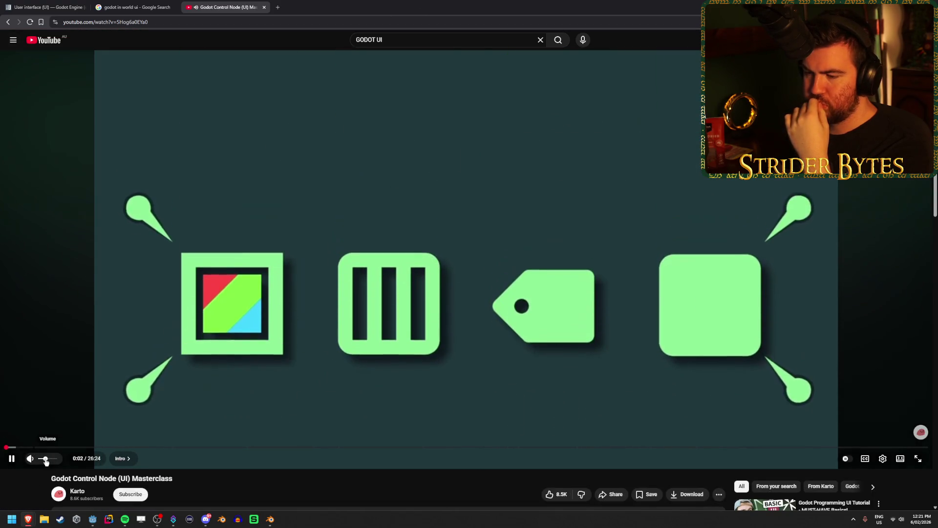
# - Skip through the masterclass chapters from The Basics to Anchors, then start a search in a new tab
pyautogui.click(58, 448)
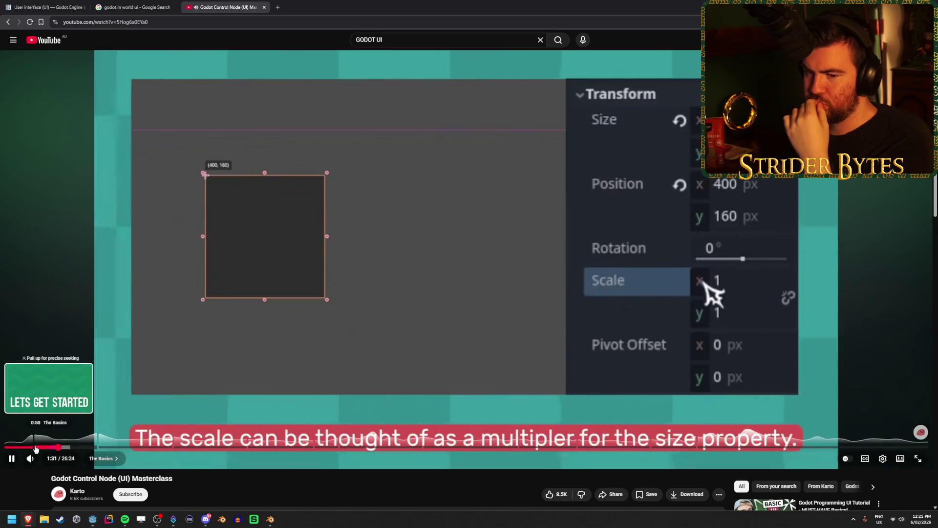
pyautogui.click(44, 448)
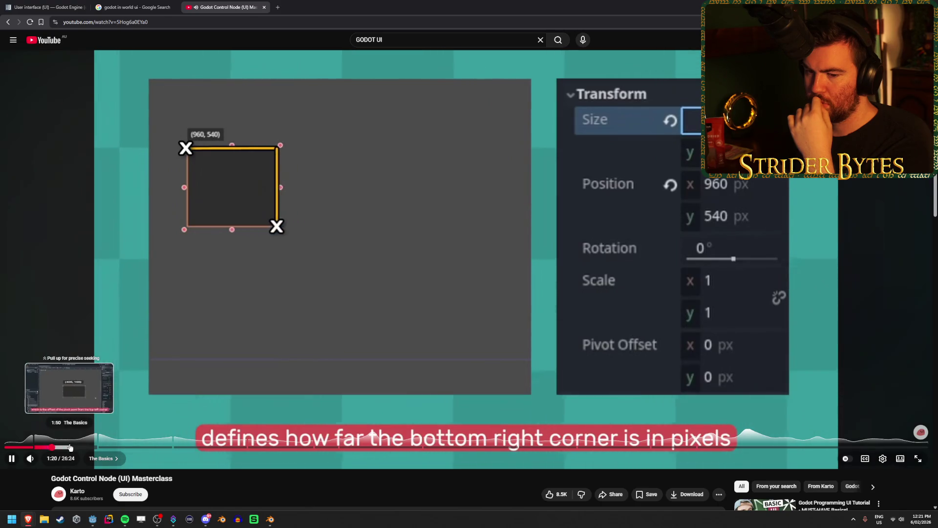
pyautogui.click(69, 448)
pyautogui.click(87, 447)
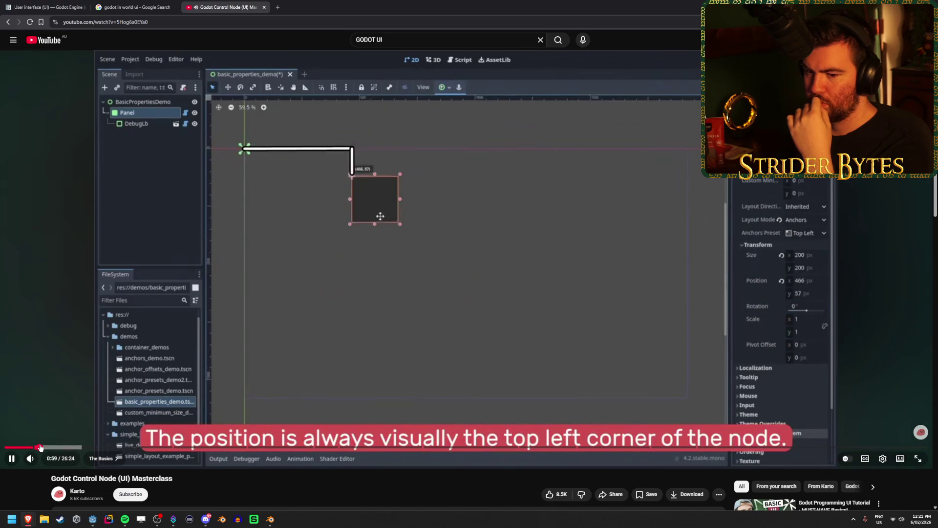
pyautogui.click(26, 447)
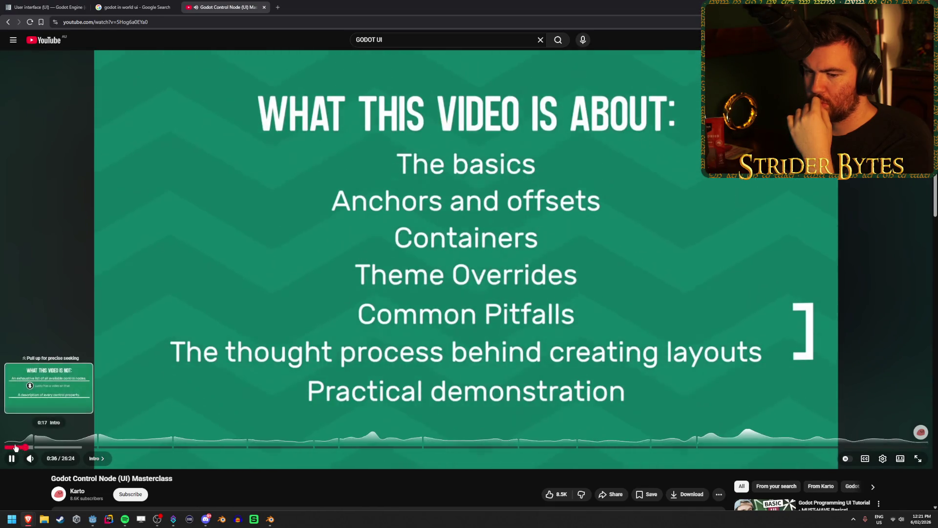
pyautogui.click(32, 447)
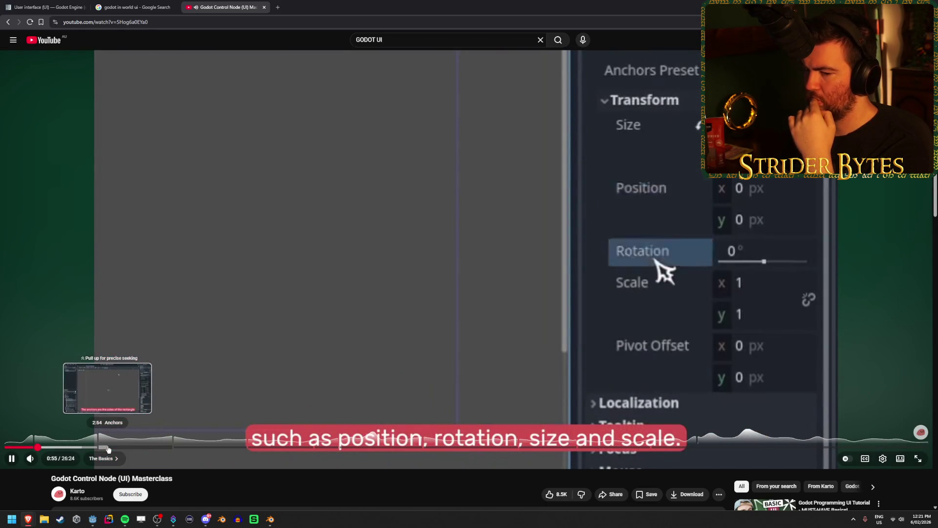
pyautogui.click(108, 447)
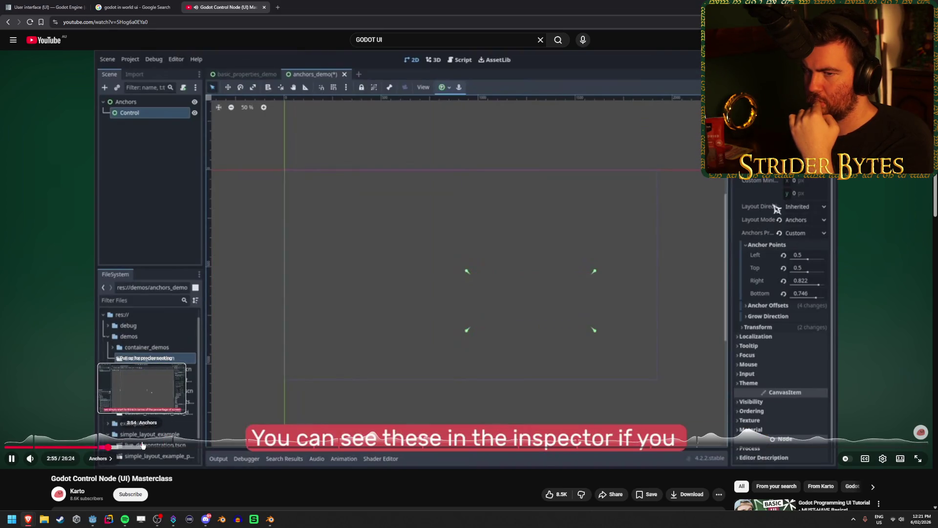
pyautogui.click(143, 447)
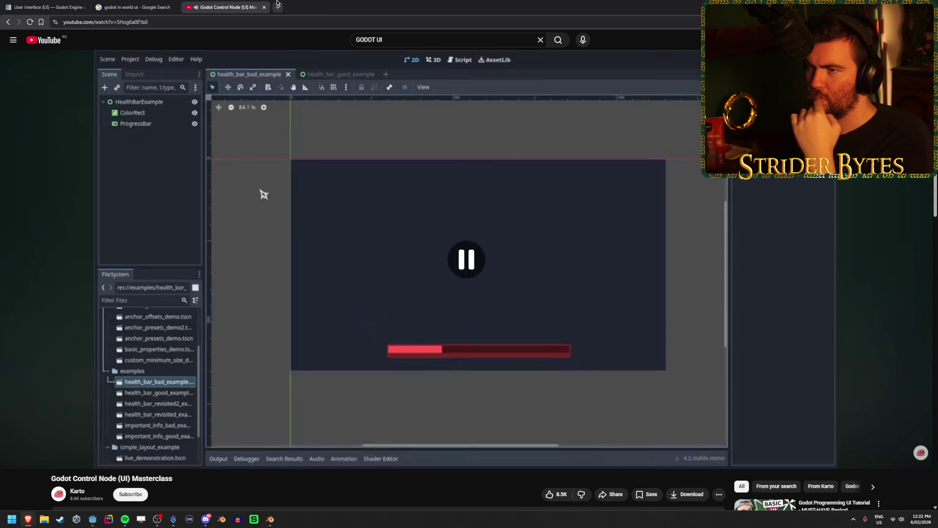
pyautogui.click(278, 7)
pyautogui.write('godot cant see ui in')
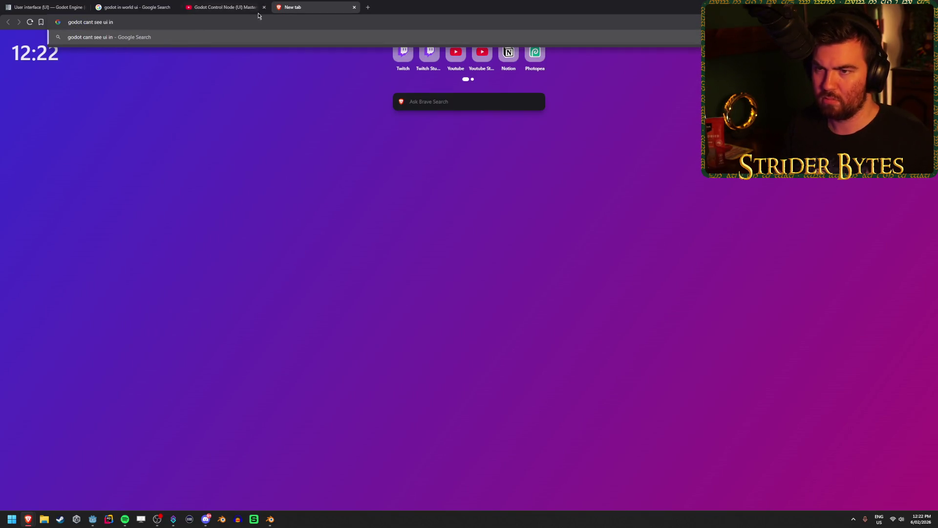
pyautogui.write('r')
# - Run the Google search 'godot cant see ui in editor' and return to Godot
pyautogui.press('Return')
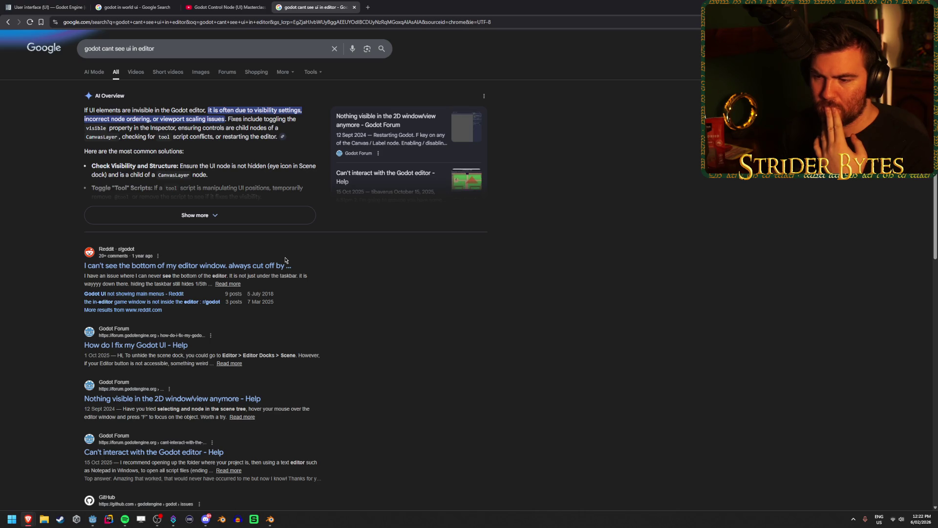
pyautogui.click(97, 524)
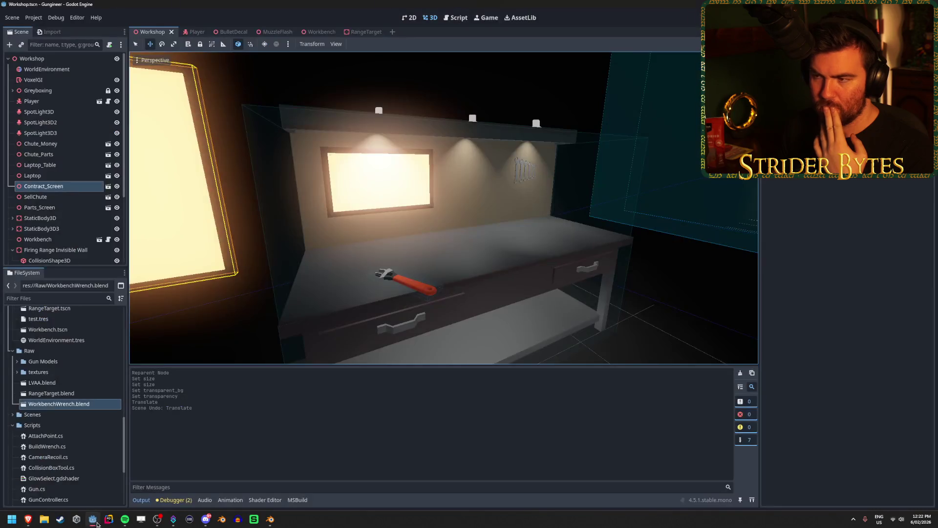
# - Switch to the Workbench scene and click through Control, VBoxContainer and Label, toggling VBoxContainer's anchor mode
pyautogui.click(318, 32)
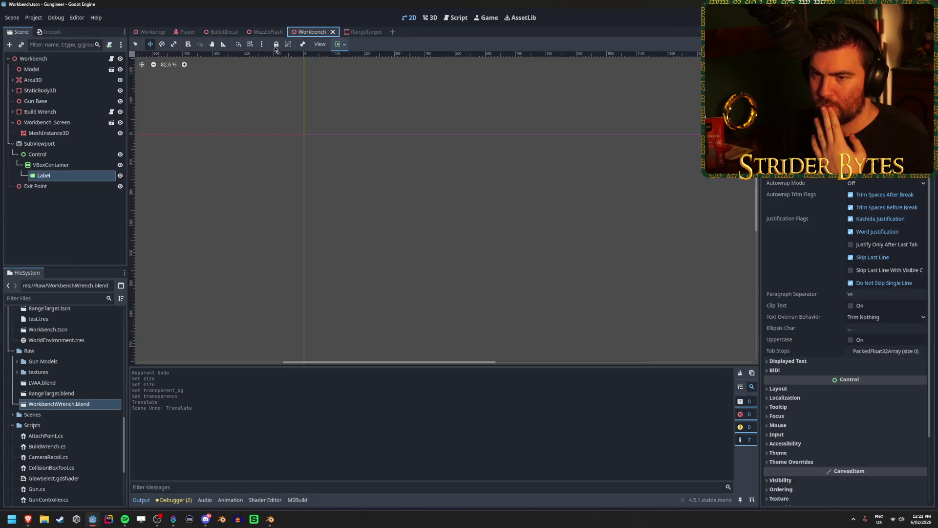
pyautogui.click(61, 154)
pyautogui.click(62, 144)
pyautogui.click(61, 154)
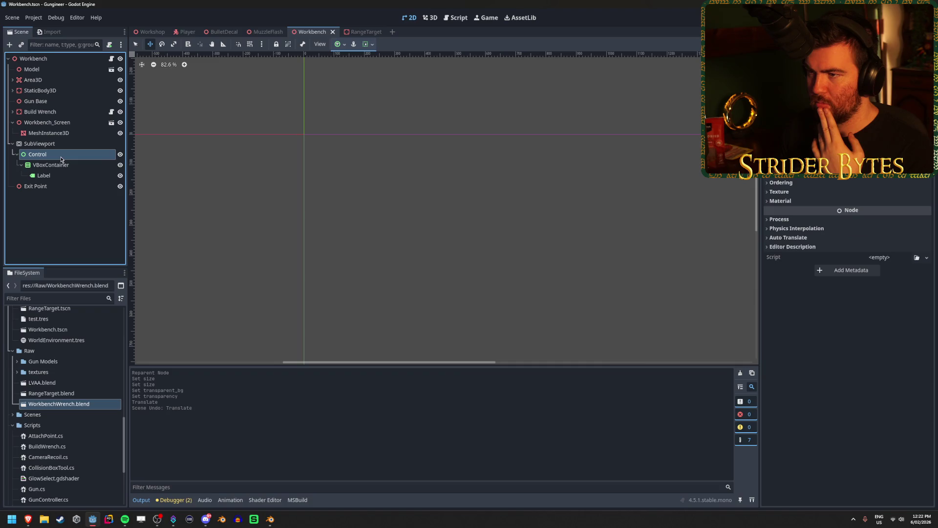
pyautogui.click(57, 165)
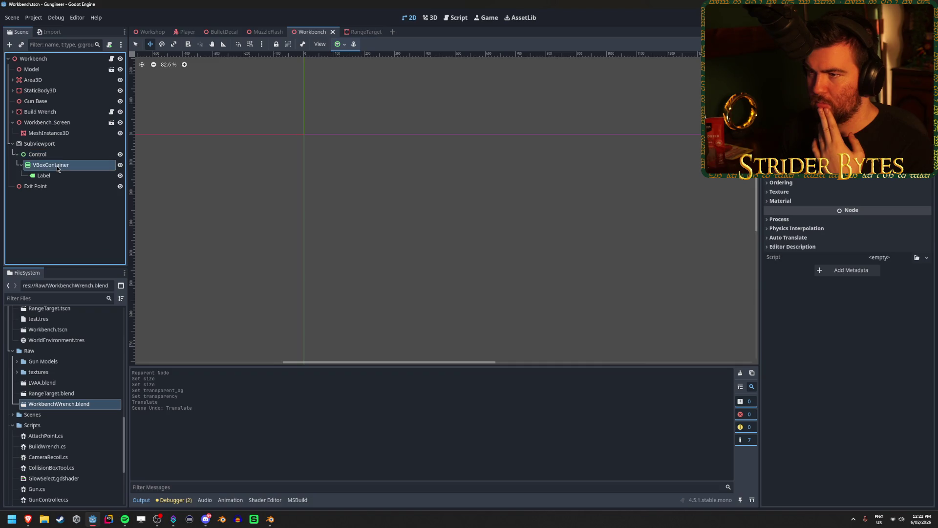
pyautogui.click(354, 44)
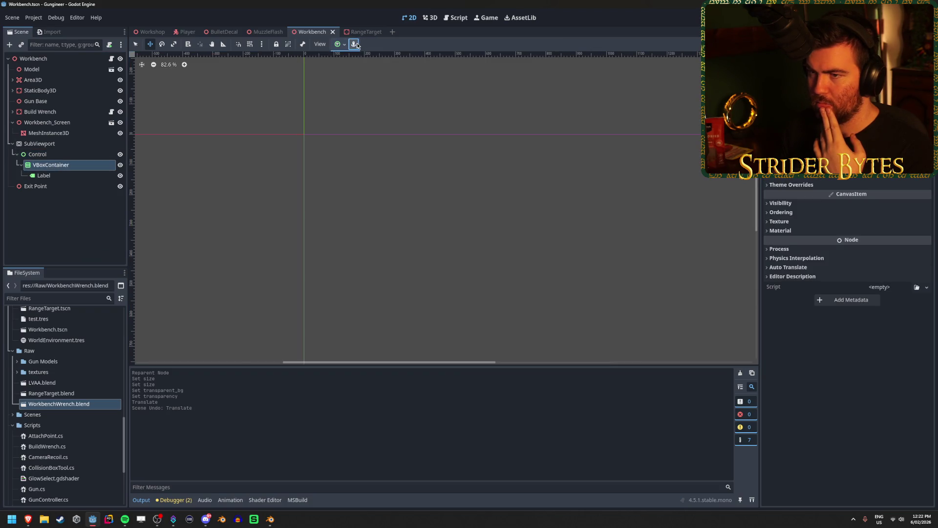
pyautogui.click(61, 175)
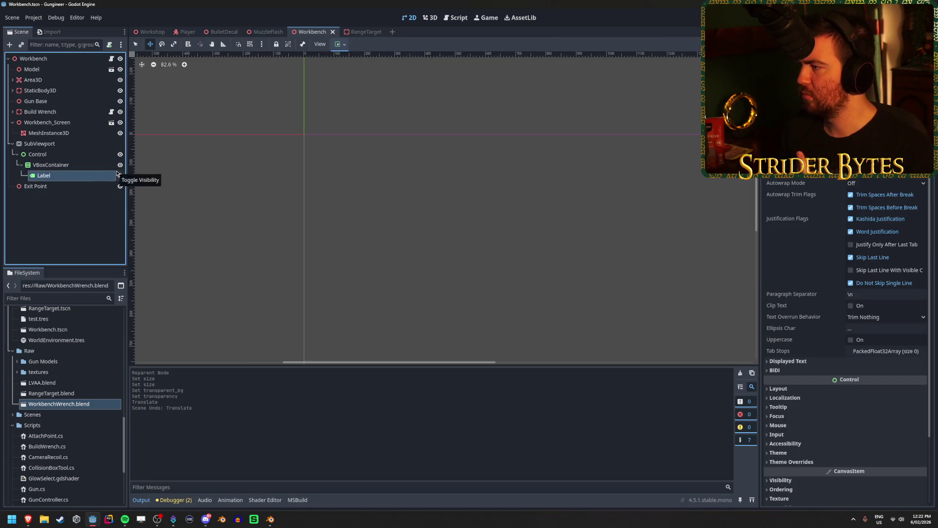
pyautogui.click(54, 154)
pyautogui.click(72, 166)
pyautogui.scroll(-4, 536, 241)
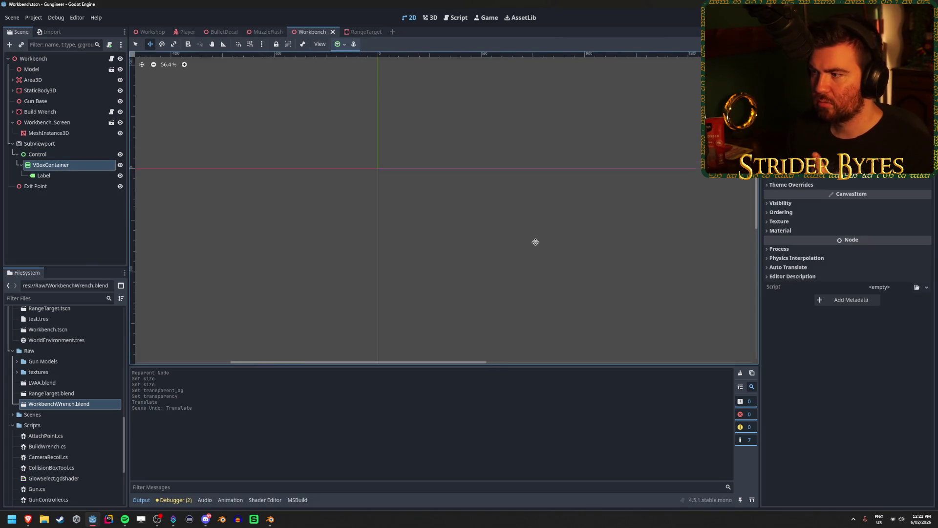
pyautogui.scroll(2, 453, 170)
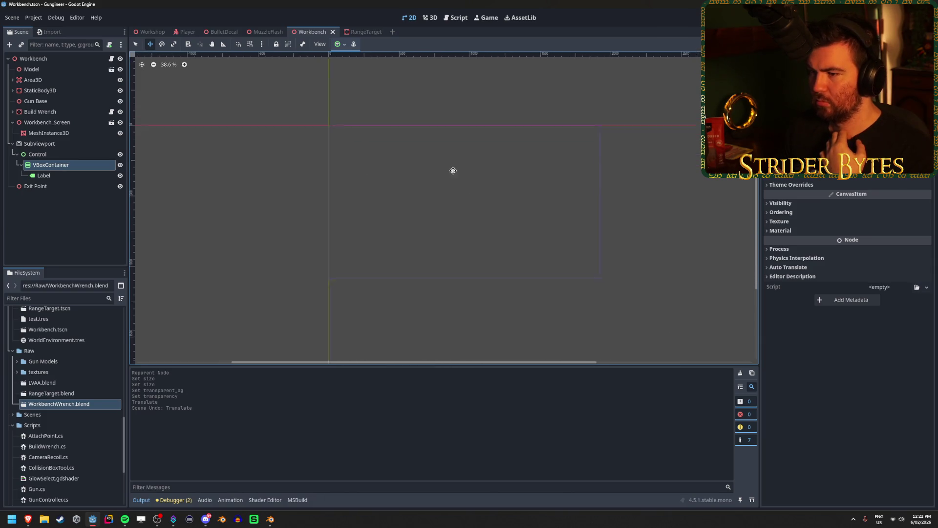
# - Briefly lower the SubViewport width, undo it back to 1920, and reselect the Control node
pyautogui.click(83, 147)
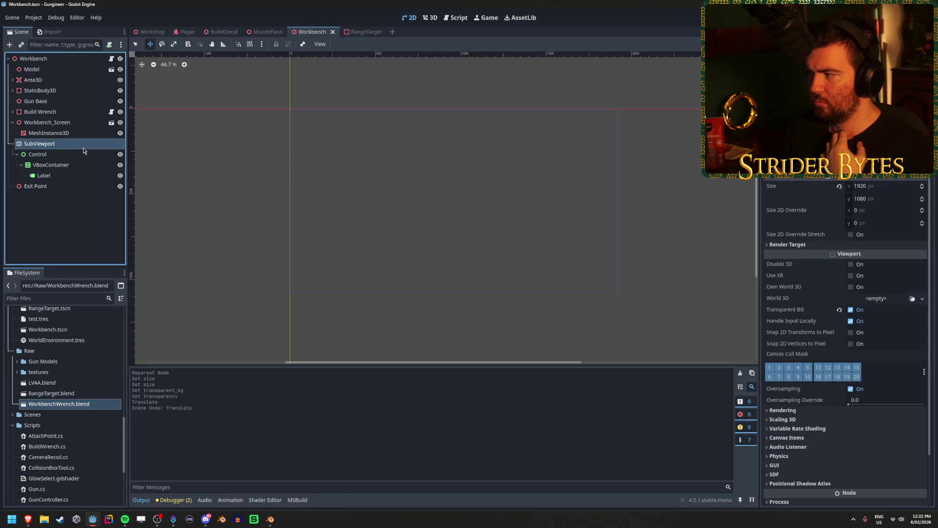
pyautogui.moveTo(884, 185); pyautogui.dragTo(846, 185)
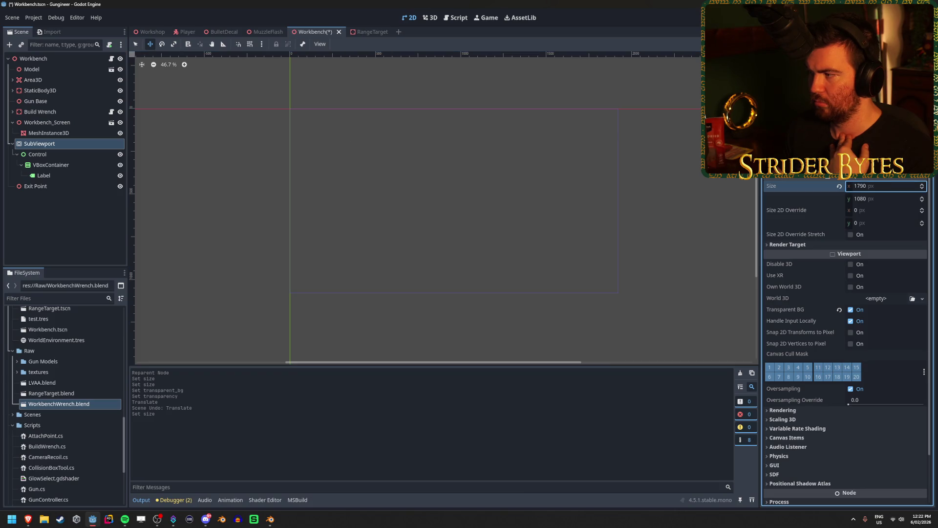
pyautogui.hotkey('ctrl', 'z')
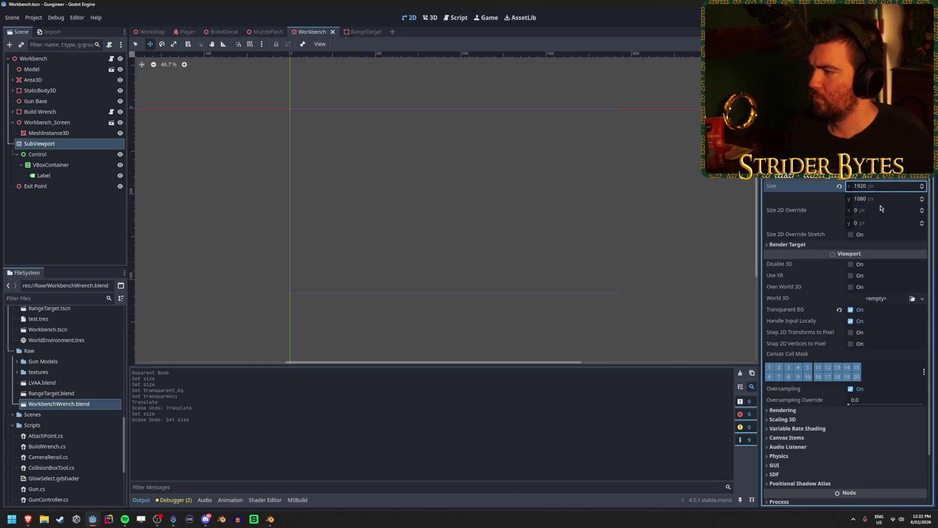
pyautogui.click(73, 154)
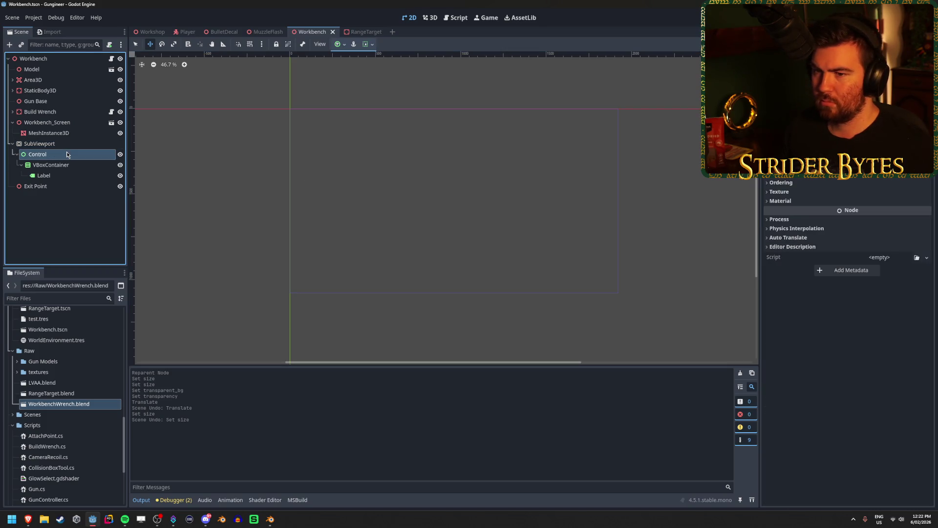
pyautogui.scroll(3, 848, 294)
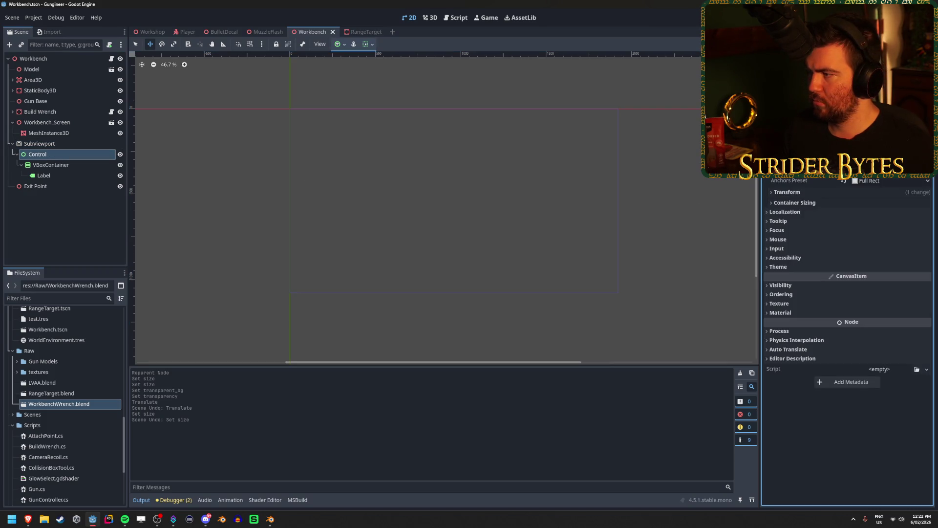
pyautogui.scroll(-3, 848, 294)
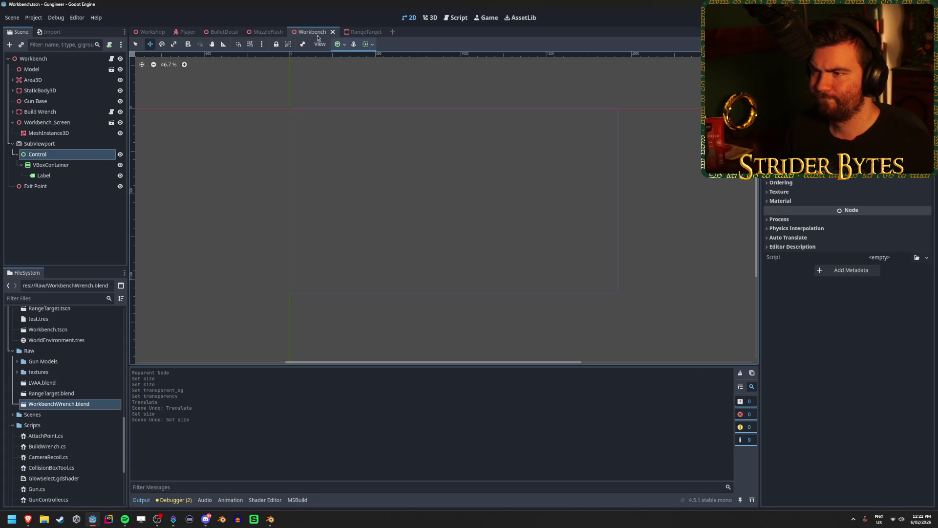
pyautogui.click(372, 46)
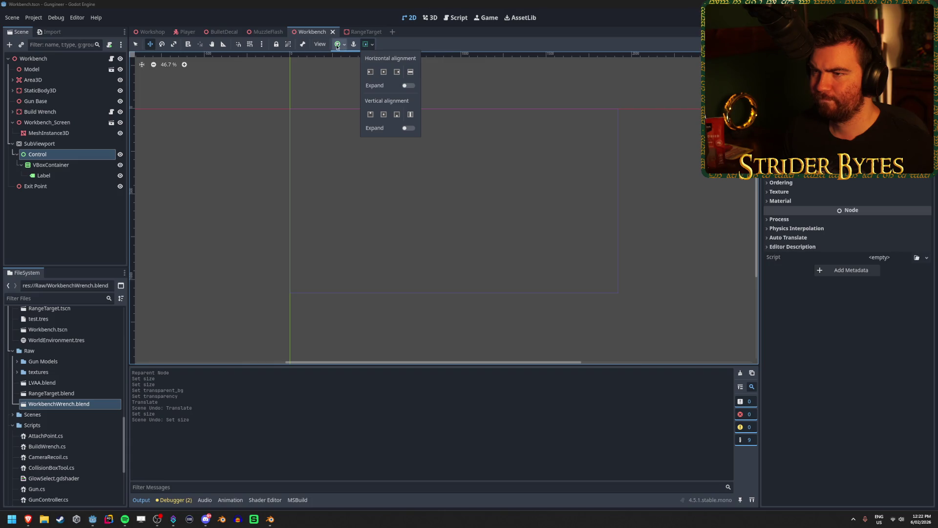
# - Set the canvas grid to show only when snapping and turn off the scale preview
pyautogui.click(320, 44)
pyautogui.click(320, 44)
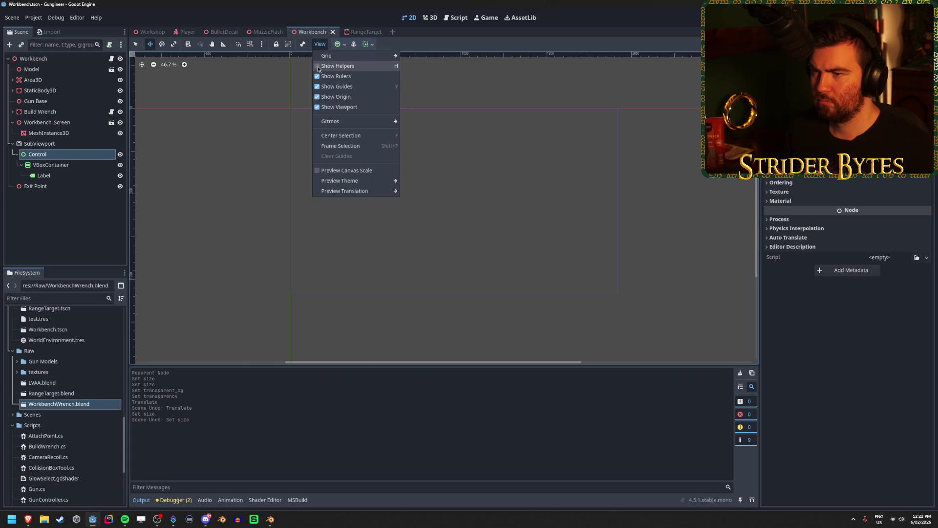
pyautogui.moveTo(372, 55)
pyautogui.click(436, 57)
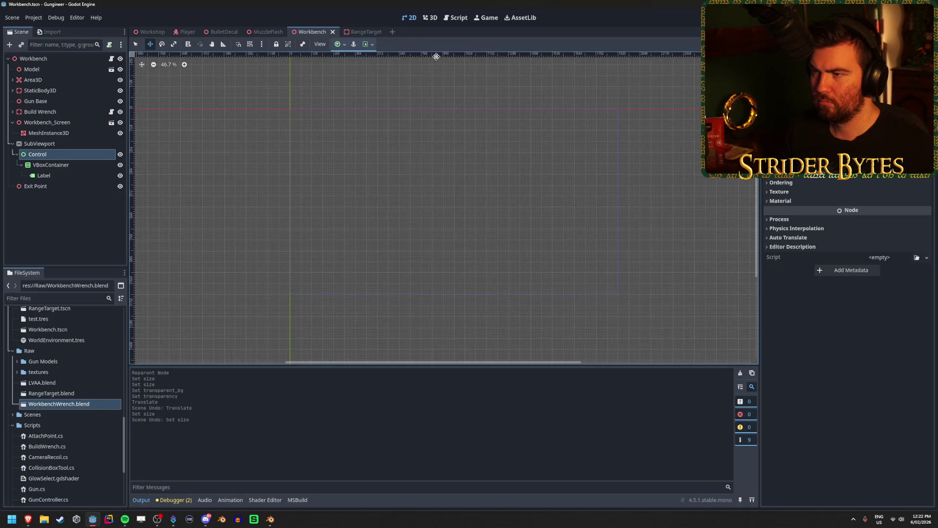
pyautogui.click(320, 44)
pyautogui.moveTo(371, 55)
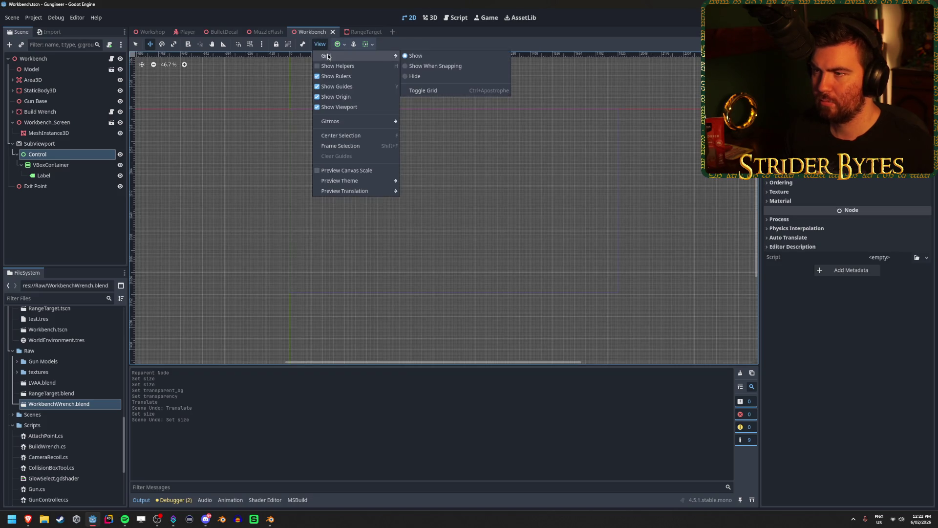
pyautogui.click(435, 65)
pyautogui.click(320, 44)
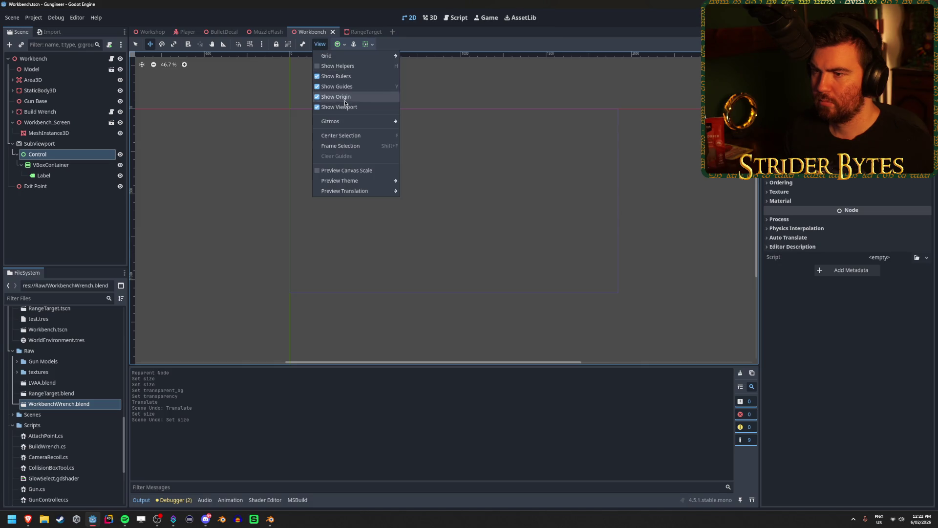
pyautogui.moveTo(359, 123)
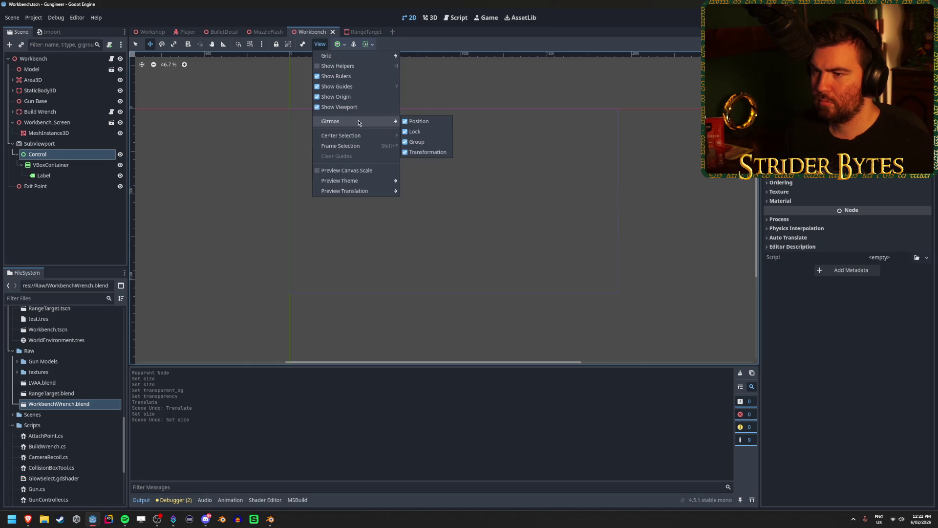
pyautogui.click(344, 171)
pyautogui.moveTo(347, 191)
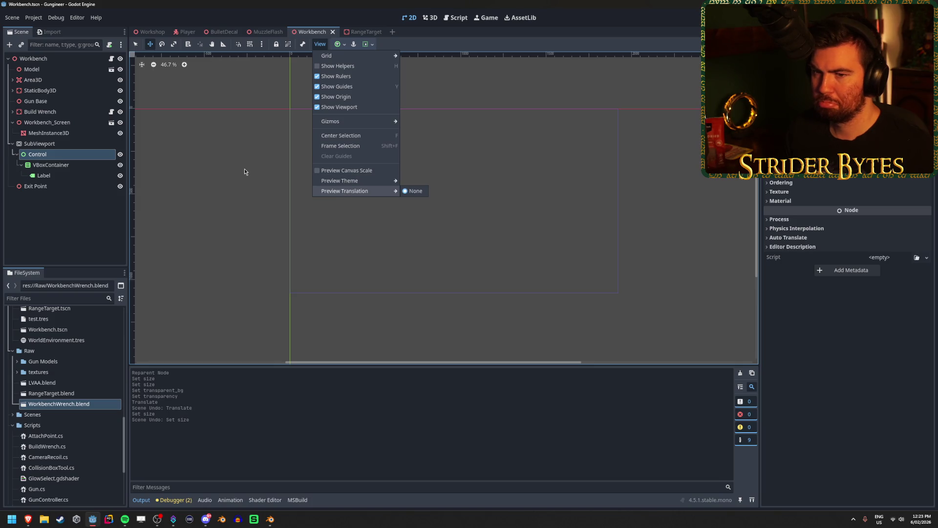
pyautogui.click(265, 46)
pyautogui.click(263, 46)
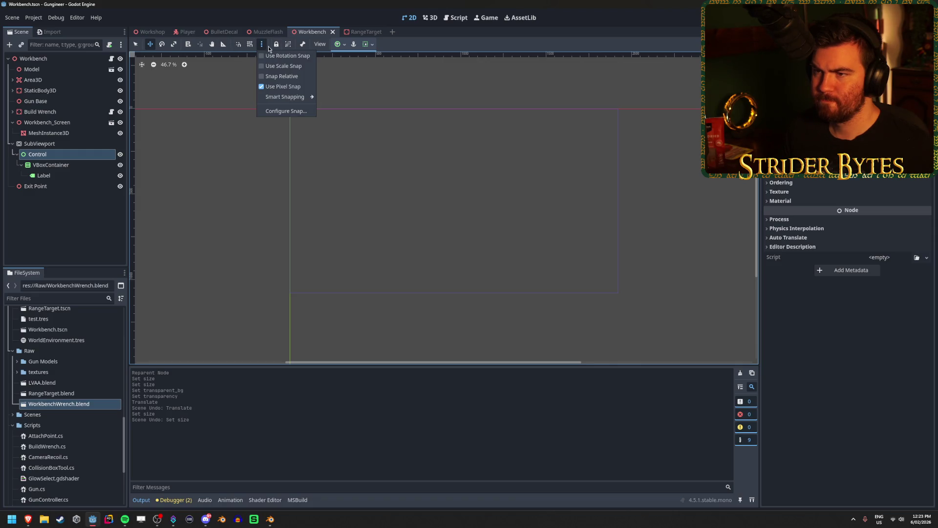
pyautogui.click(269, 49)
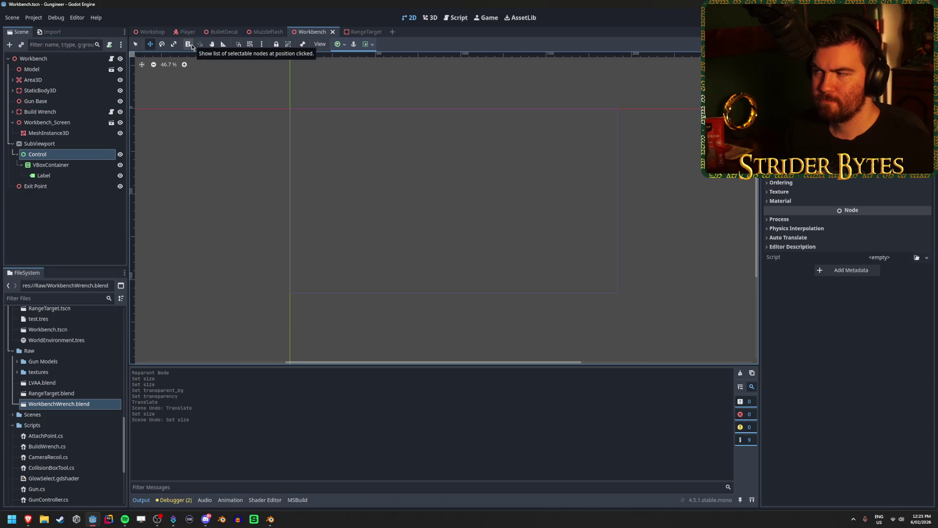
# - Toggle the Control's Visible setting, save the Workbench scene and start a new empty scene
pyautogui.click(816, 191)
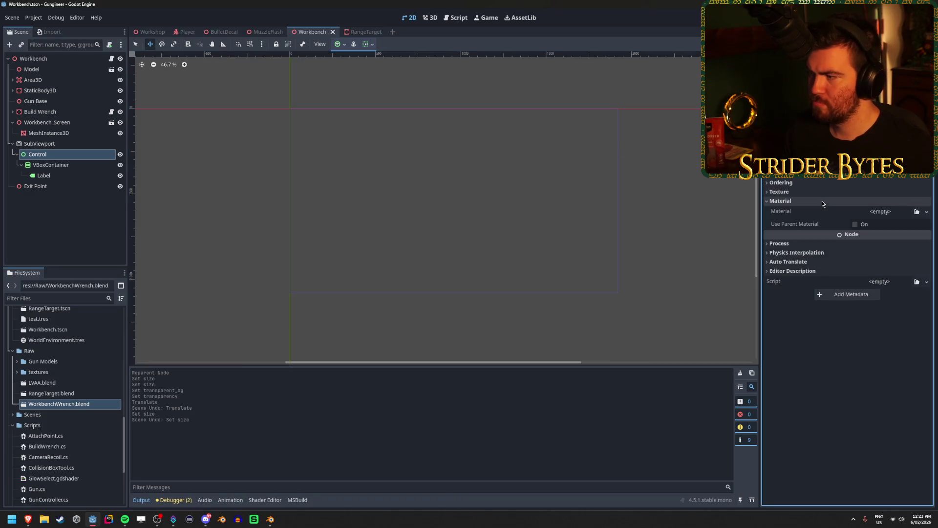
pyautogui.click(816, 192)
pyautogui.click(816, 182)
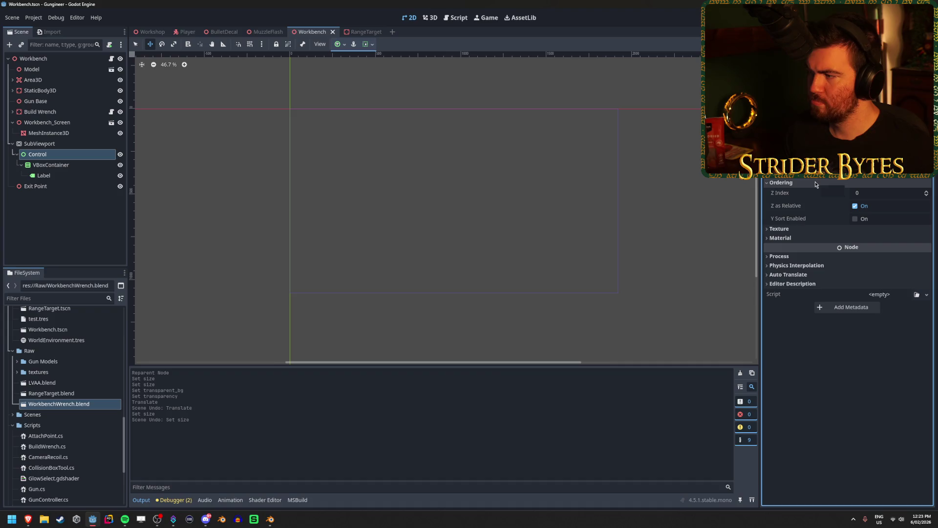
pyautogui.scroll(3, 815, 184)
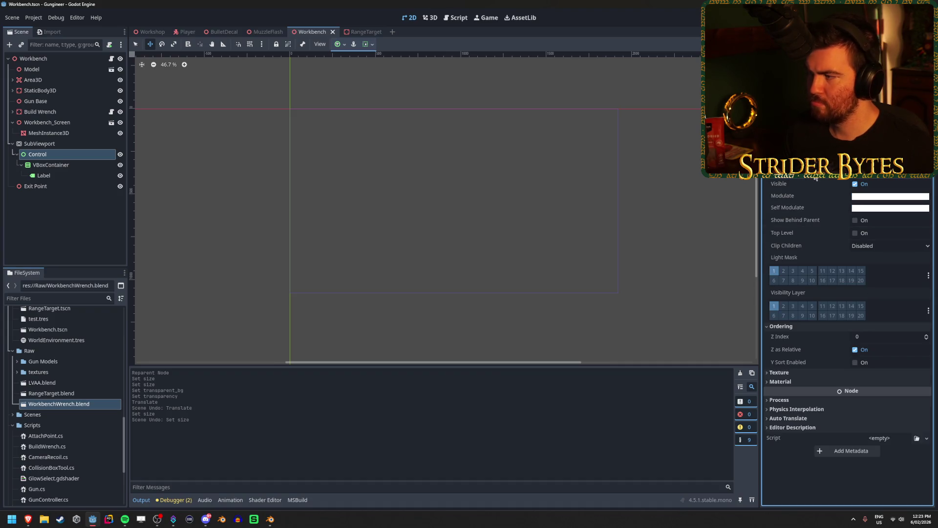
pyautogui.click(855, 183)
pyautogui.scroll(-3, 824, 179)
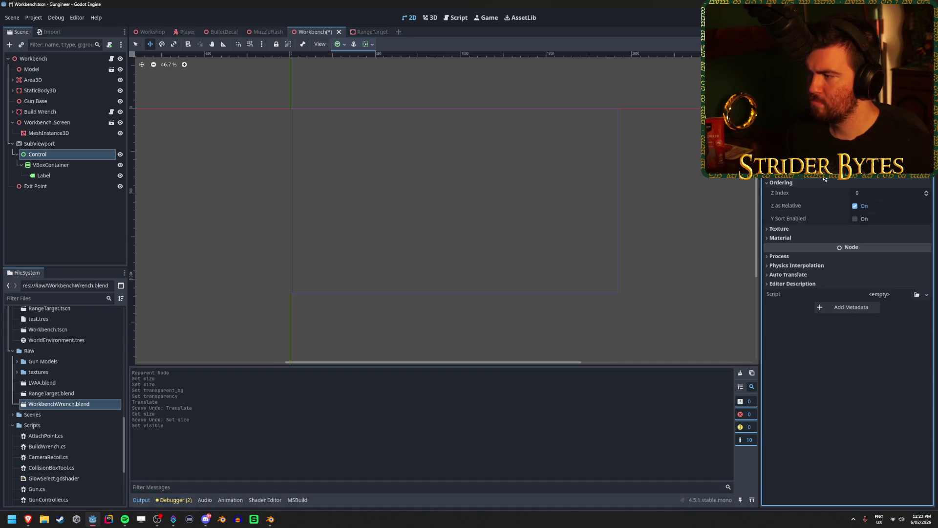
pyautogui.click(806, 182)
pyautogui.hotkey('ctrl', 's')
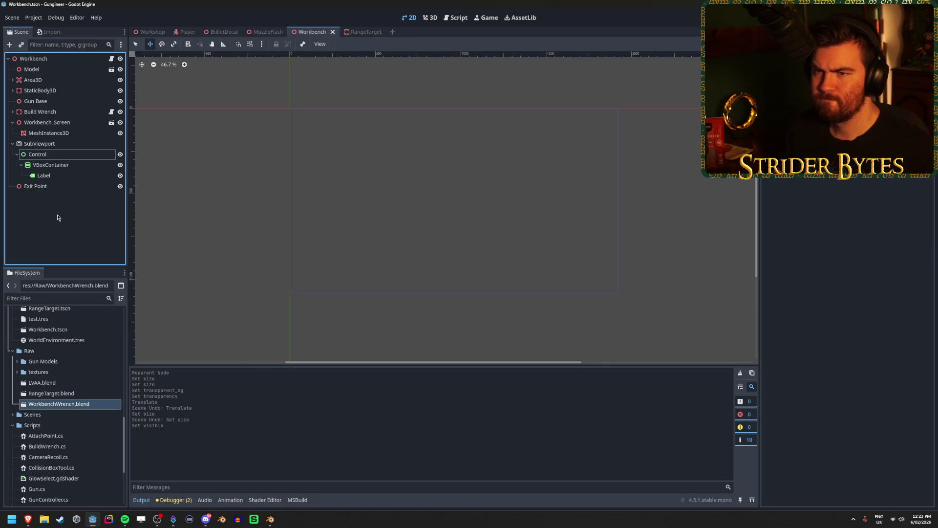
pyautogui.hotkey('ctrl', 'n')
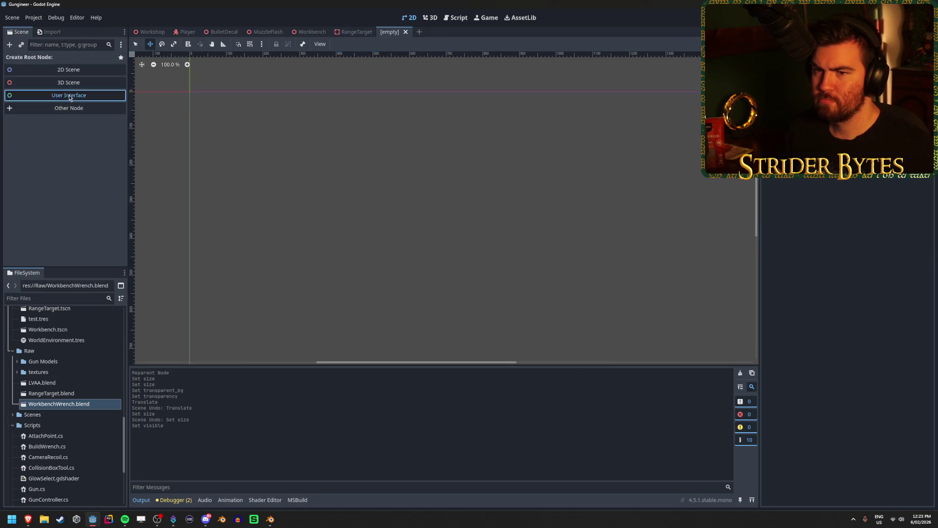
# - Create a User Interface scene with a child Label whose text is 'sadasdsa'
pyautogui.click(70, 96)
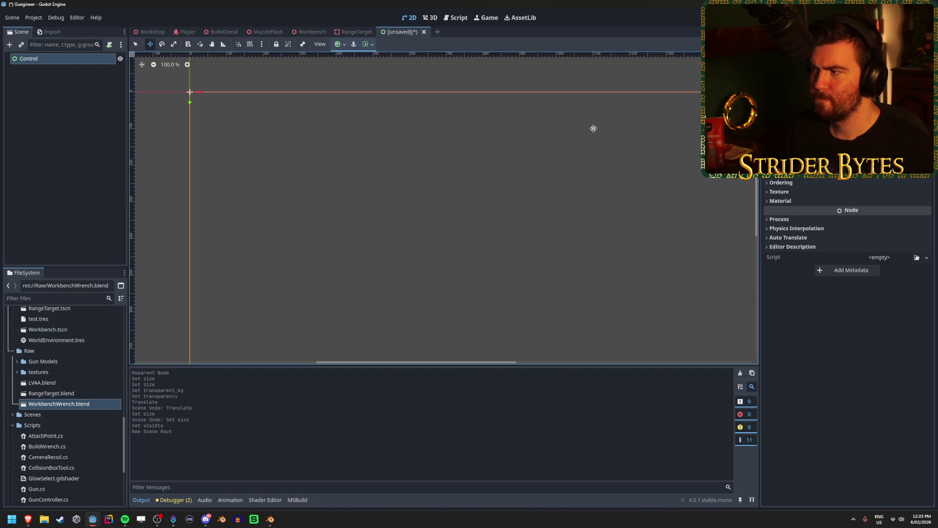
pyautogui.rightClick(74, 60)
pyautogui.click(98, 68)
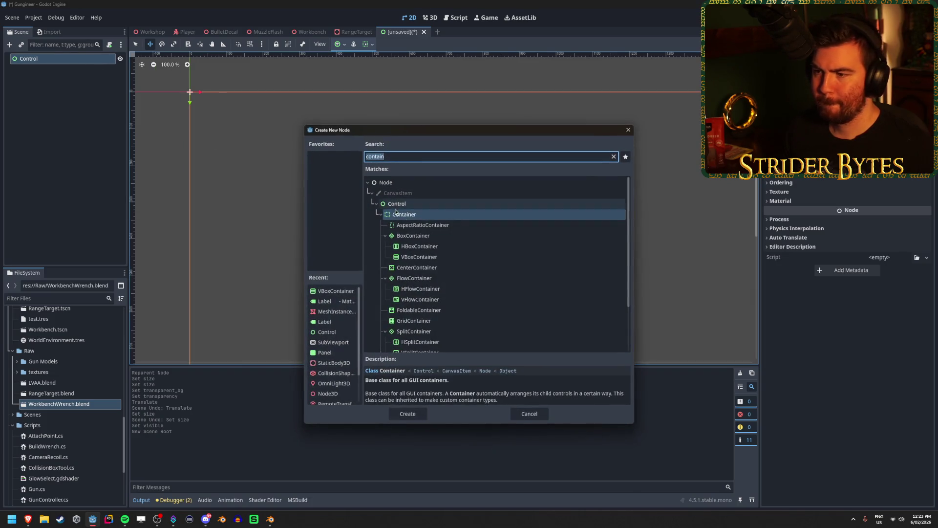
pyautogui.scroll(-2, 435, 294)
pyautogui.write('label')
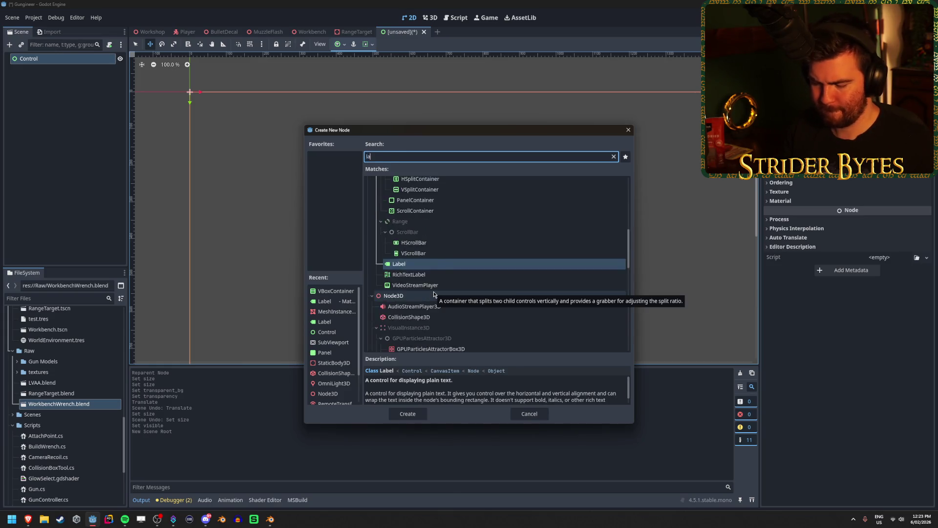
pyautogui.click(408, 413)
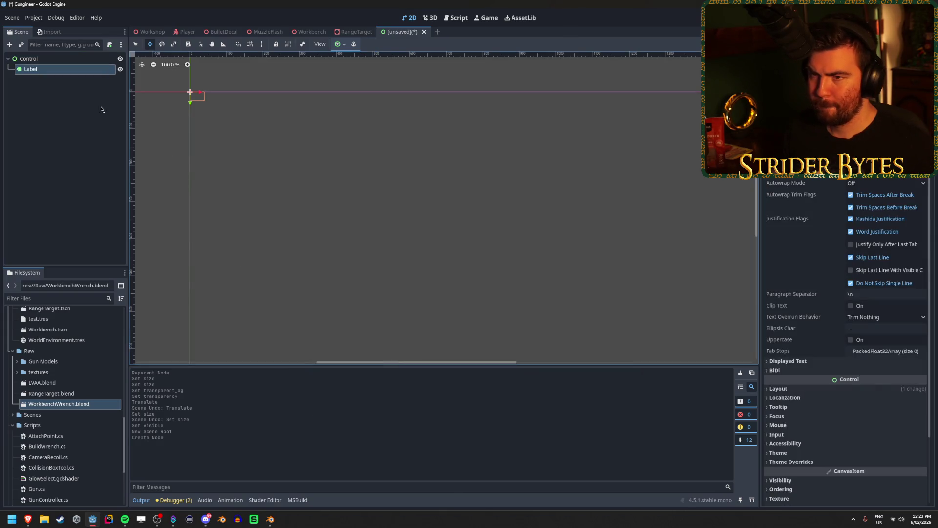
pyautogui.scroll(10, 166, 88)
pyautogui.click(870, 83)
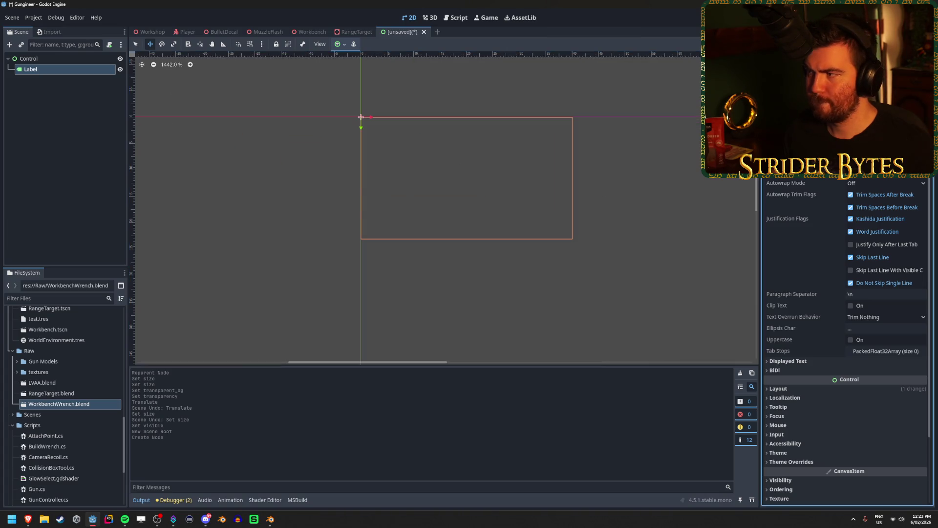
pyautogui.write('sadasdsa')
pyautogui.scroll(-9, 483, 254)
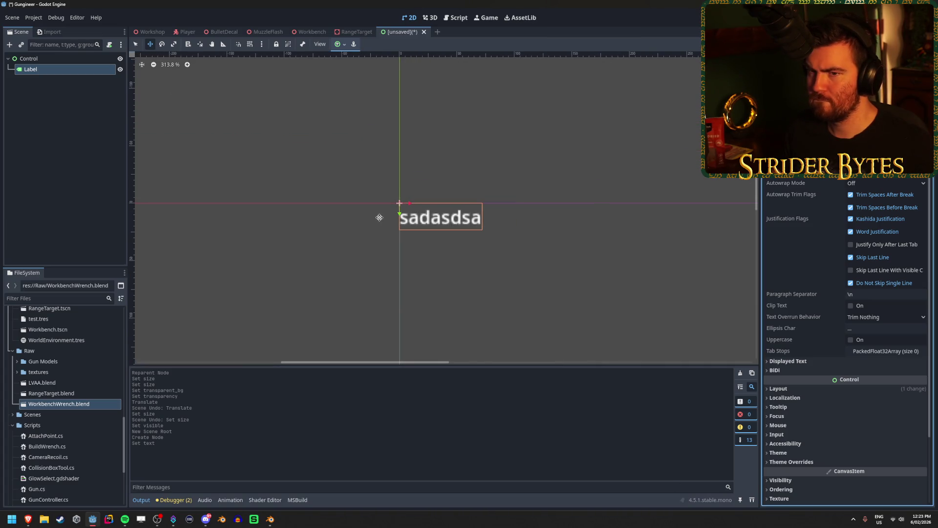
# - Close the test scene without saving and return to the Workshop scene
pyautogui.click(56, 116)
pyautogui.click(67, 62)
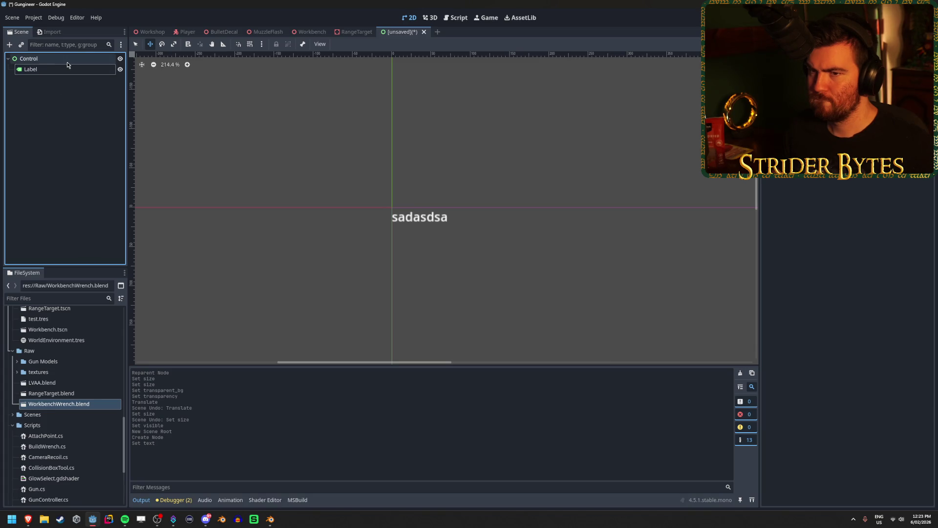
pyautogui.click(66, 68)
pyautogui.click(67, 60)
pyautogui.click(66, 69)
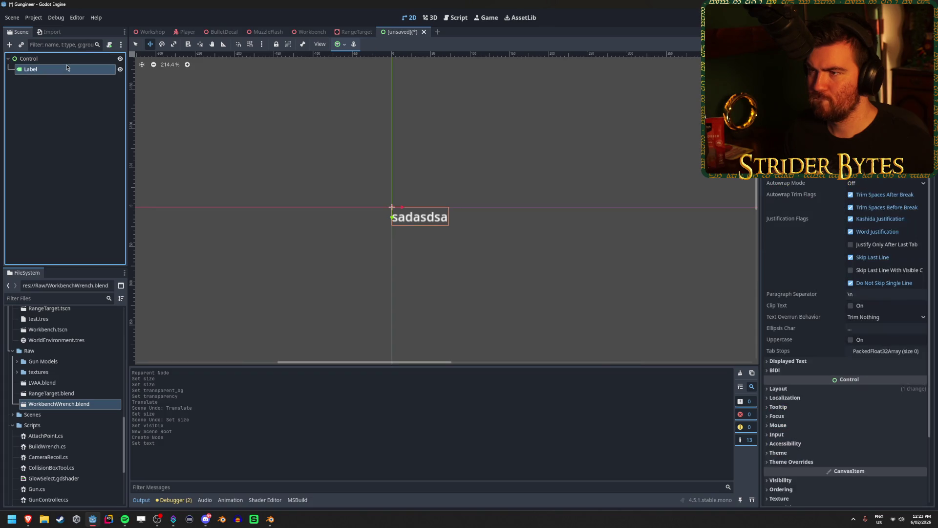
pyautogui.click(424, 32)
pyautogui.click(517, 279)
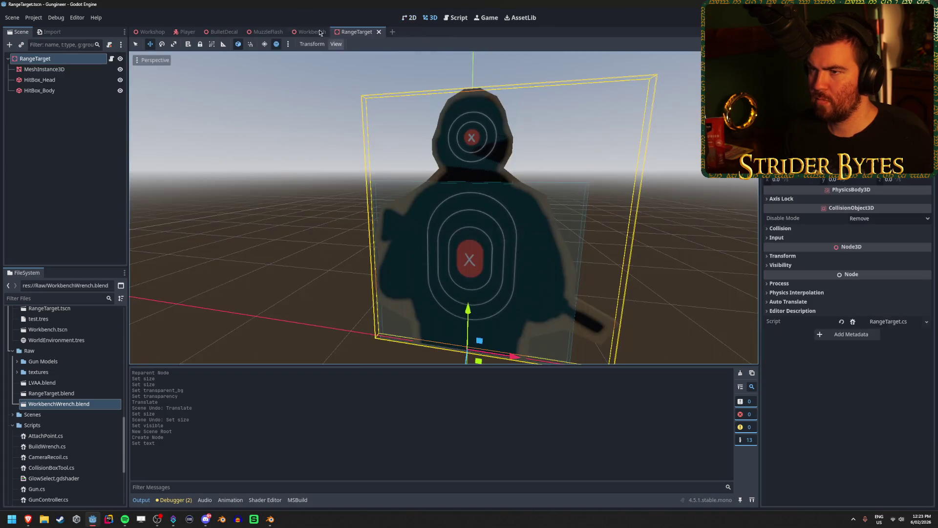
pyautogui.click(164, 32)
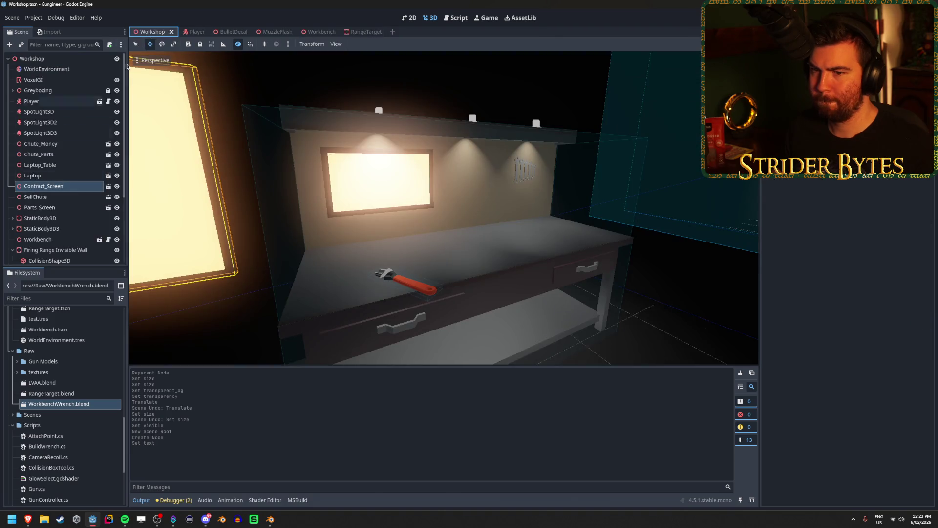
# - Save the Workbench's Control branch as WorkbenchScreenUI.tscn in the Prefabs folder
pyautogui.click(313, 32)
pyautogui.rightClick(69, 158)
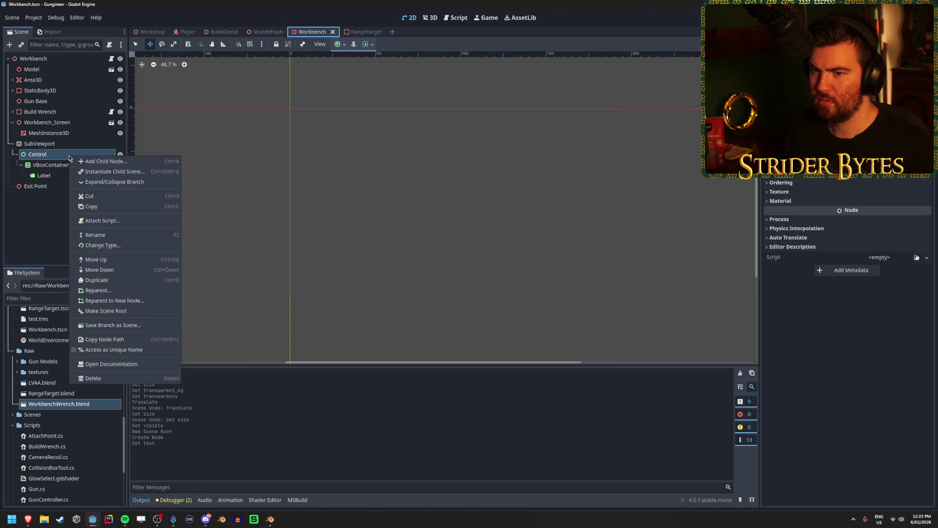
pyautogui.click(57, 158)
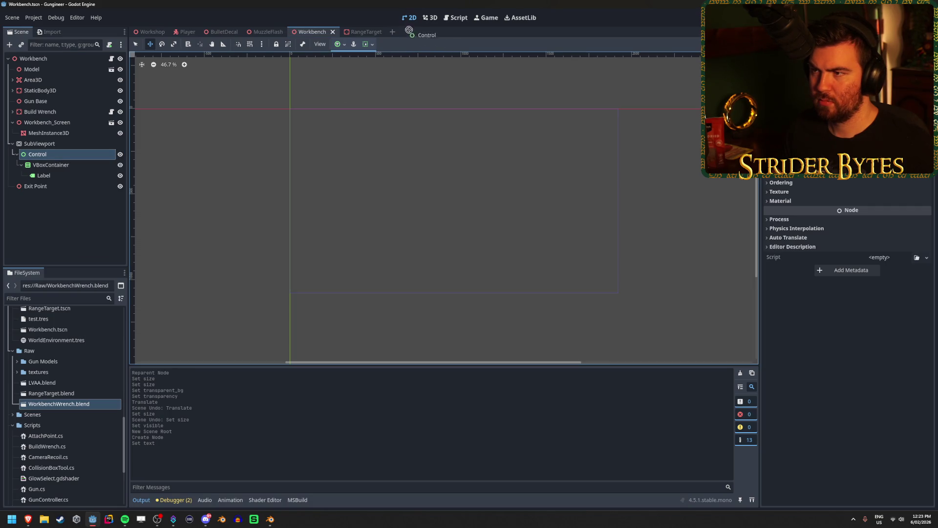
pyautogui.rightClick(74, 158)
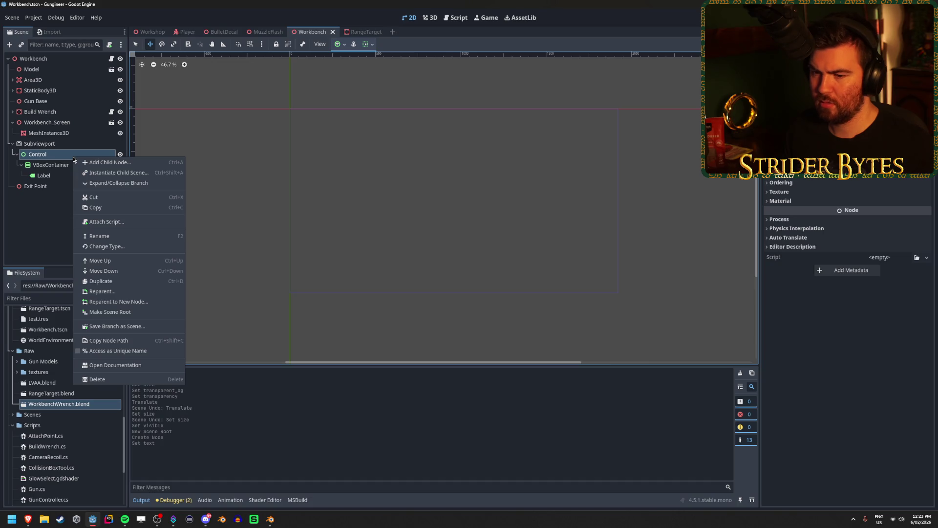
pyautogui.click(134, 331)
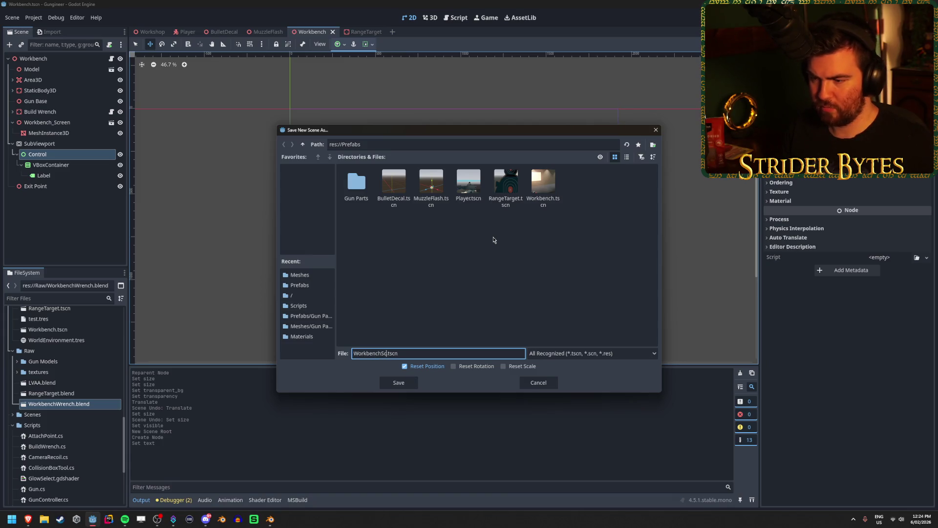
pyautogui.write('UI')
pyautogui.click(459, 260)
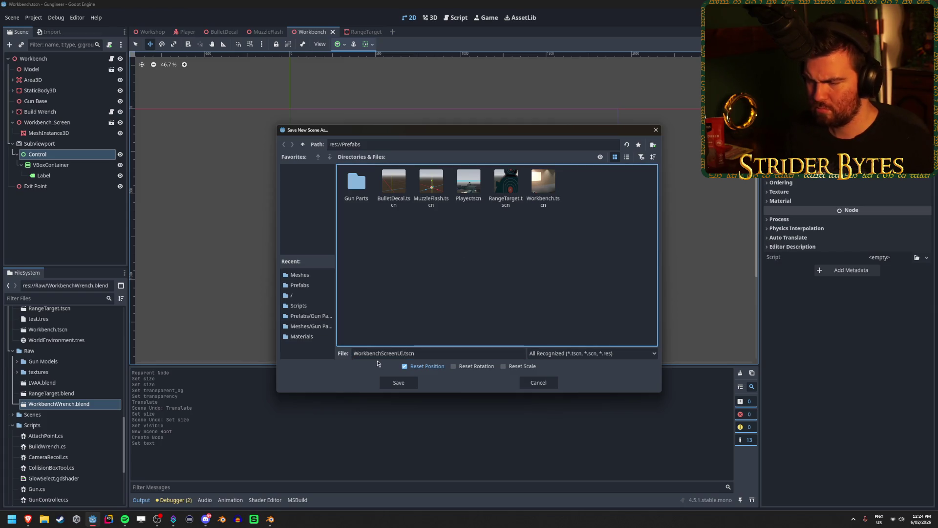
pyautogui.click(400, 384)
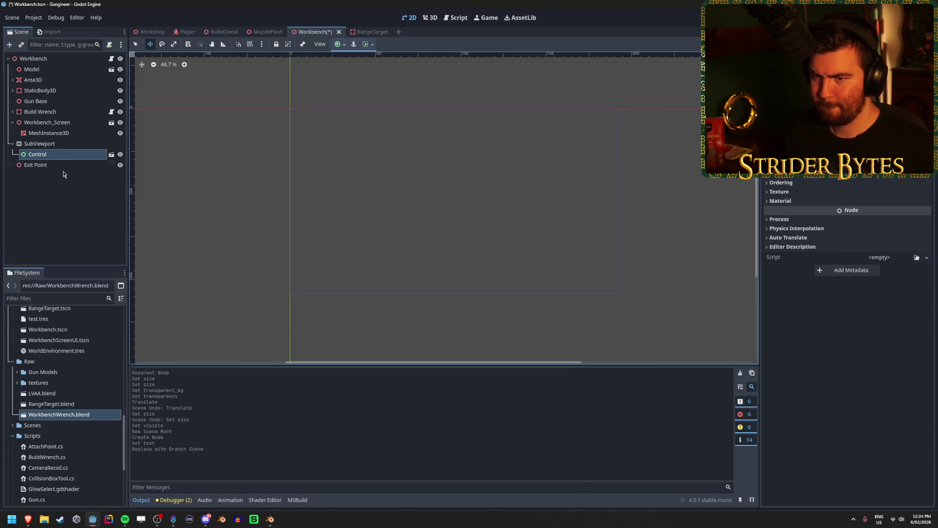
# - Open the WorkbenchScreenUI instance in its own editor tab
pyautogui.click(60, 144)
pyautogui.click(64, 154)
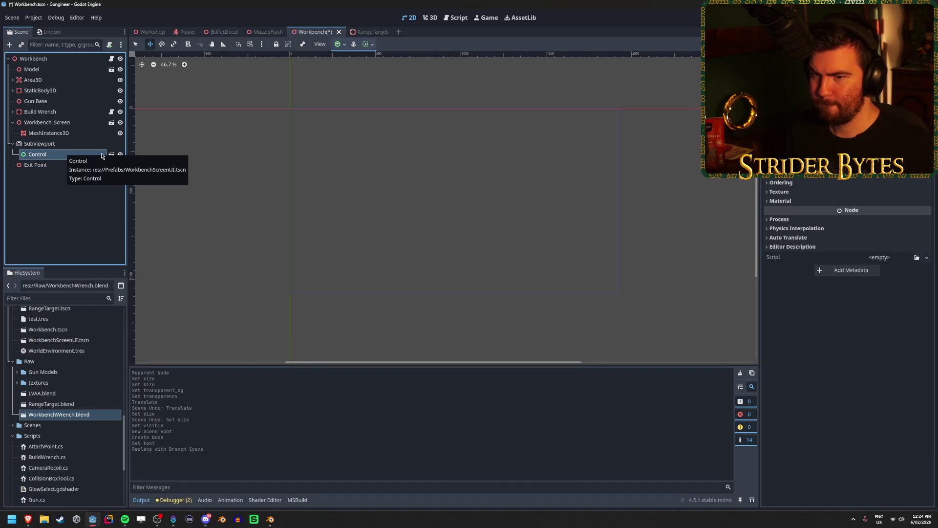
pyautogui.click(111, 155)
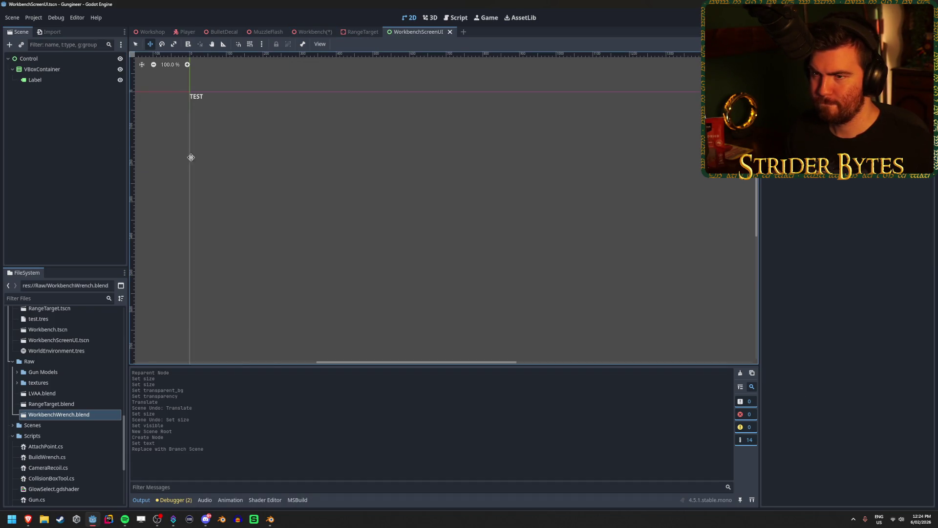
# - Select the VBoxContainer and root Control, zoom out over the full layout, then bring Blender forward
pyautogui.click(49, 68)
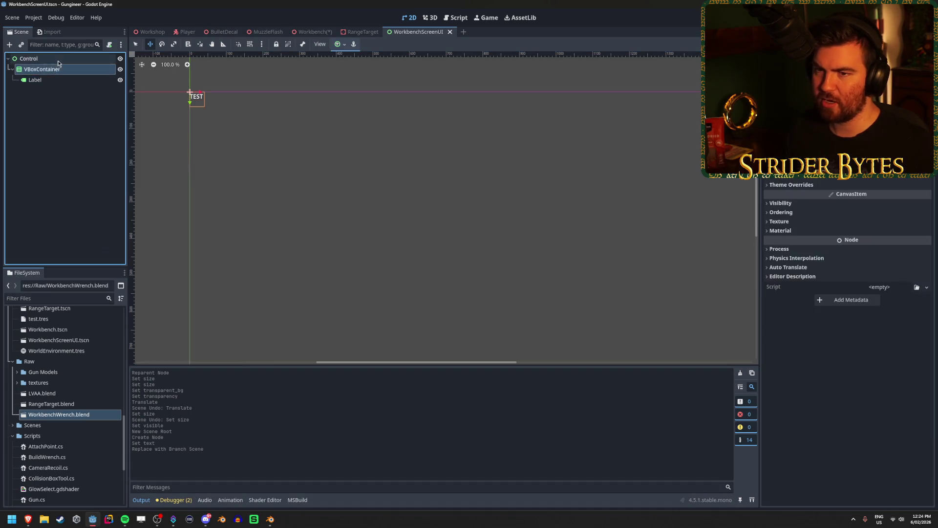
pyautogui.click(58, 59)
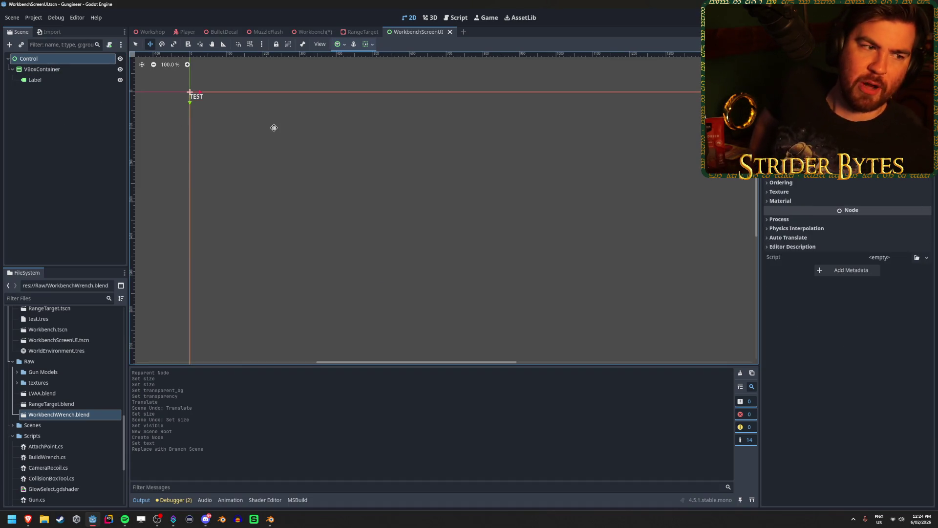
pyautogui.scroll(-4, 347, 191)
pyautogui.scroll(-2, 386, 222)
pyautogui.hscroll(1, 386, 233)
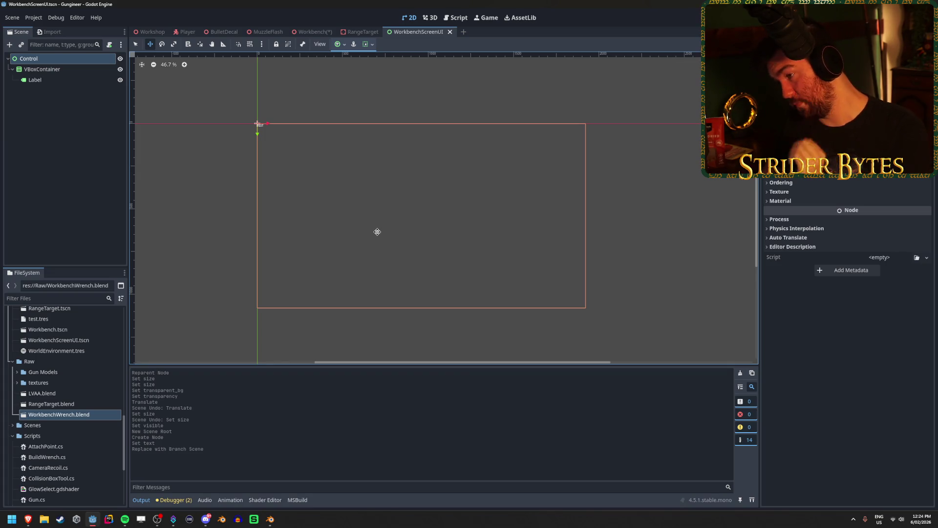
pyautogui.click(272, 523)
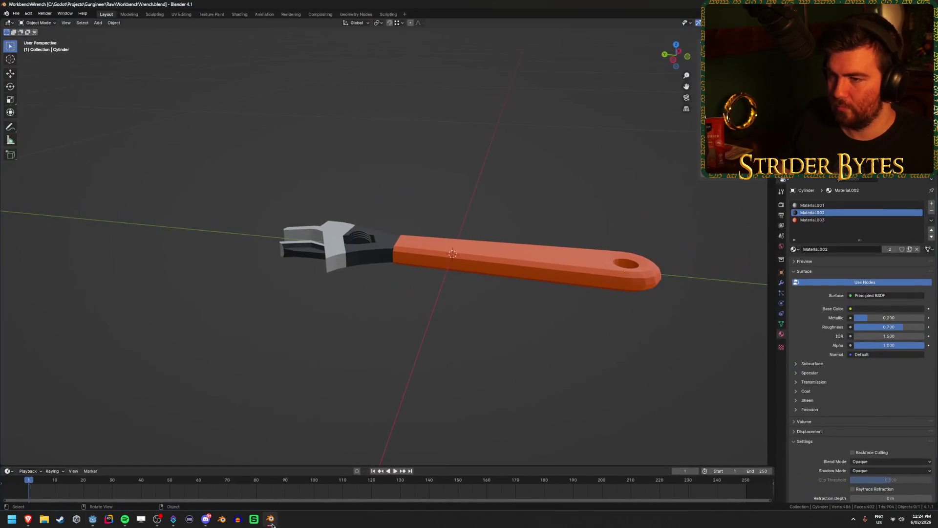
# - Open Workbench_Screen.blend from the recent files list
pyautogui.click(15, 12)
pyautogui.moveTo(46, 37)
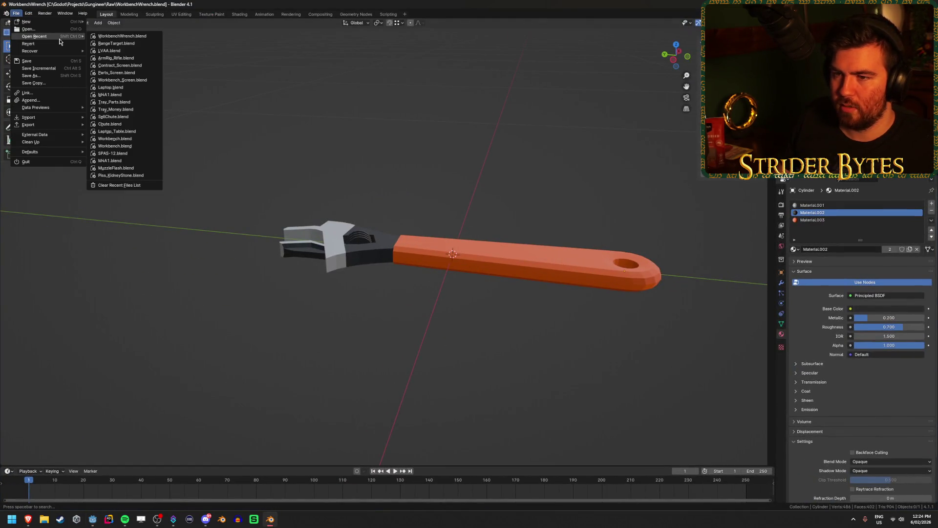
pyautogui.click(142, 79)
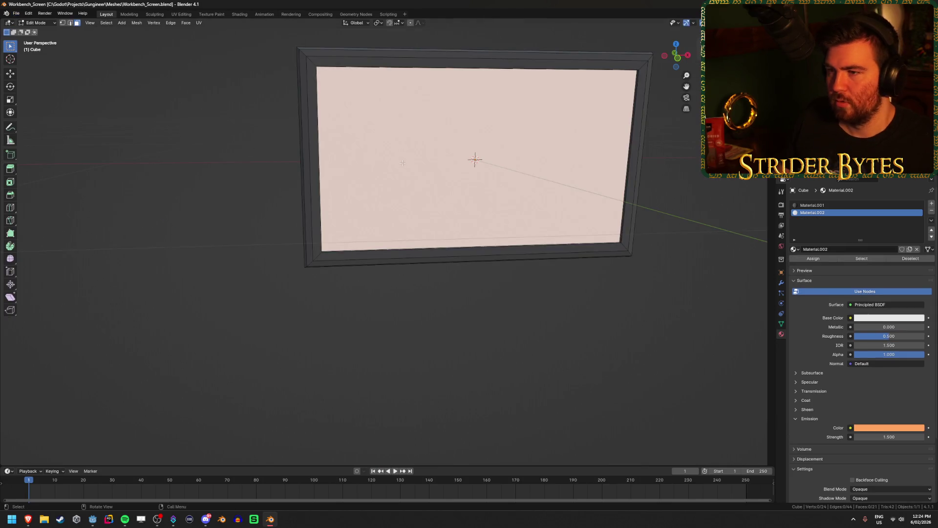
# - Inspect the screen face's corner vertices in Edit Mode, then return to Object Mode and Godot
pyautogui.moveTo(167, 236); pyautogui.dragTo(321, 168, button='middle')
pyautogui.press('a')
pyautogui.click(282, 169)
pyautogui.press('1')
pyautogui.click(247, 229)
pyautogui.moveTo(253, 228); pyautogui.dragTo(292, 228, button='middle')
pyautogui.click(577, 323)
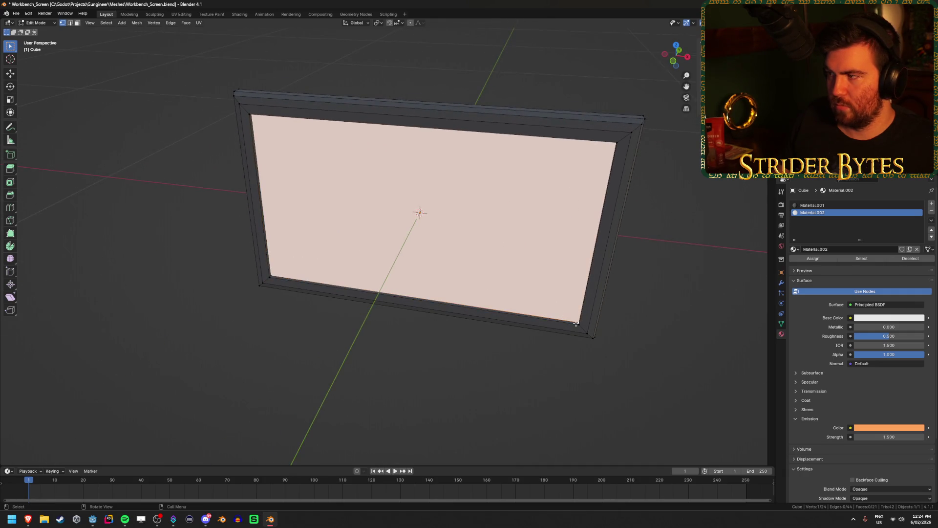
pyautogui.moveTo(589, 175); pyautogui.dragTo(611, 137, button='middle')
pyautogui.click(628, 105)
pyautogui.press('Tab')
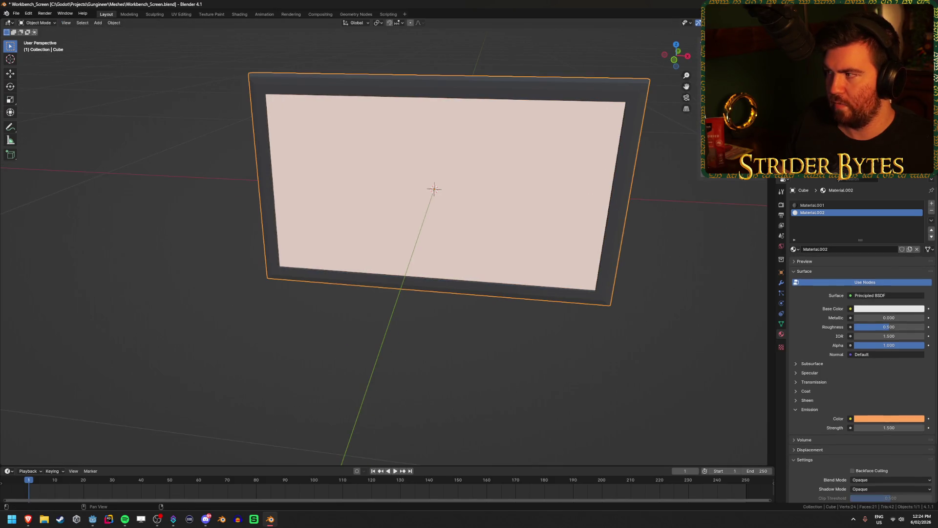
pyautogui.hotkey('alt', 'Tab')
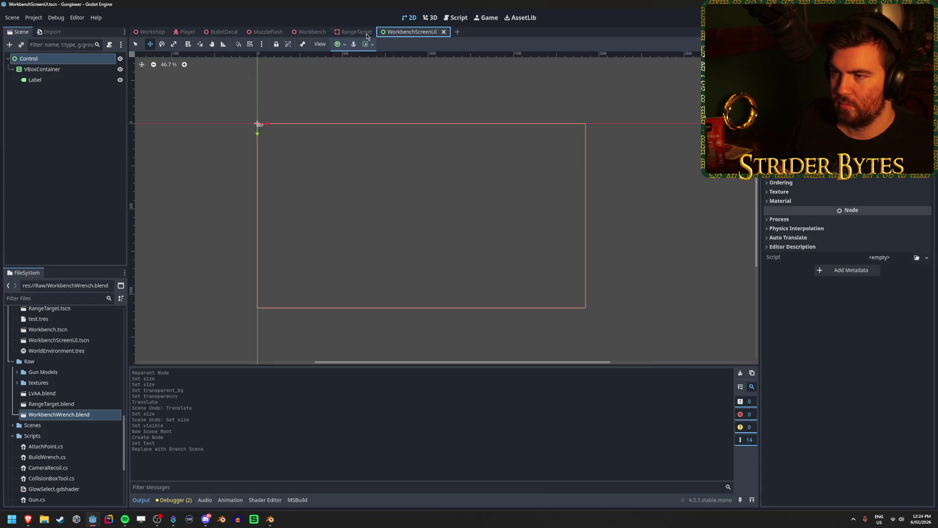
# - Open the Workbench scene and select the screen's MeshInstance3D
pyautogui.click(268, 32)
pyautogui.click(224, 31)
pyautogui.click(187, 32)
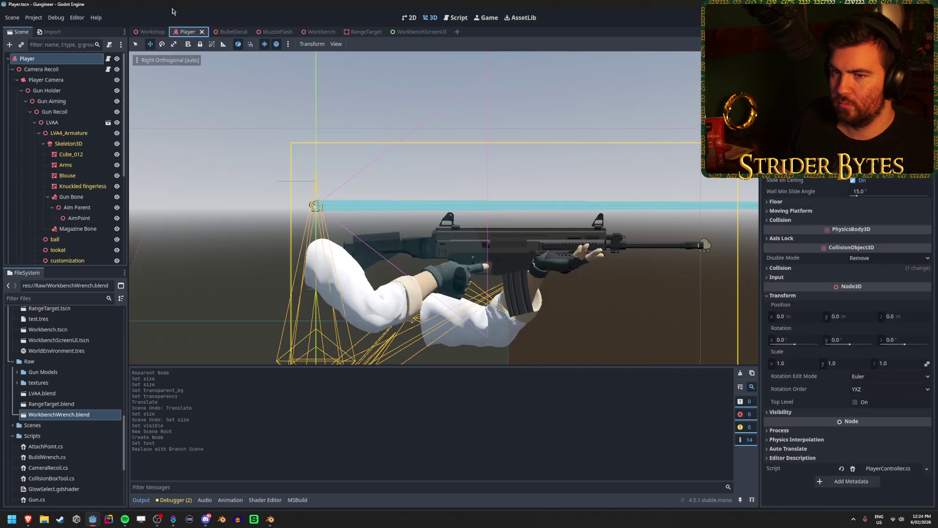
pyautogui.click(312, 32)
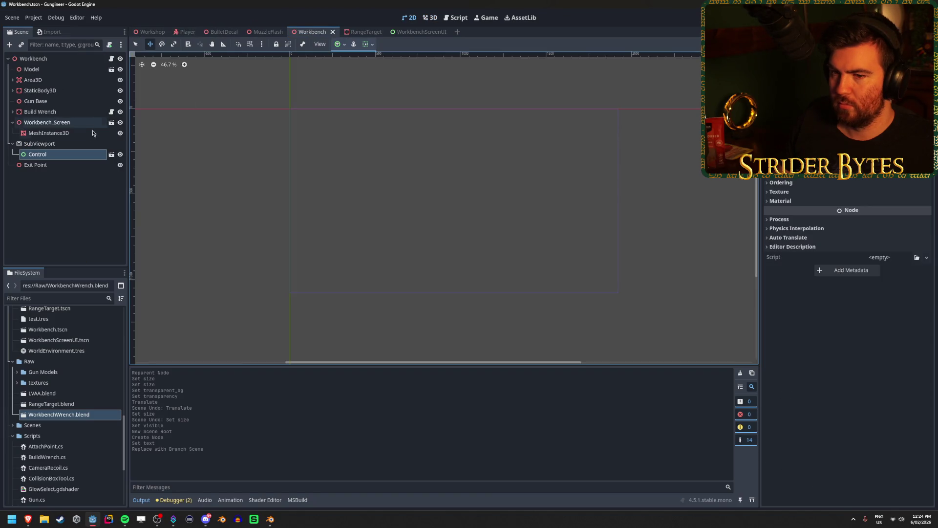
pyautogui.click(54, 144)
pyautogui.click(54, 133)
pyautogui.click(54, 123)
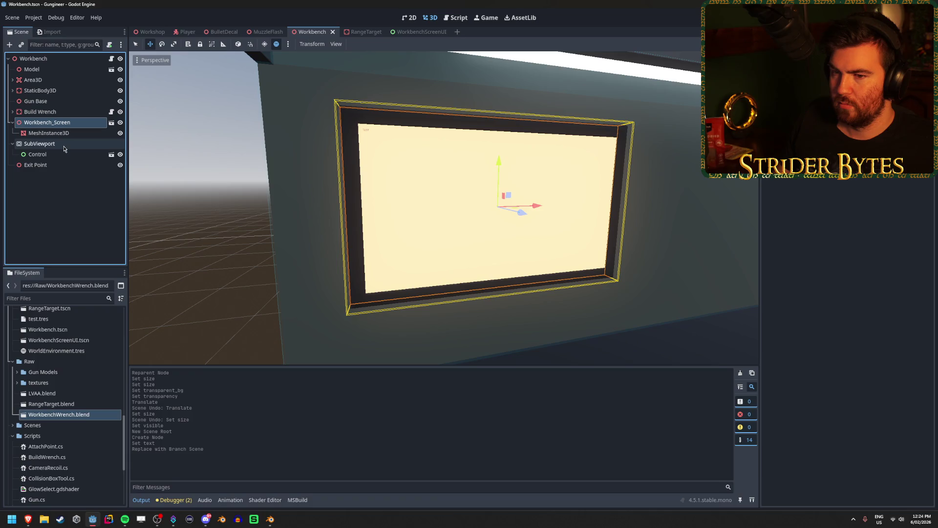
pyautogui.click(60, 136)
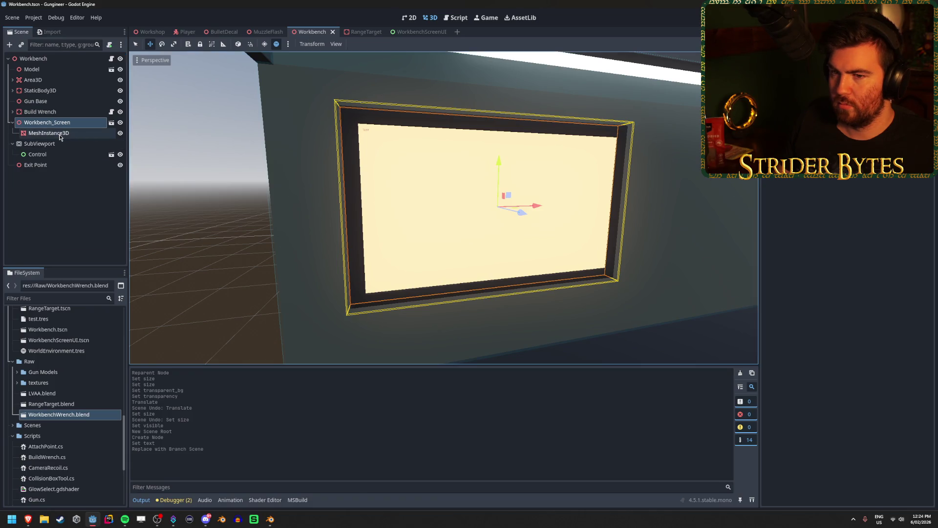
# - Set the screen mesh height to 0.45 and orbit to check the result
pyautogui.scroll(5, 845, 343)
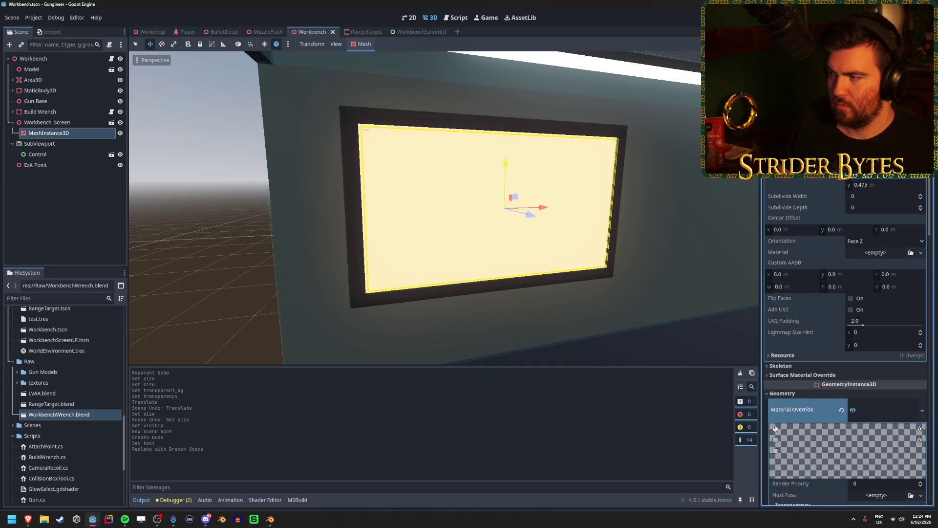
pyautogui.moveTo(880, 173); pyautogui.dragTo(873, 174)
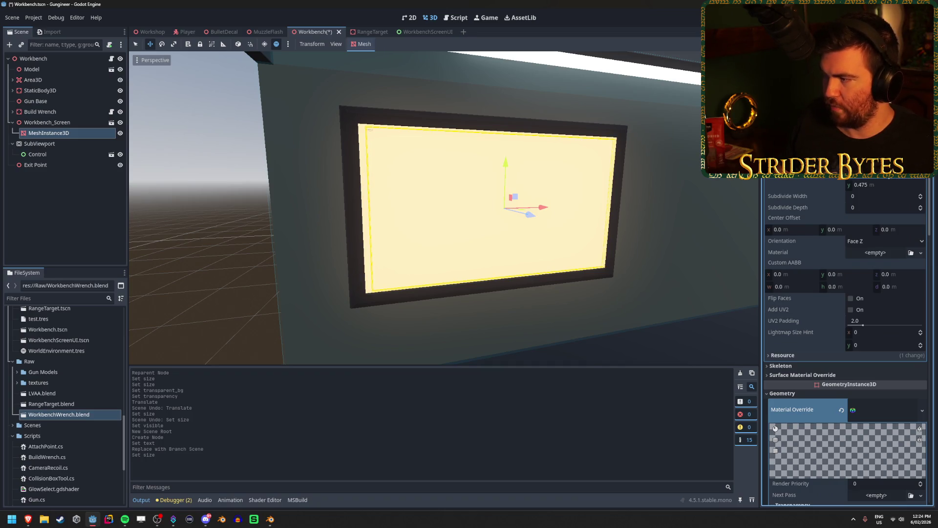
pyautogui.click(890, 185)
pyautogui.write('0.45')
pyautogui.press('Return')
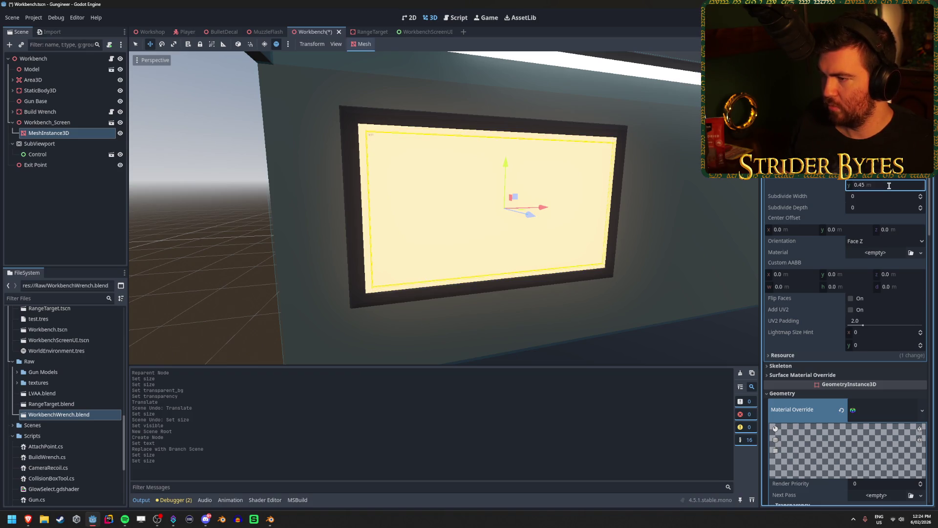
pyautogui.moveTo(723, 209); pyautogui.dragTo(457, 217, button='middle')
pyautogui.scroll(2, 450, 217)
pyautogui.scroll(-3, 450, 217)
pyautogui.moveTo(386, 165); pyautogui.dragTo(343, 168, button='middle')
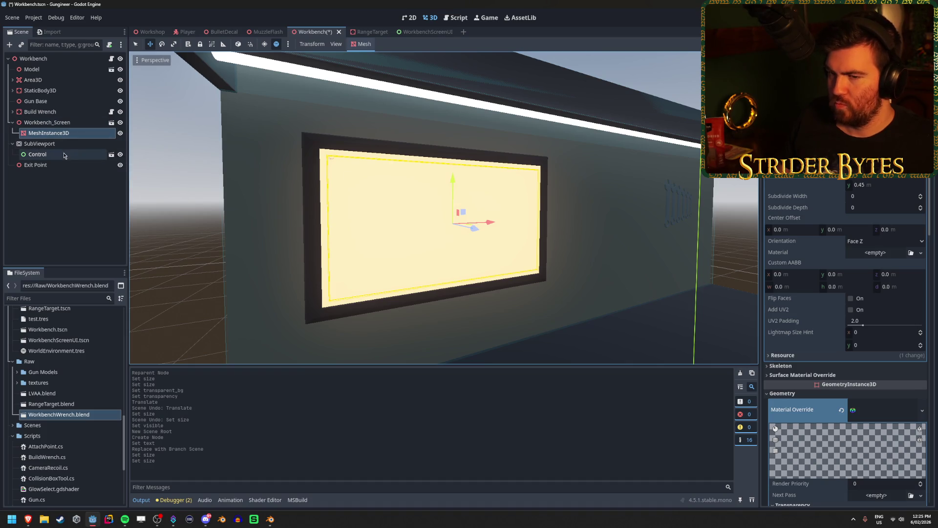
# - Set the SubViewport size to 1700 × 900 and save the Workbench scene
pyautogui.click(72, 145)
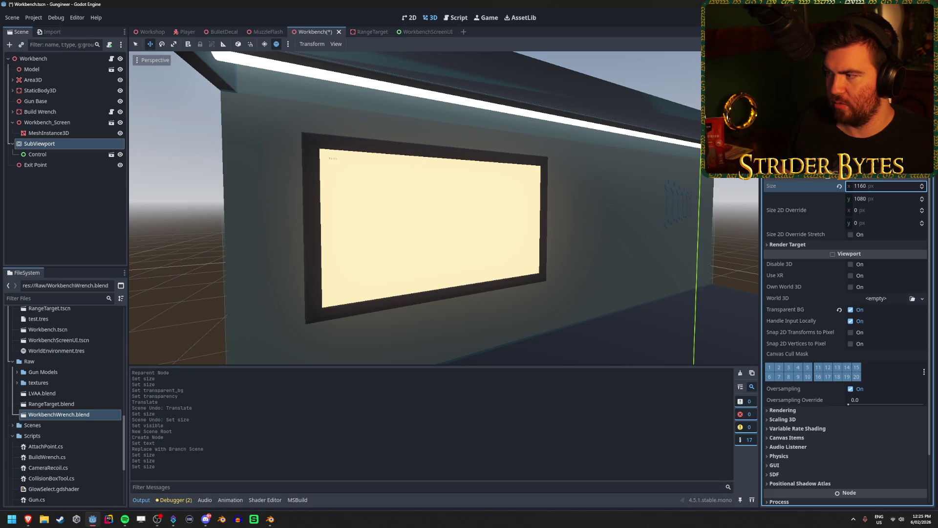
pyautogui.click(885, 189)
pyautogui.write('850')
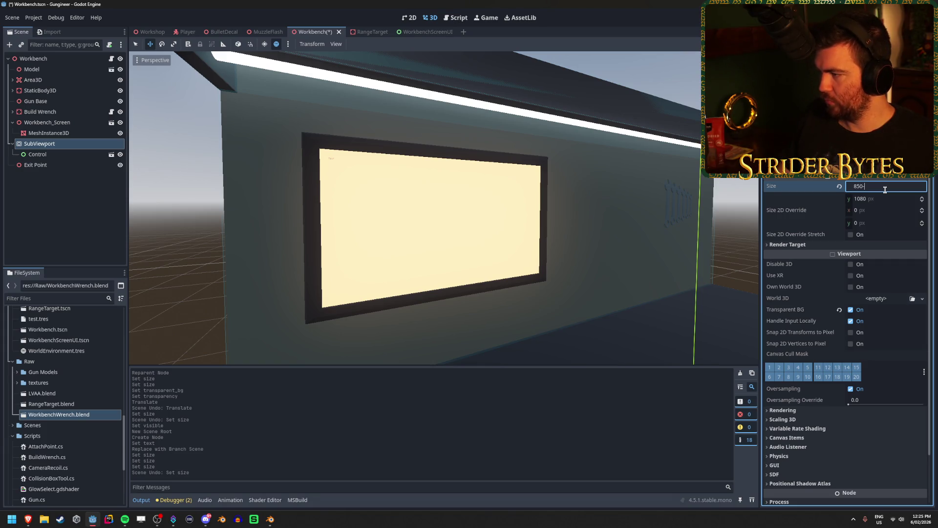
pyautogui.write('2')
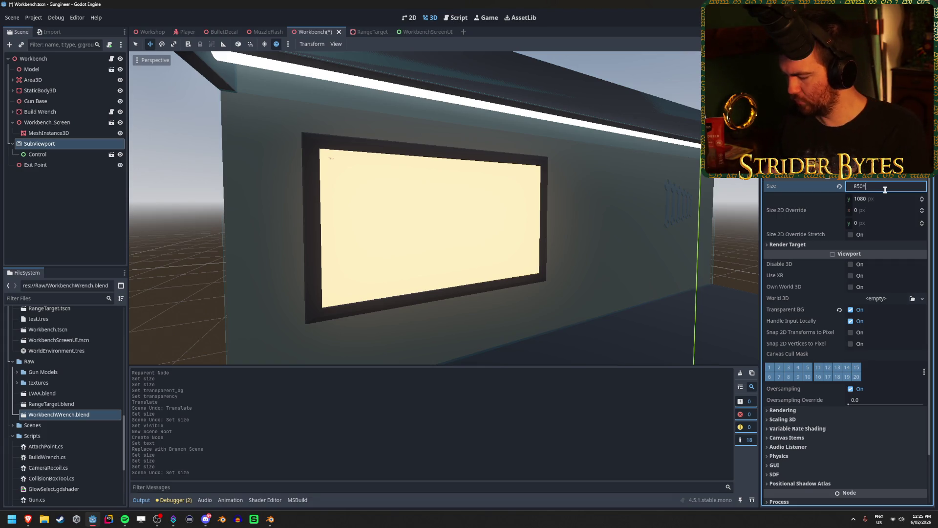
pyautogui.press('Return')
pyautogui.click(893, 199)
pyautogui.write('900')
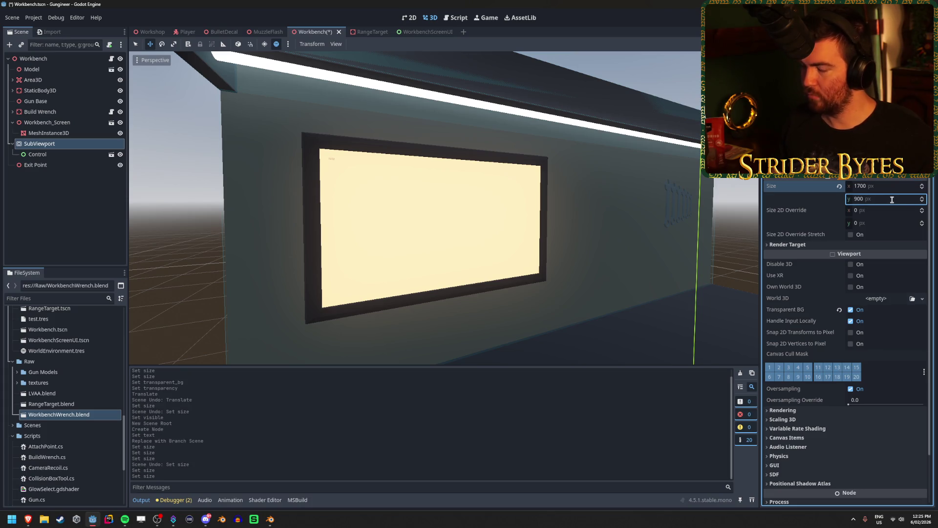
pyautogui.scroll(5, 342, 171)
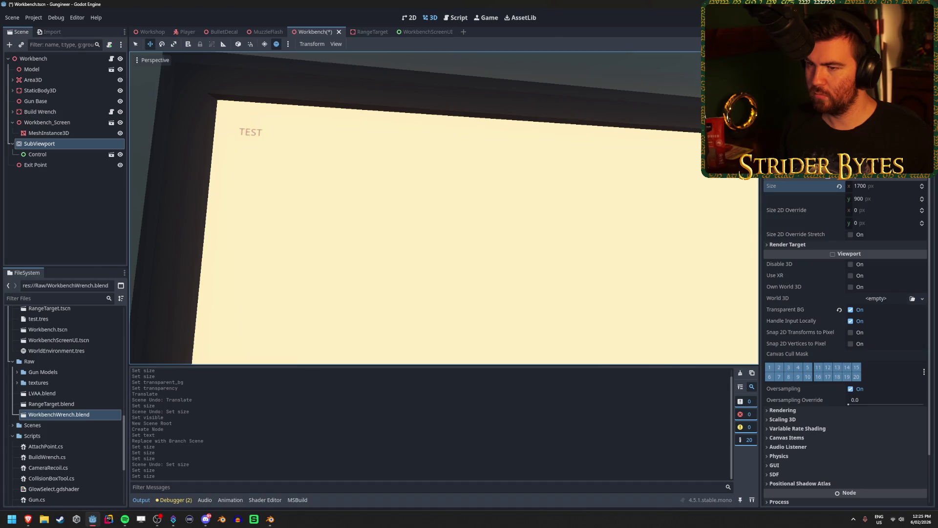
pyautogui.scroll(-5, 474, 262)
pyautogui.hotkey('ctrl', 's')
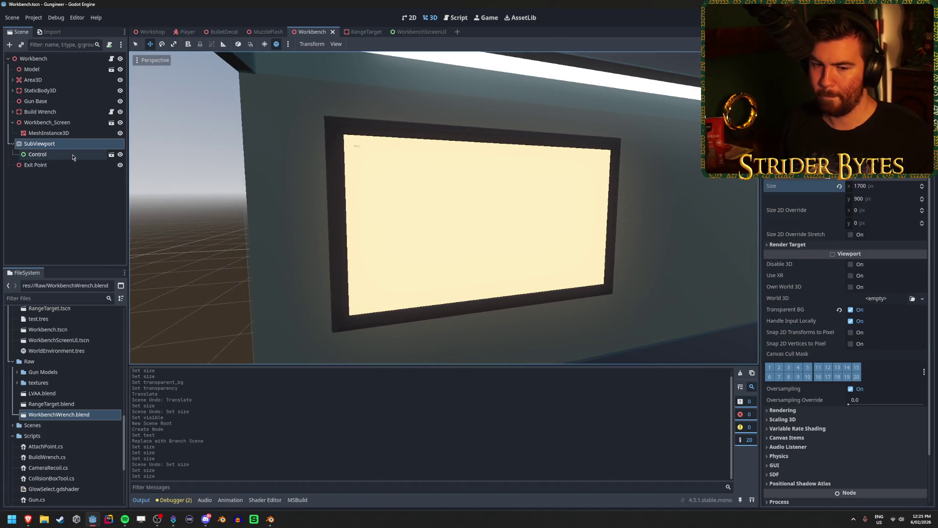
# - Open the WorkbenchScreenUI scene from the SubViewport's Control node
pyautogui.click(80, 153)
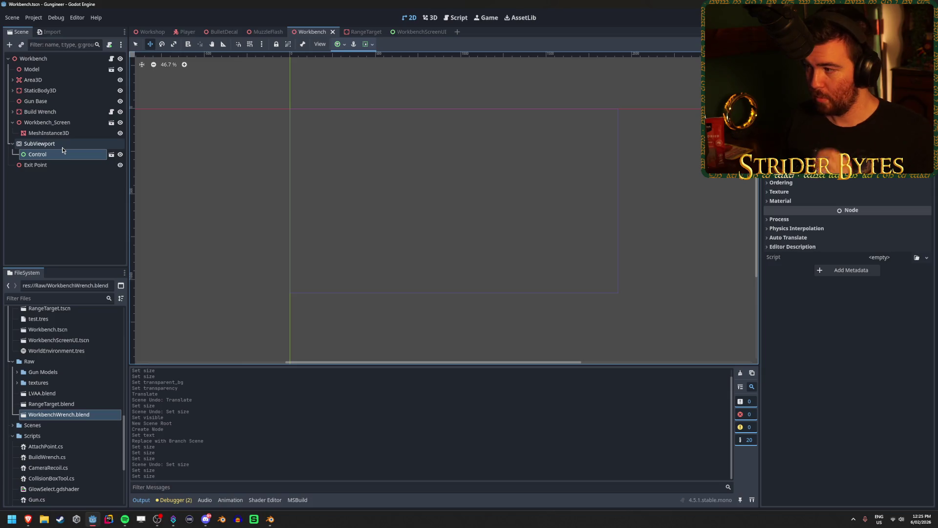
pyautogui.click(111, 154)
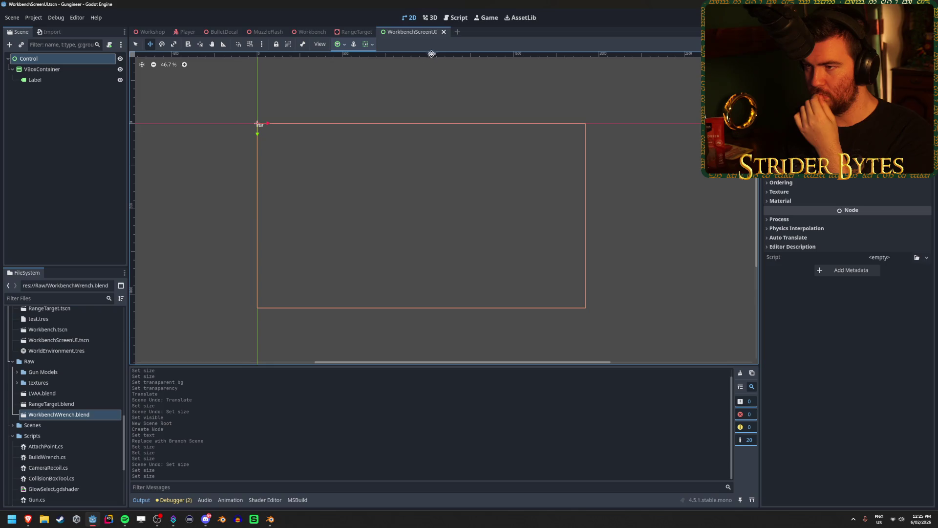
pyautogui.click(367, 44)
pyautogui.click(366, 44)
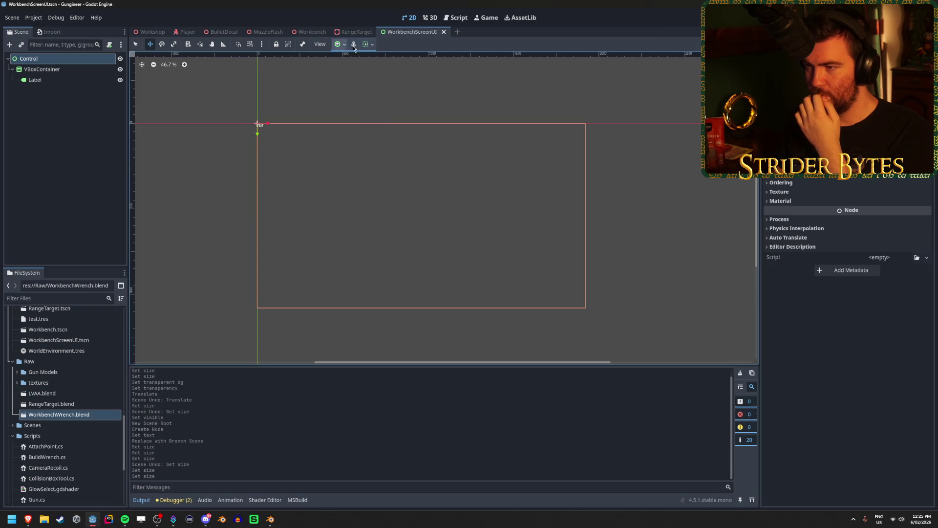
pyautogui.scroll(4, 848, 342)
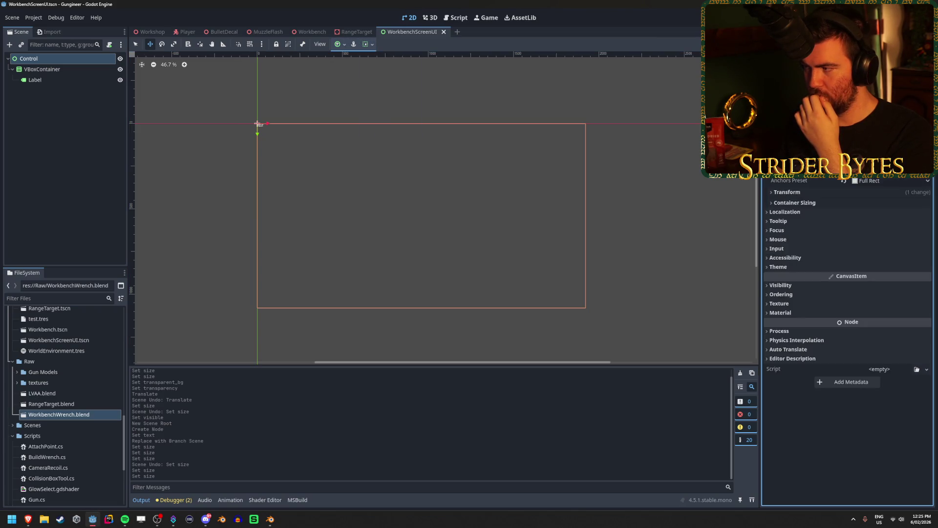
pyautogui.scroll(-4, 848, 342)
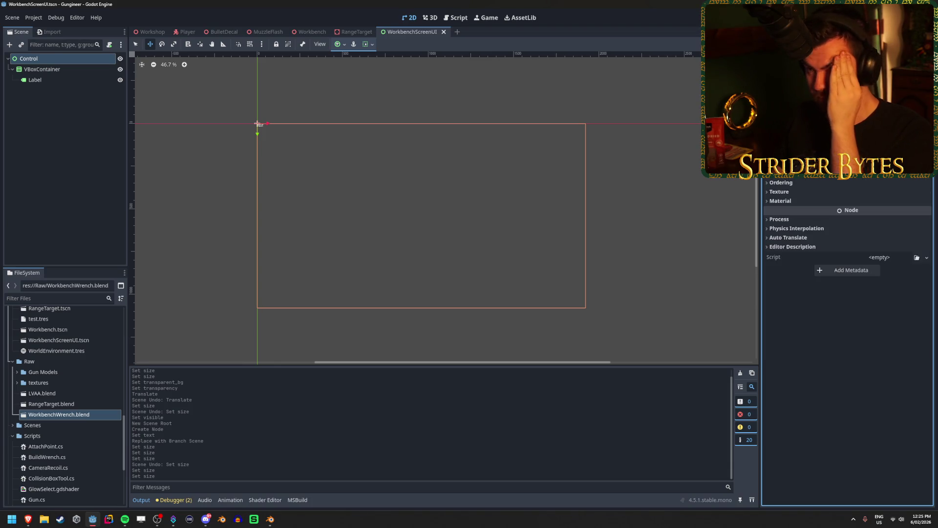
# - Apply the Full Rect anchor preset to the root Control
pyautogui.click(370, 45)
pyautogui.click(344, 45)
pyautogui.click(344, 45)
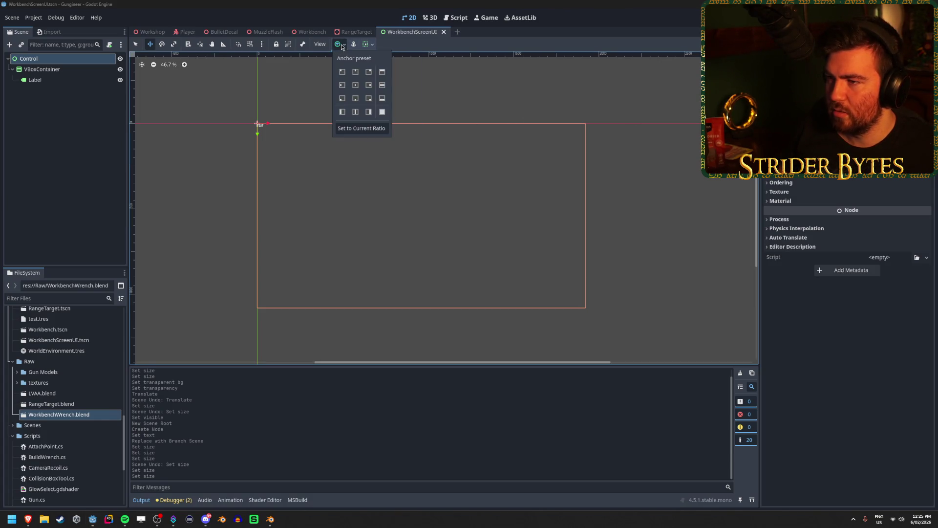
pyautogui.click(360, 128)
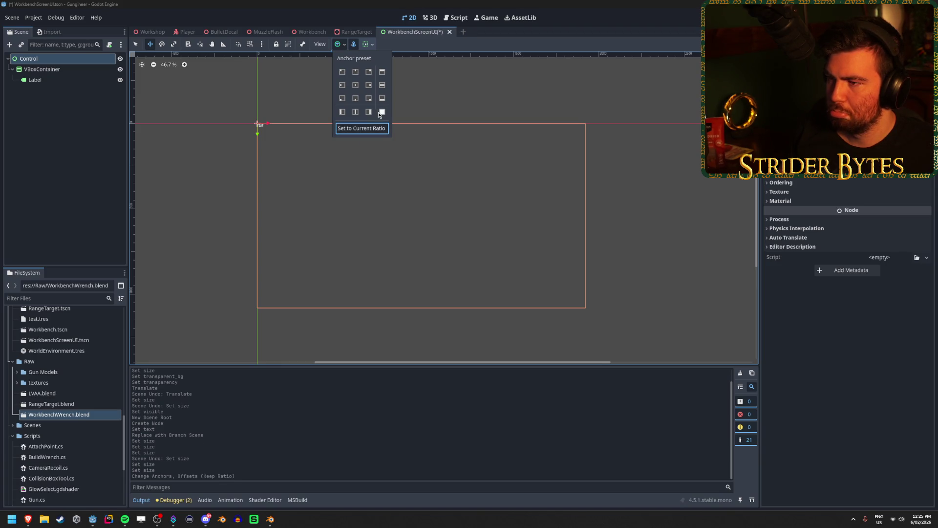
pyautogui.click(360, 86)
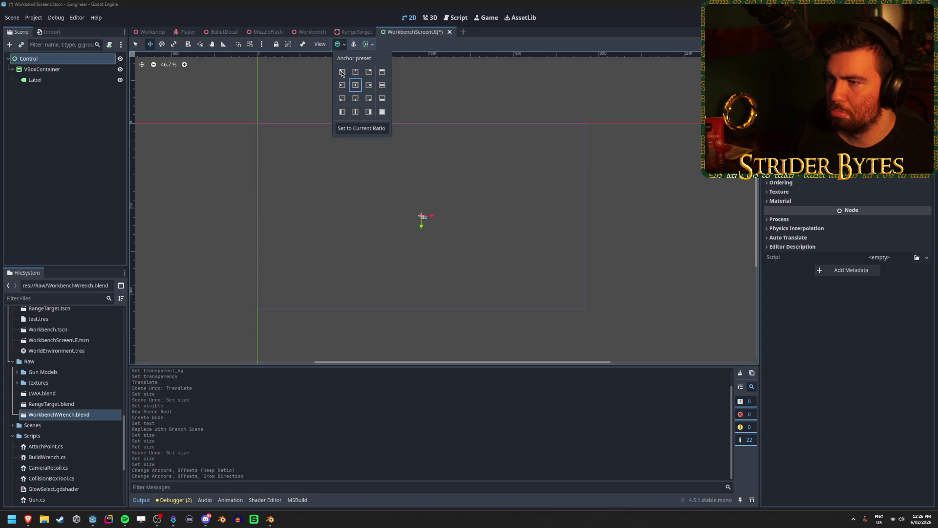
pyautogui.click(343, 72)
pyautogui.click(382, 112)
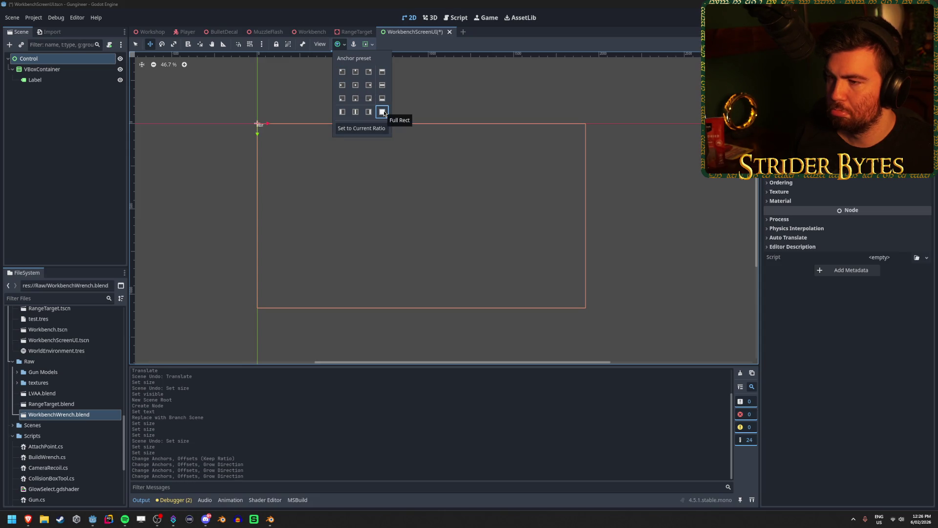
pyautogui.click(371, 45)
pyautogui.click(371, 45)
pyautogui.click(372, 45)
pyautogui.moveTo(274, 124)
pyautogui.mouseDown()
pyautogui.moveTo(319, 131)
pyautogui.moveTo(274, 154)
pyautogui.moveTo(282, 153)
pyautogui.mouseUp()
# - Review the VBoxContainer's Inspector sections, save the scene, and select the Label
pyautogui.click(57, 69)
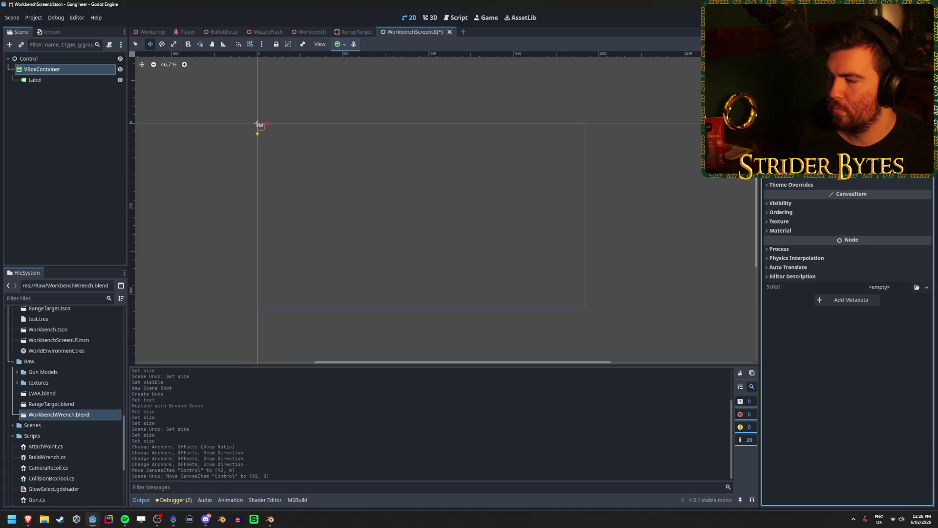
pyautogui.click(777, 203)
pyautogui.click(778, 204)
pyautogui.click(791, 214)
pyautogui.doubleClick(791, 214)
pyautogui.click(792, 213)
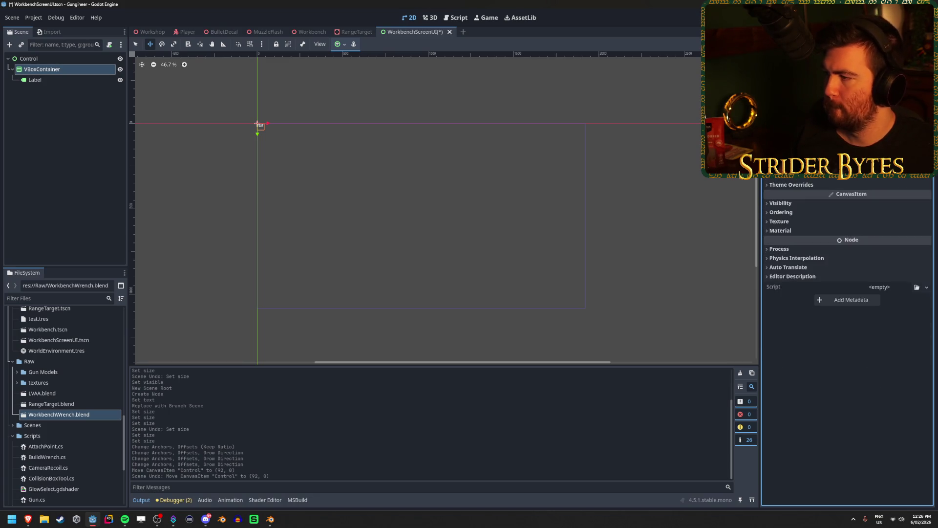
pyautogui.scroll(3, 848, 244)
pyautogui.hotkey('ctrl', 's')
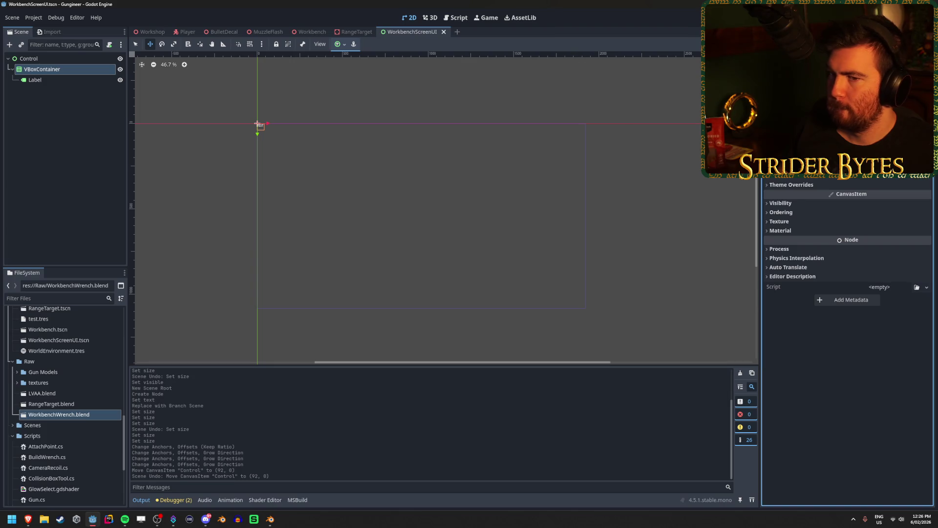
pyautogui.click(68, 105)
pyautogui.click(68, 80)
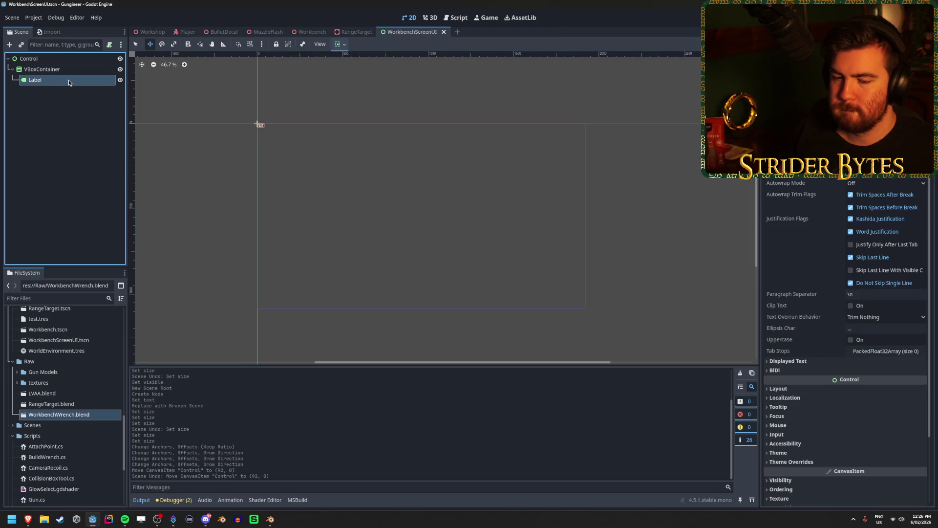
# - Select the root Control and expand its Transform settings to edit the width
pyautogui.click(77, 119)
pyautogui.click(69, 59)
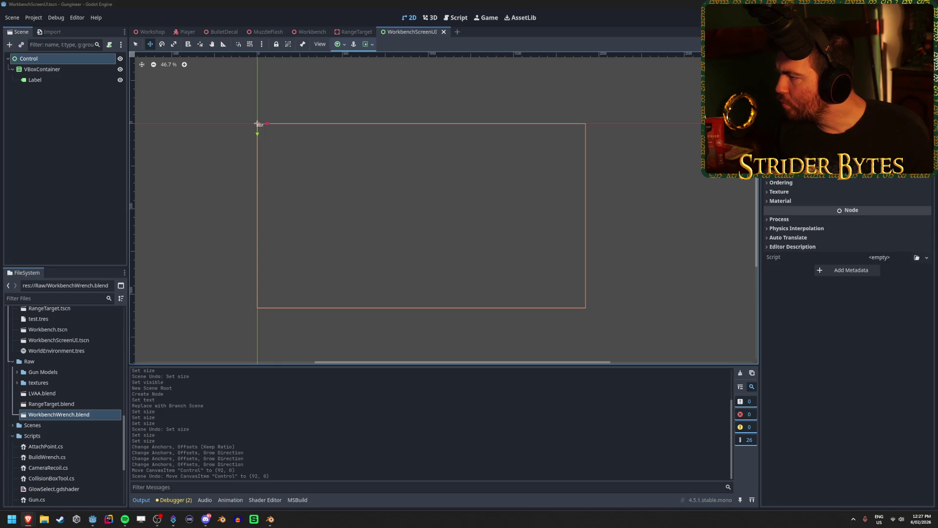
pyautogui.scroll(5, 848, 293)
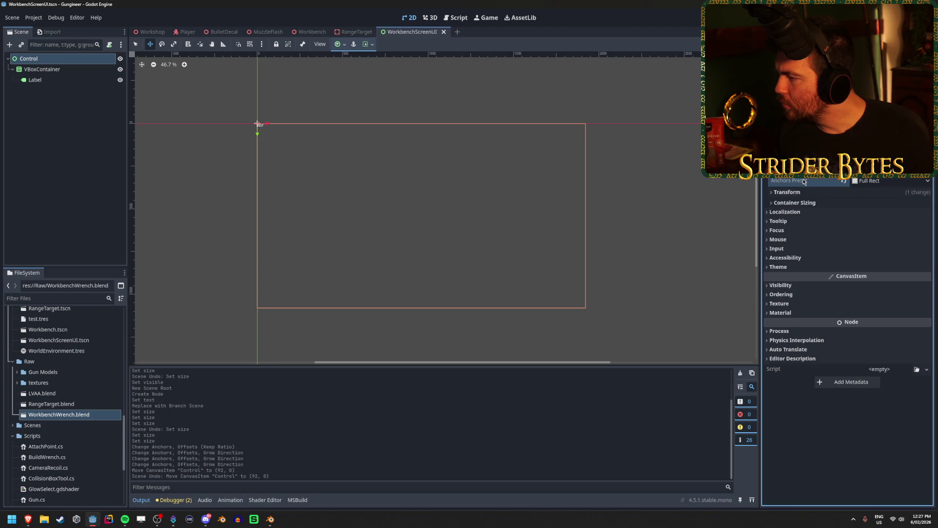
pyautogui.click(787, 192)
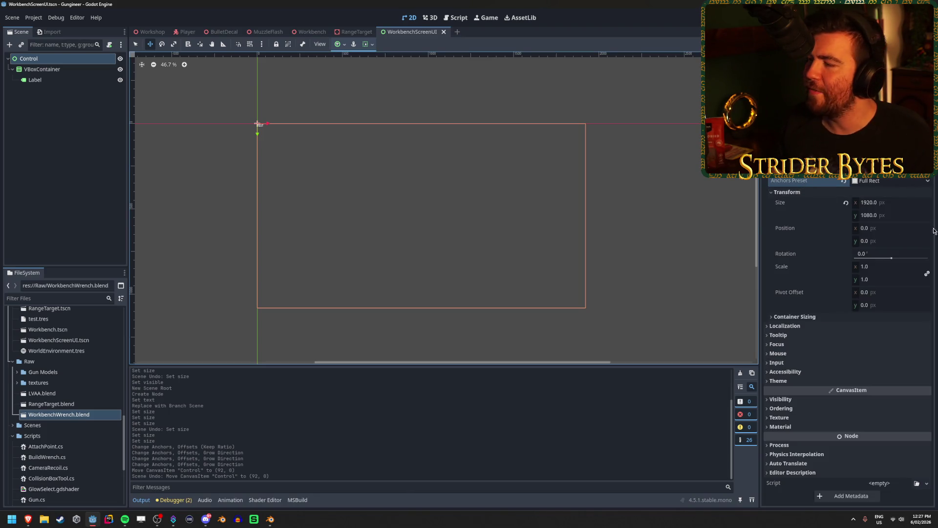
pyautogui.click(884, 202)
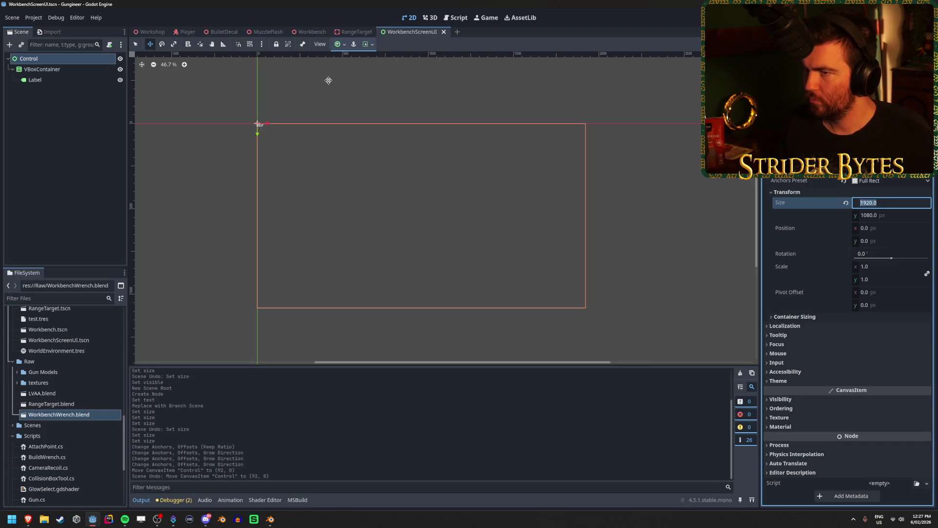
# - Confirm the Workbench SubViewport is 1700 × 900, then resume editing the Control's width
pyautogui.click(310, 33)
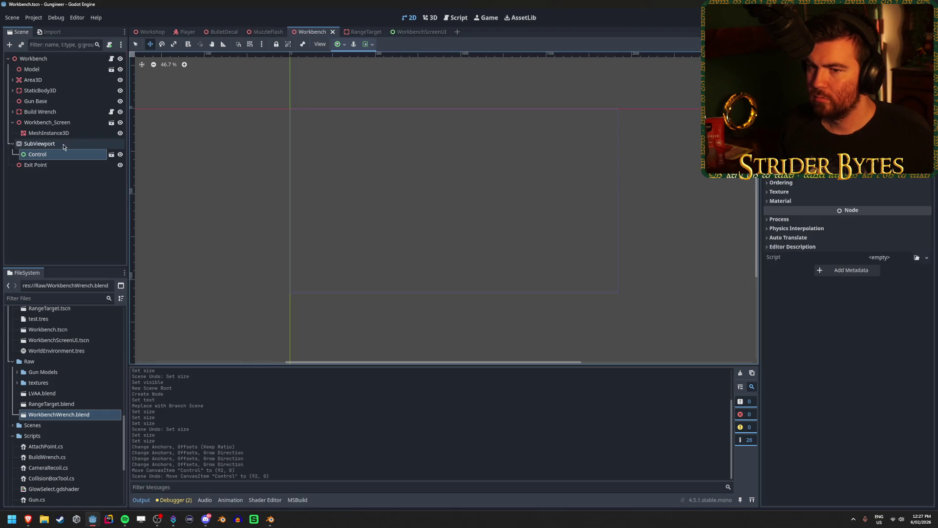
pyautogui.click(76, 133)
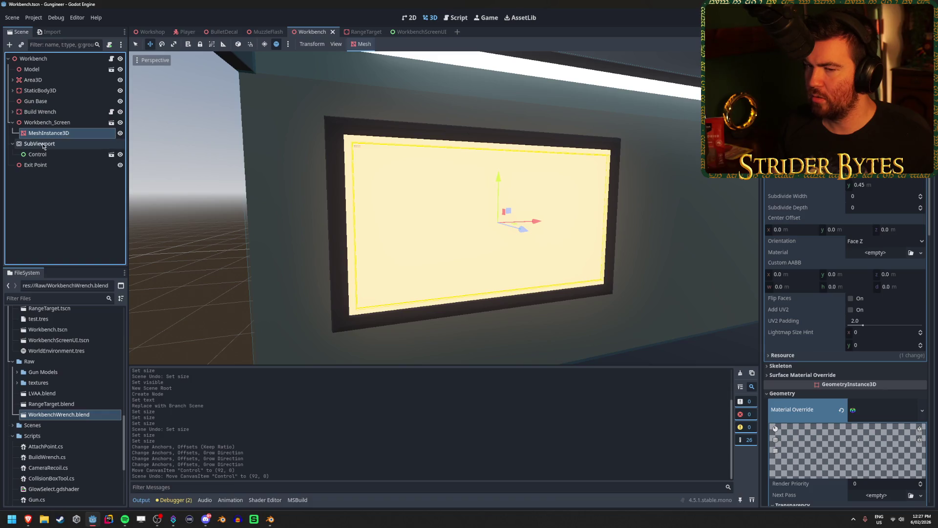
pyautogui.click(39, 144)
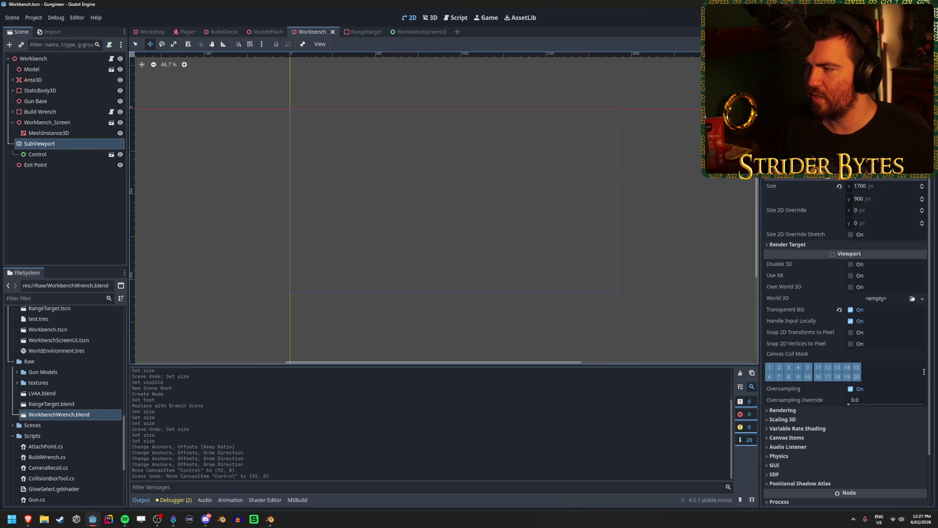
pyautogui.click(419, 32)
pyautogui.click(889, 203)
pyautogui.write('1700')
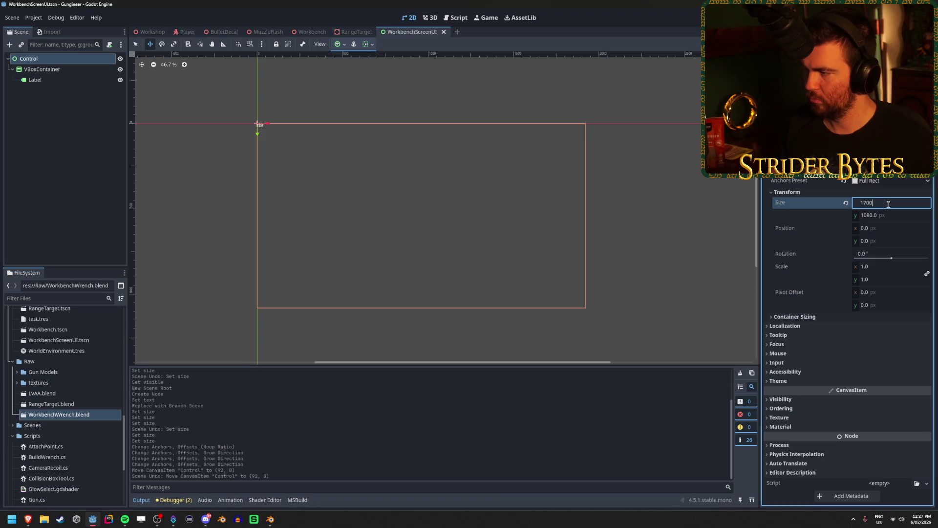
# - Set the Control size to 1700 × 900 and save the scene
pyautogui.press('Tab')
pyautogui.write('900')
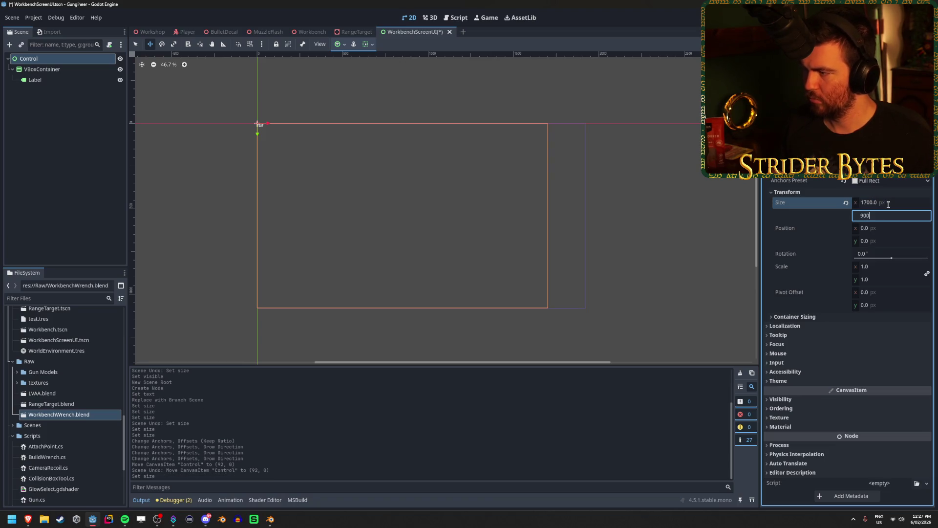
pyautogui.press('Return')
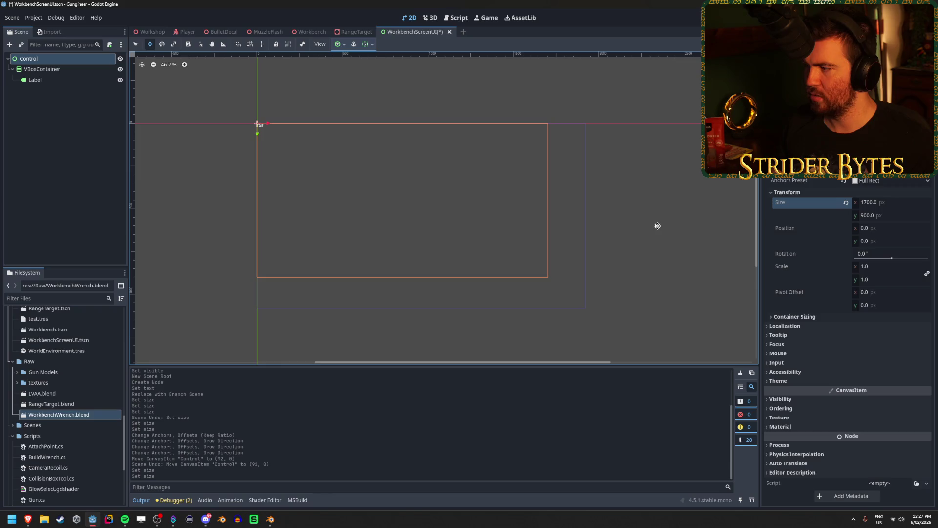
pyautogui.hotkey('ctrl', 's')
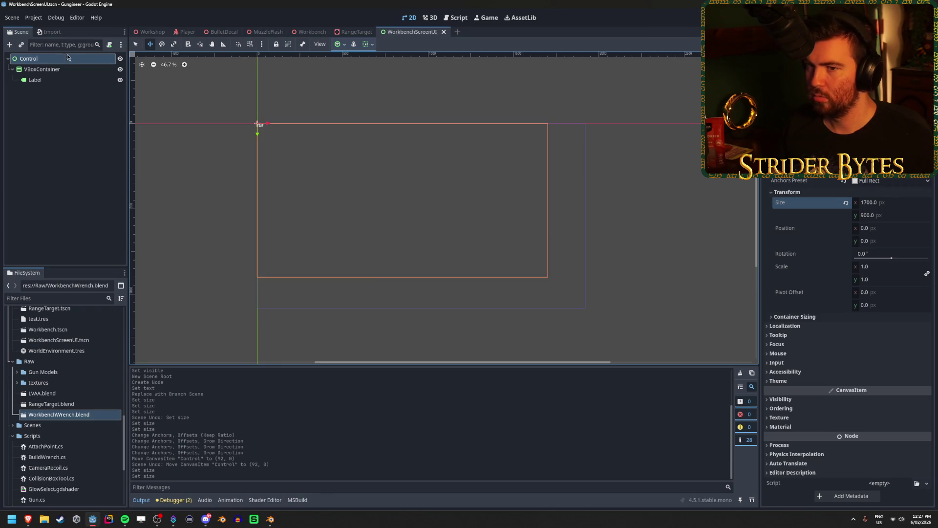
# - Try moving the Control to position 500, 500 and save
pyautogui.moveTo(852, 233); pyautogui.dragTo(856, 233)
pyautogui.click(886, 229)
pyautogui.write('0')
pyautogui.press('Return')
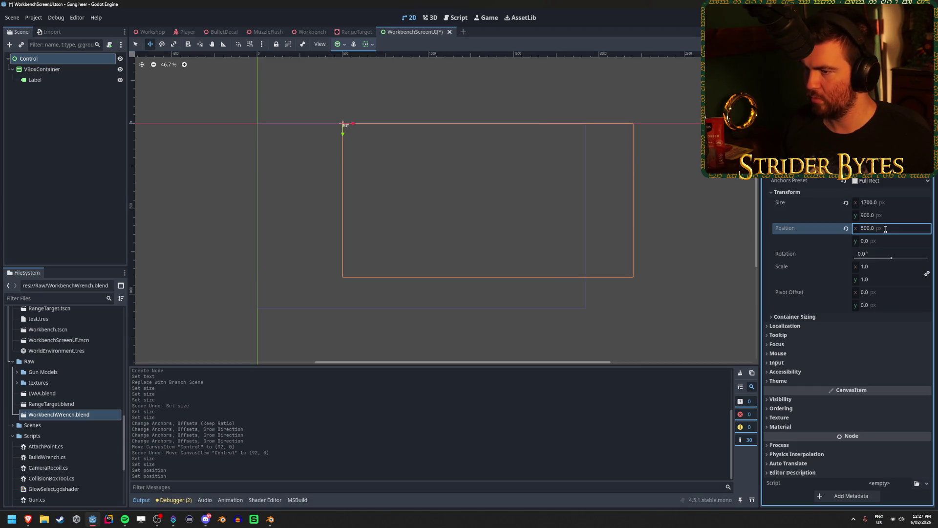
pyautogui.click(892, 239)
pyautogui.write('0')
pyautogui.press('Return')
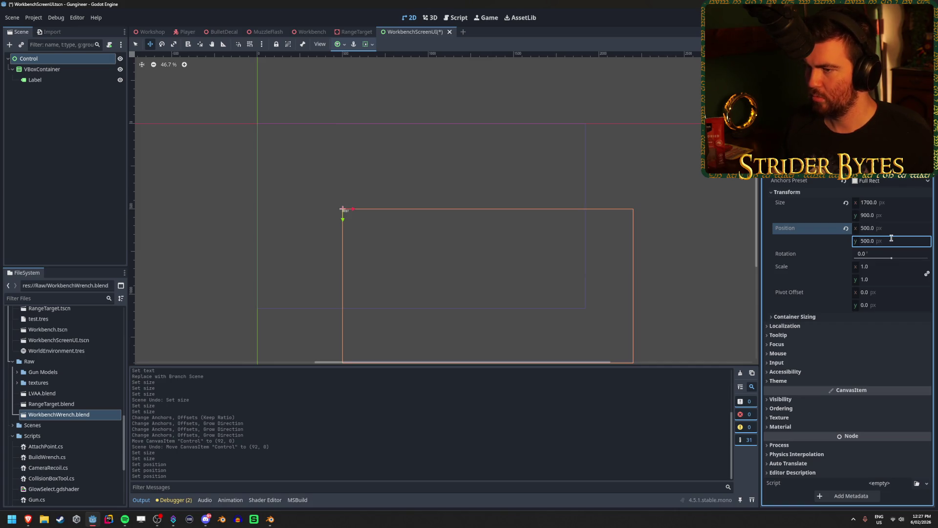
pyautogui.hotkey('ctrl', 's')
# - Check the shifted UI on the workbench monitor in the 3D Workbench scene
pyautogui.click(307, 33)
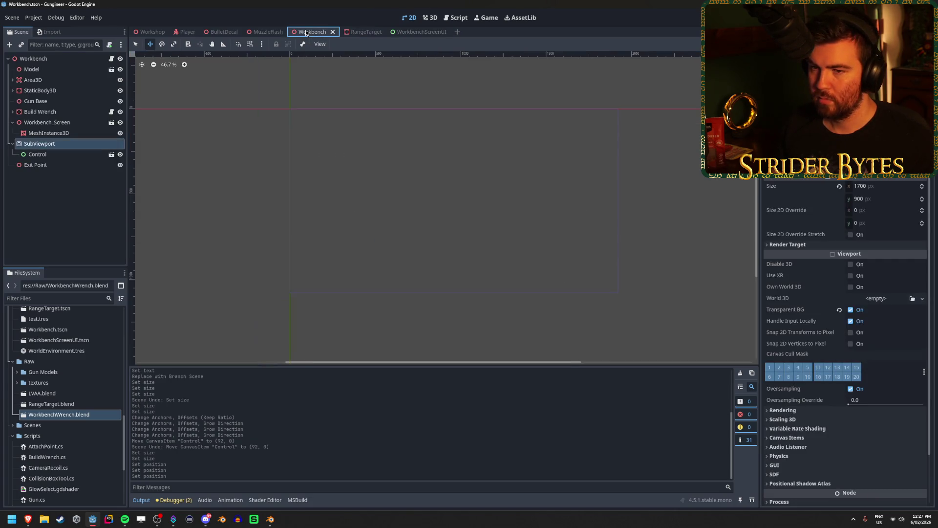
pyautogui.click(60, 124)
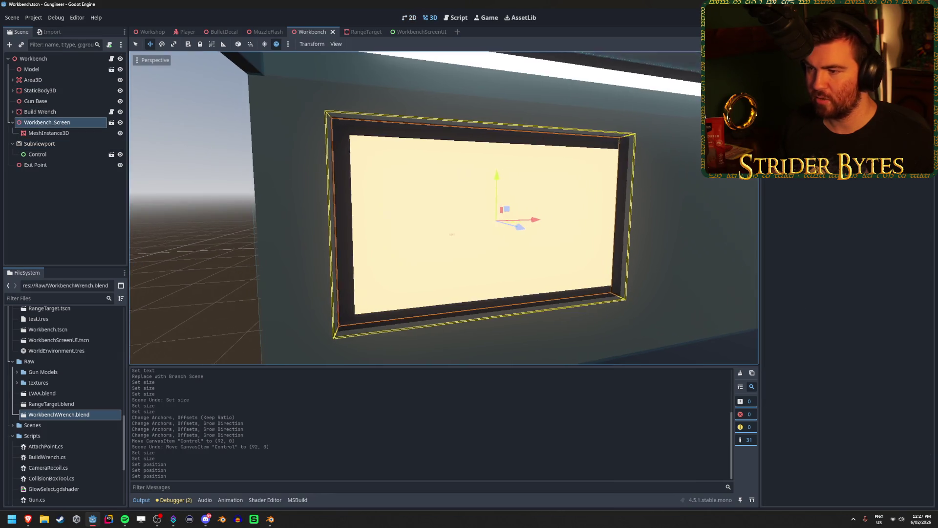
pyautogui.moveTo(430, 225); pyautogui.dragTo(448, 223, button='middle')
# - Back in WorkbenchScreenUI, reset the Control's position to 0, 0
pyautogui.click(413, 32)
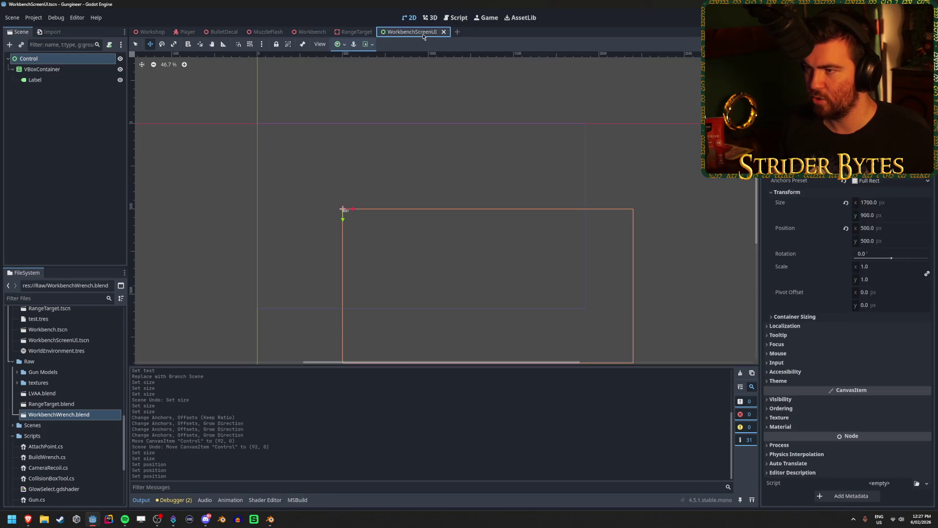
pyautogui.click(881, 228)
pyautogui.write('0')
pyautogui.press('Tab')
pyautogui.write('0')
pyautogui.press('Return')
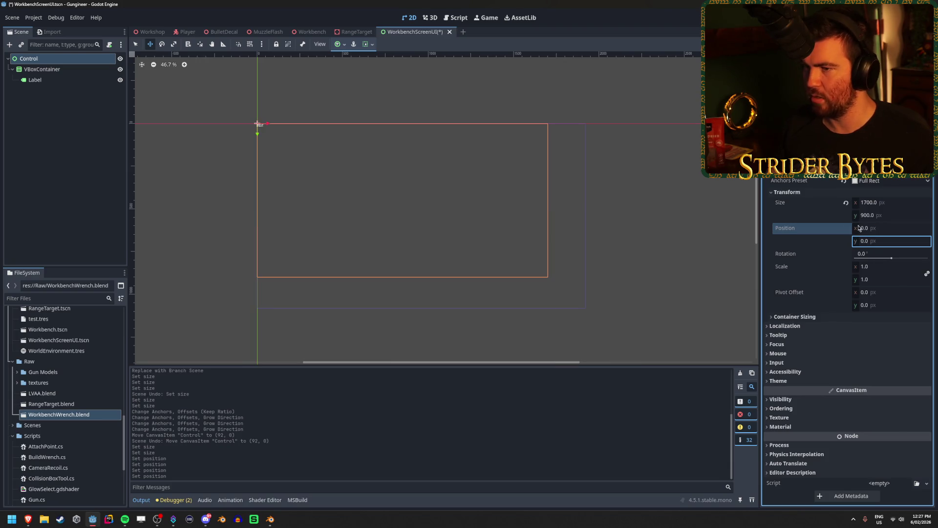
pyautogui.click(63, 72)
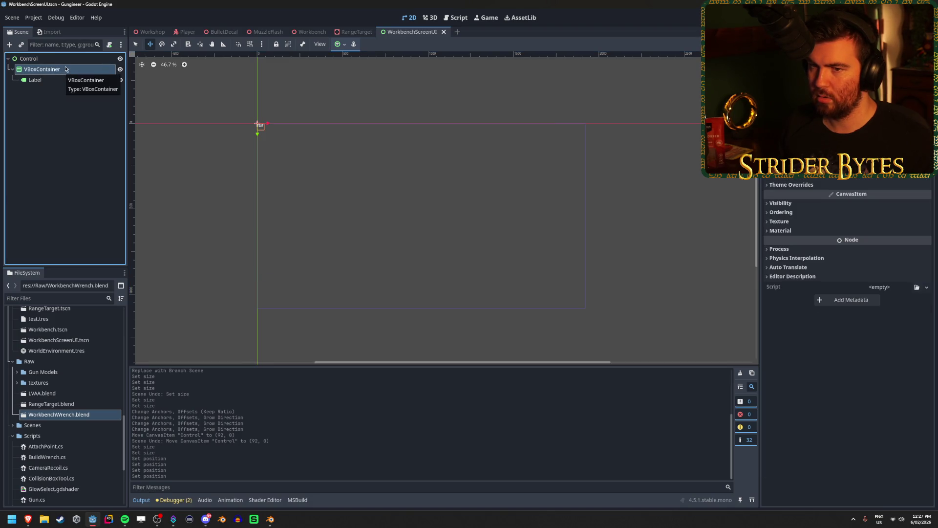
# - Add a Panel child under the root Control and move it above the VBoxContainer
pyautogui.click(66, 60)
pyautogui.rightClick(73, 61)
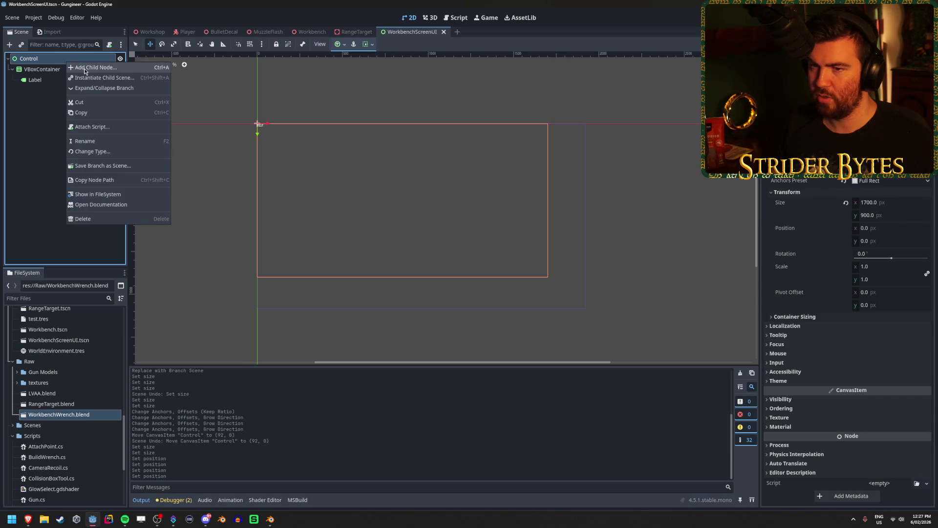
pyautogui.click(84, 70)
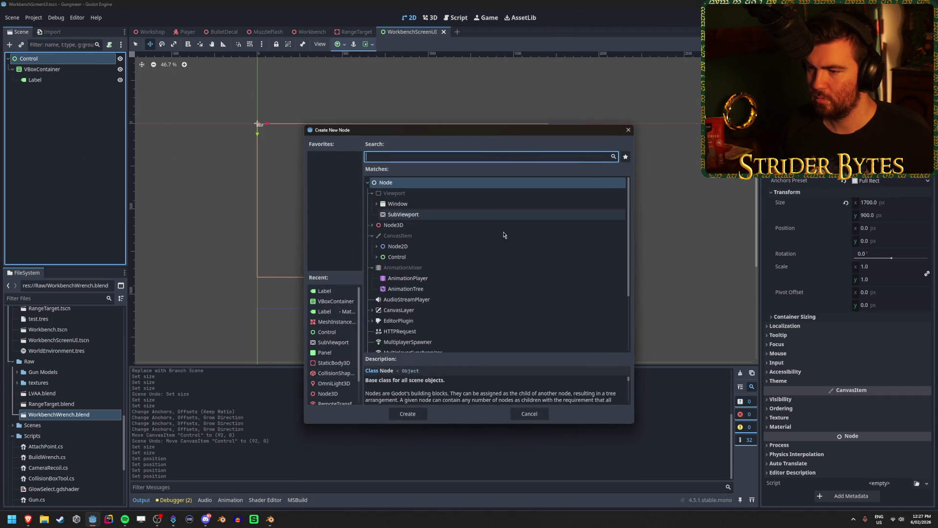
pyautogui.click(377, 257)
pyautogui.scroll(-2, 441, 228)
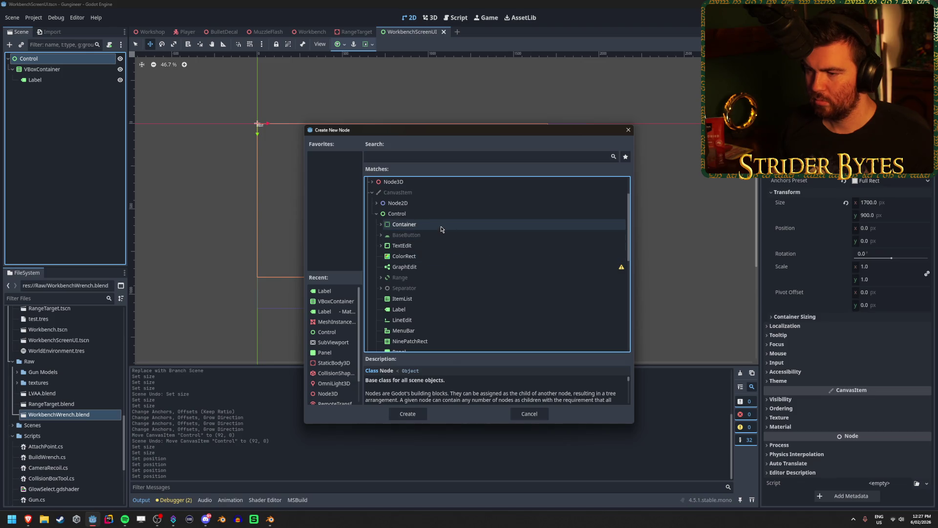
pyautogui.scroll(-5, 441, 228)
pyautogui.click(410, 243)
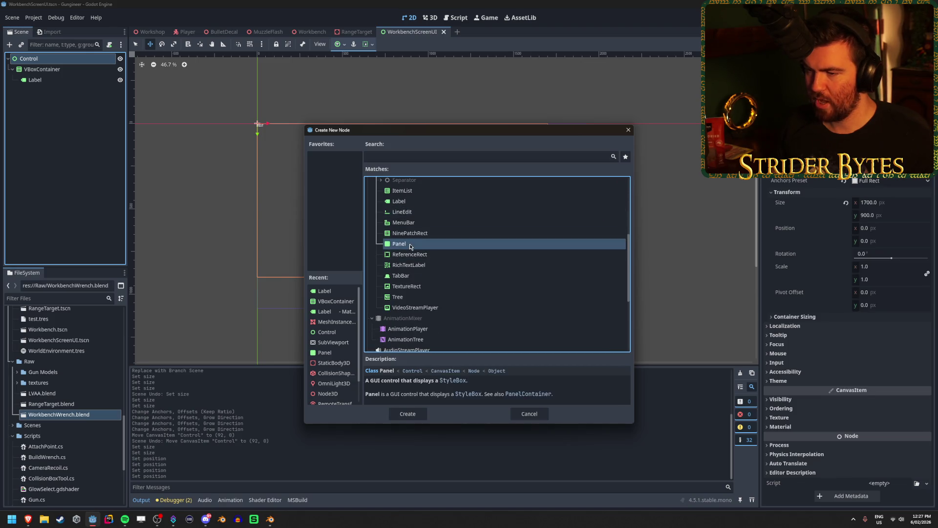
pyautogui.click(418, 413)
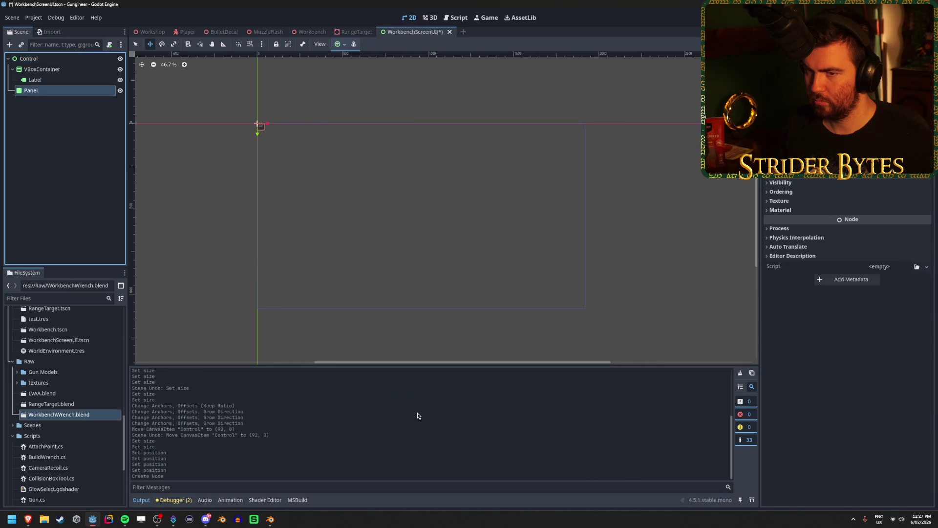
pyautogui.moveTo(76, 91); pyautogui.dragTo(74, 66)
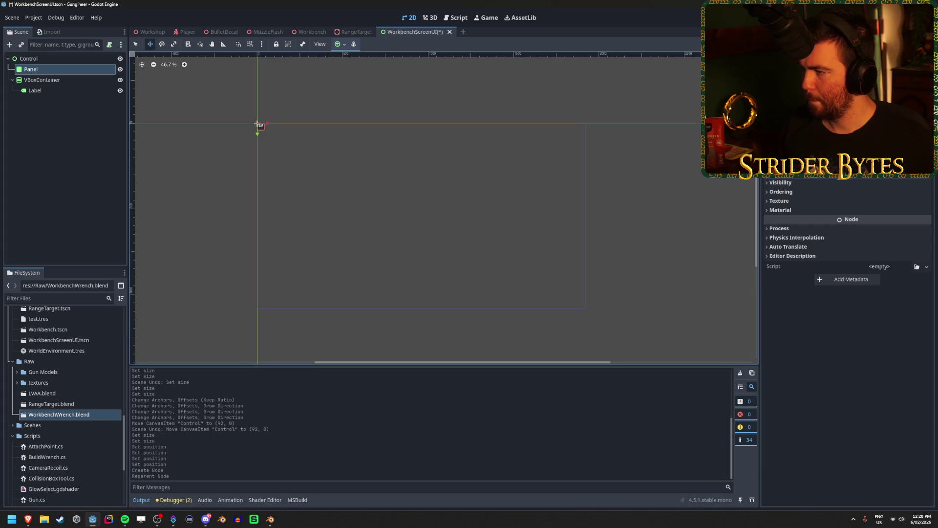
# - Give the Panel the Full Rect anchor preset, save, and view the Workbench scene
pyautogui.scroll(3, 848, 342)
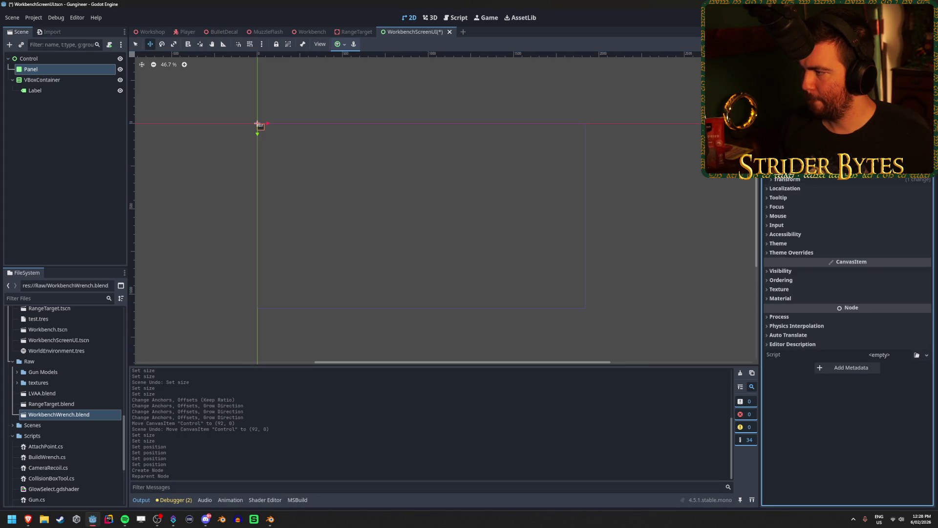
pyautogui.click(802, 179)
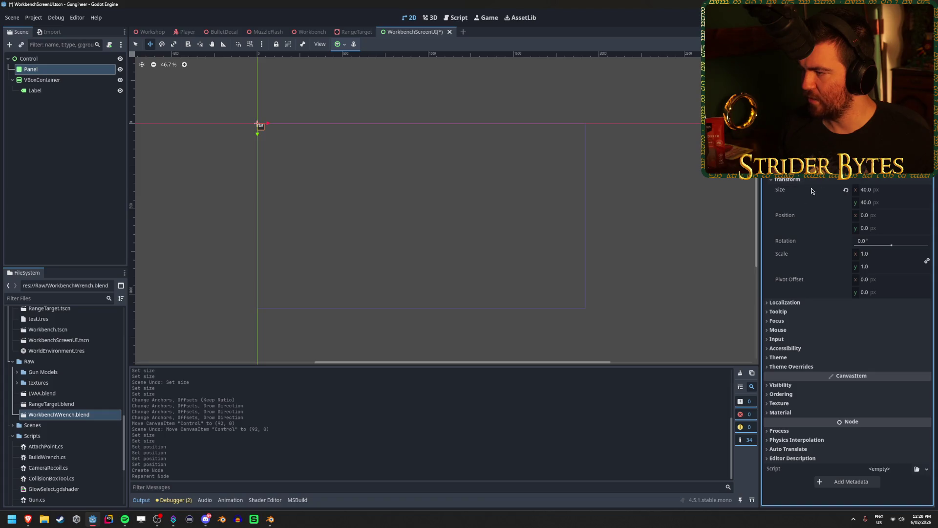
pyautogui.click(341, 45)
pyautogui.click(382, 112)
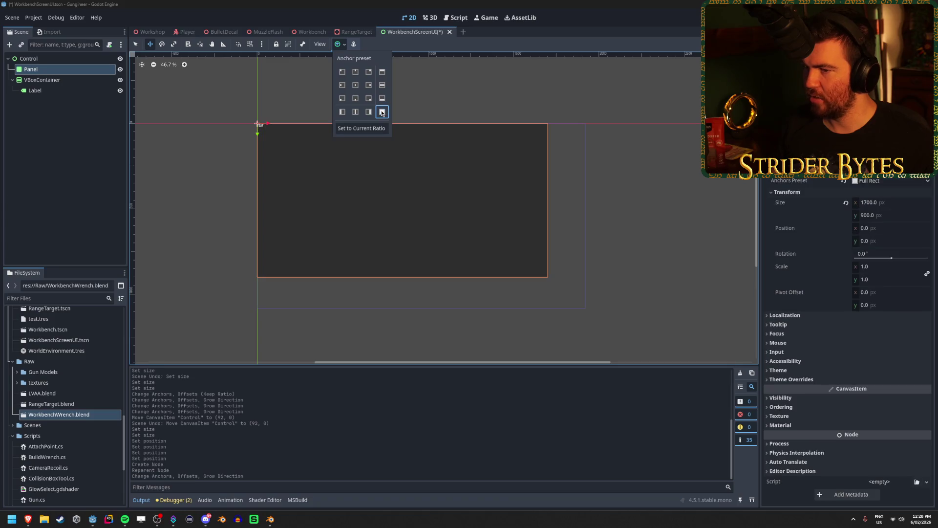
pyautogui.click(600, 172)
pyautogui.hotkey('ctrl', 's')
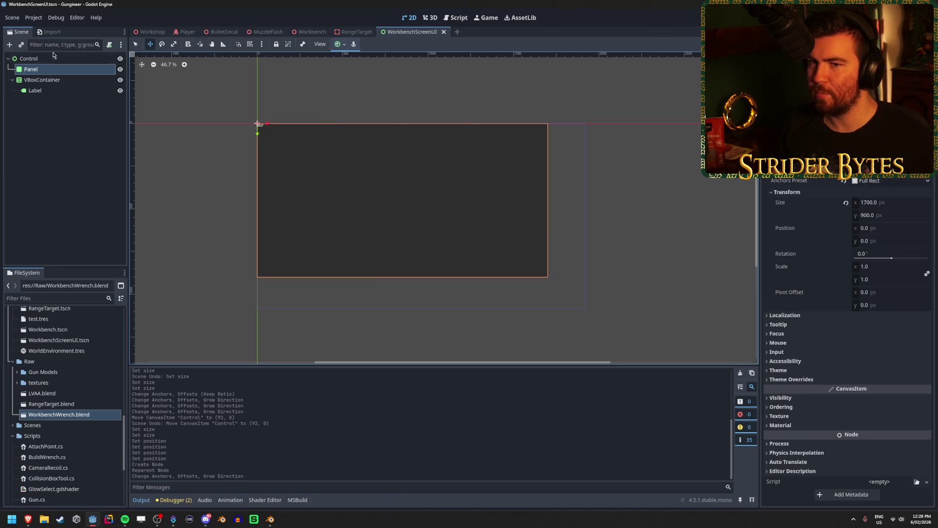
pyautogui.click(311, 32)
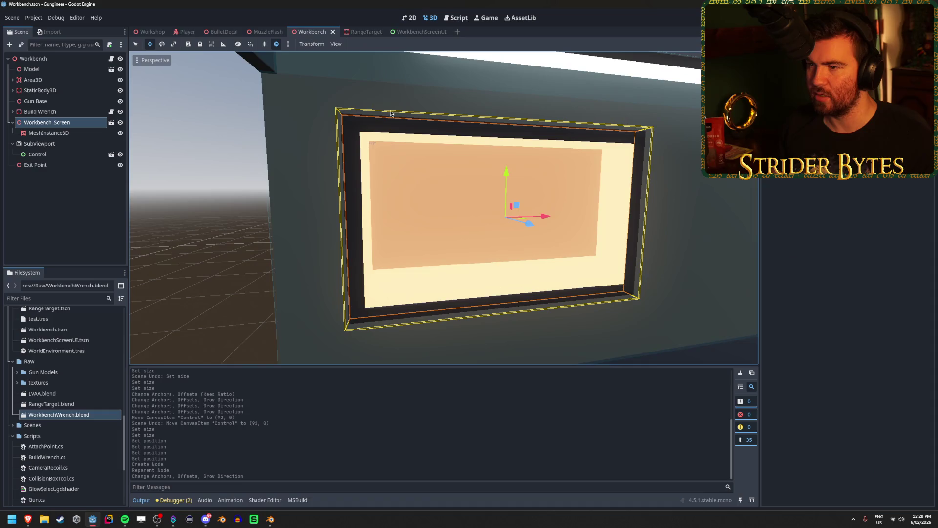
pyautogui.press('f')
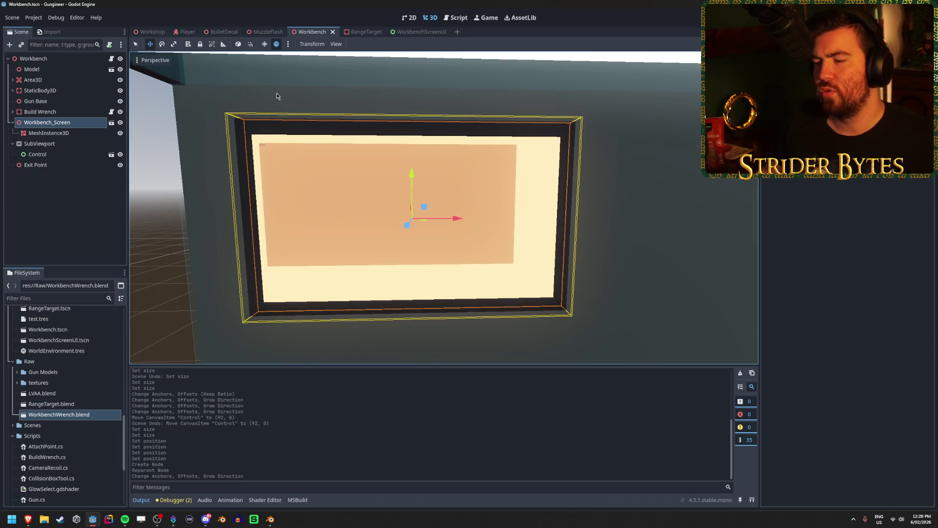
pyautogui.moveTo(274, 196); pyautogui.dragTo(160, 177, button='middle')
pyautogui.click(49, 133)
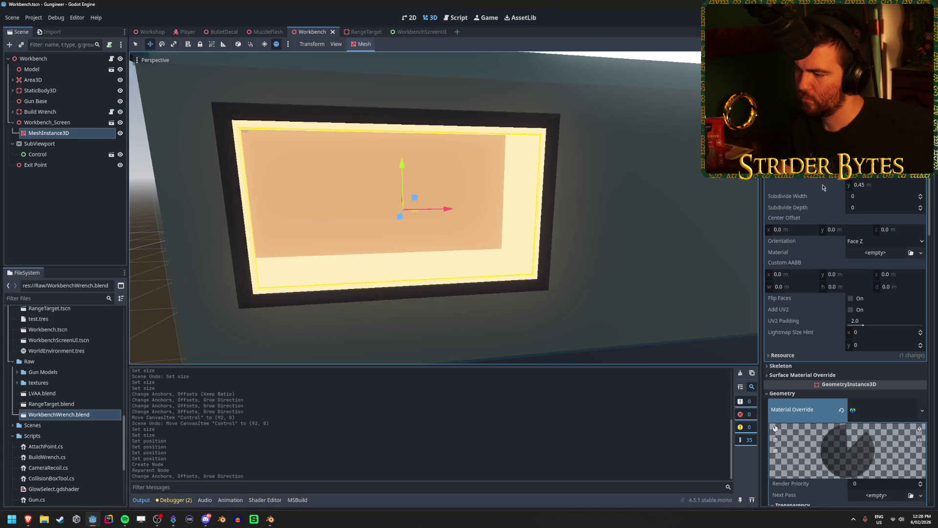
pyautogui.scroll(-5, 843, 269)
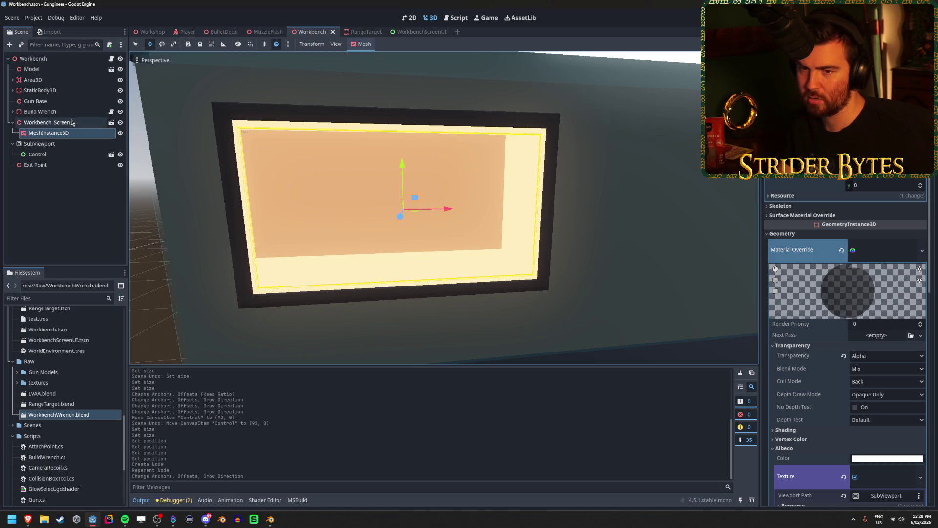
pyautogui.click(64, 155)
pyautogui.click(64, 147)
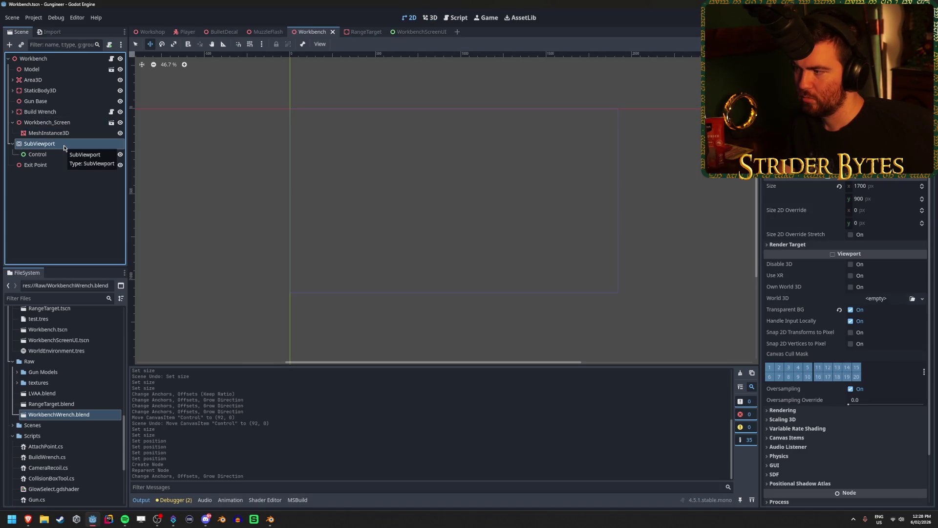
pyautogui.moveTo(875, 185)
pyautogui.mouseDown()
pyautogui.moveTo(885, 186)
pyautogui.moveTo(870, 185)
pyautogui.mouseUp()
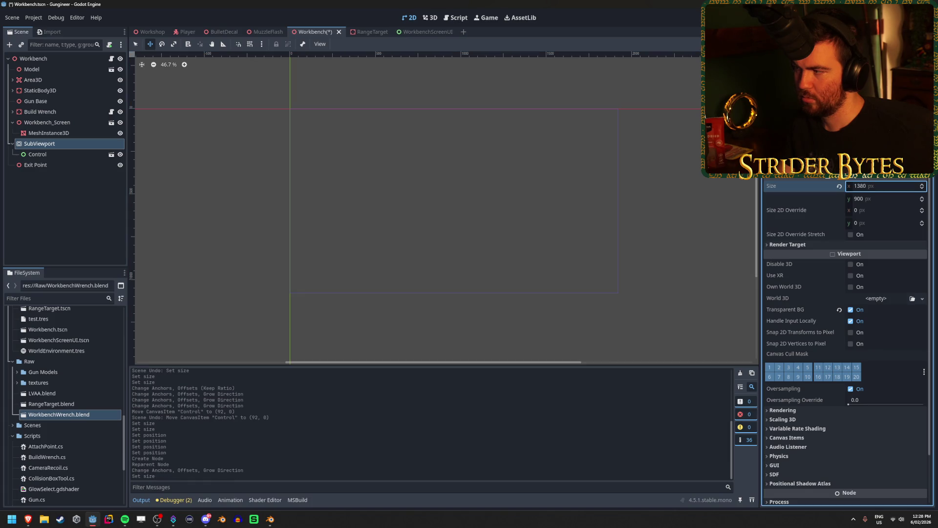
pyautogui.hotkey('ctrl', 'z')
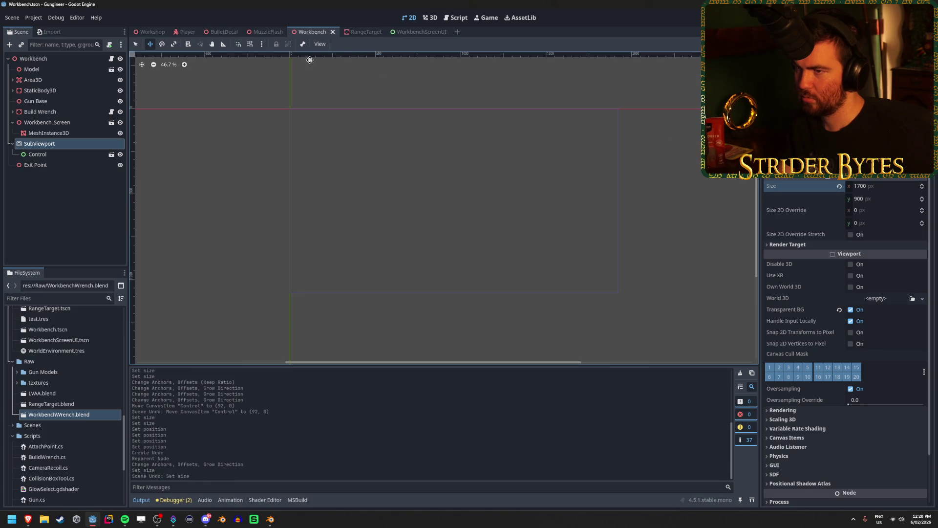
pyautogui.click(410, 32)
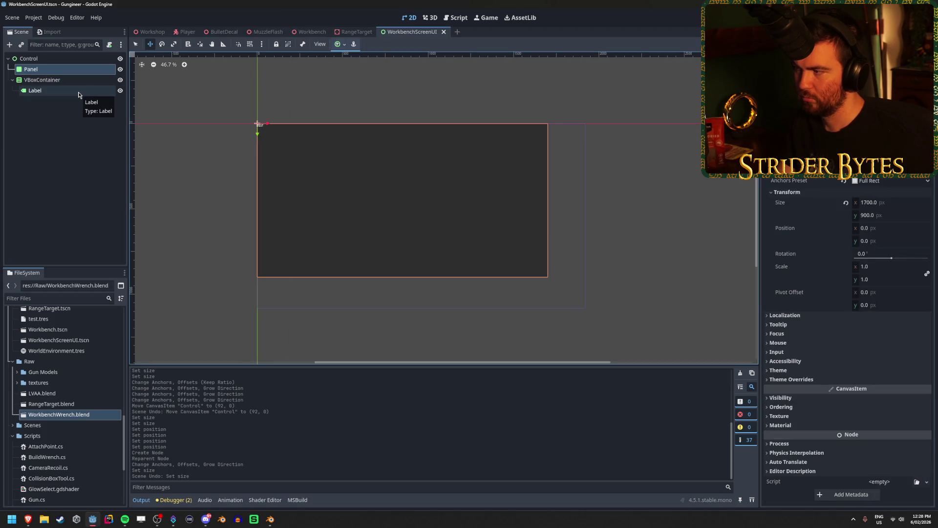
pyautogui.click(77, 62)
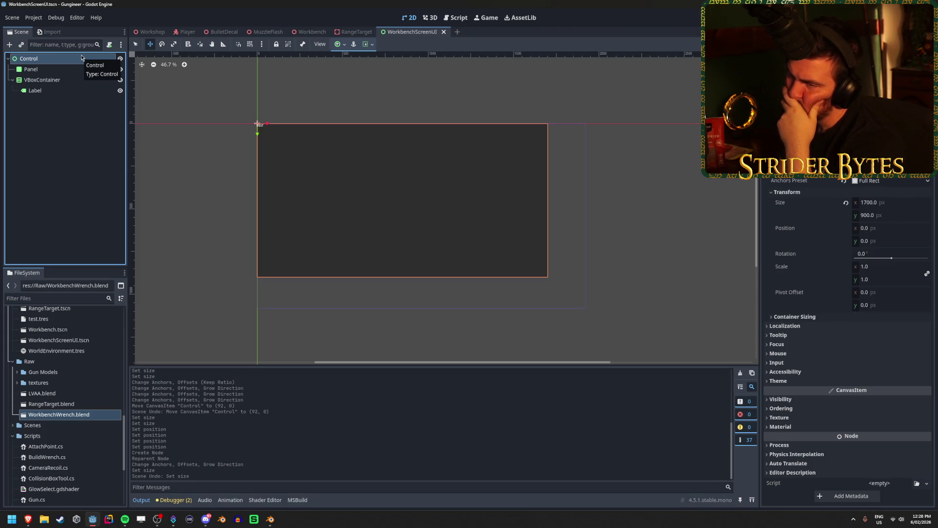
pyautogui.click(310, 33)
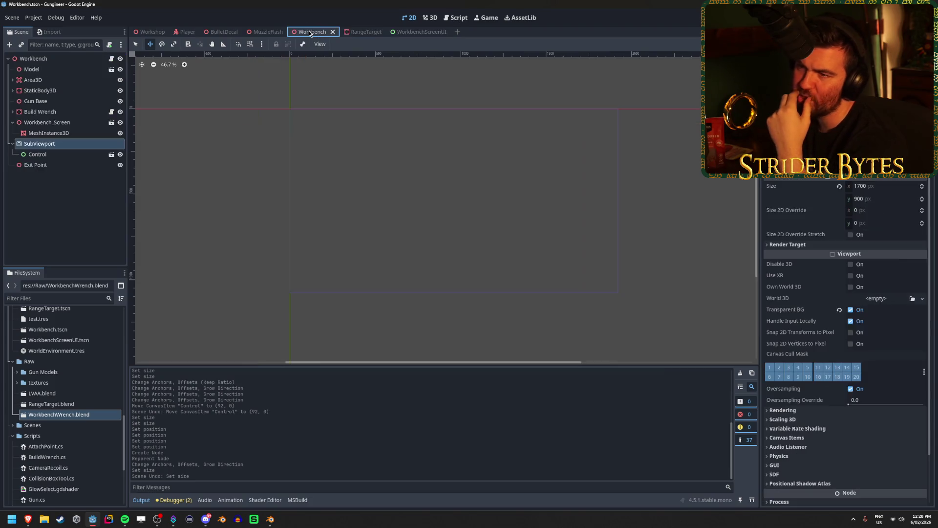
pyautogui.click(78, 123)
pyautogui.click(79, 133)
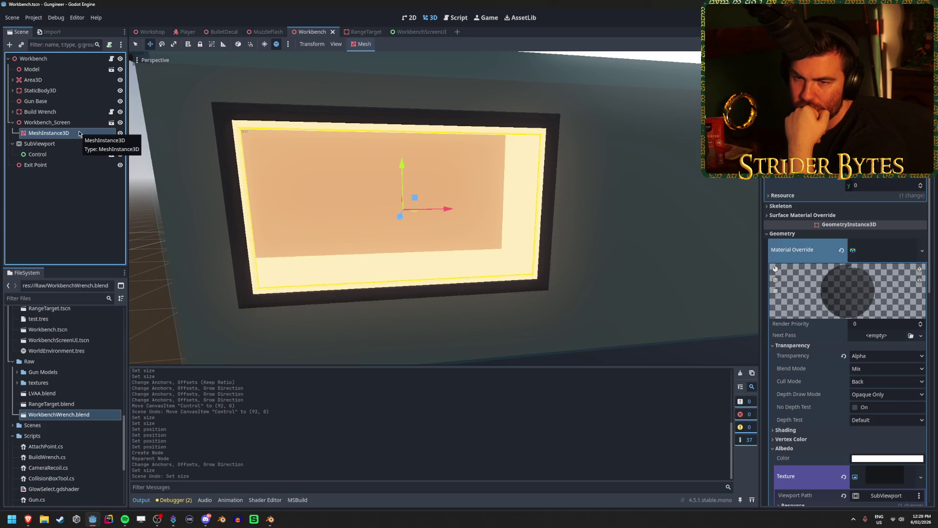
pyautogui.click(409, 32)
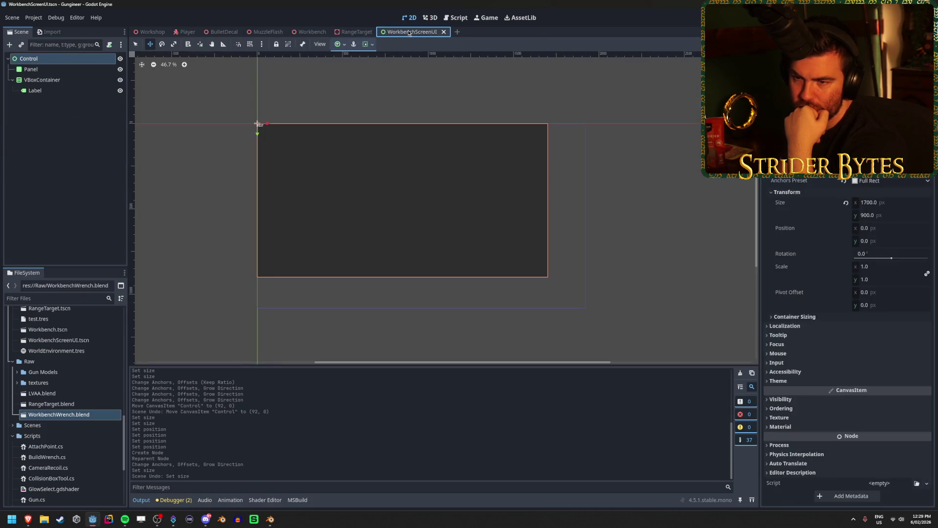
pyautogui.click(312, 32)
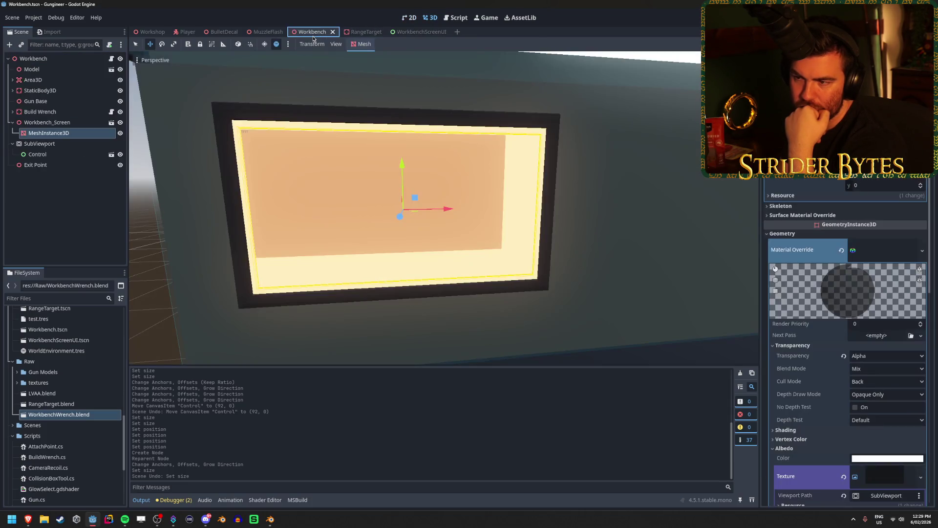
pyautogui.moveTo(422, 33)
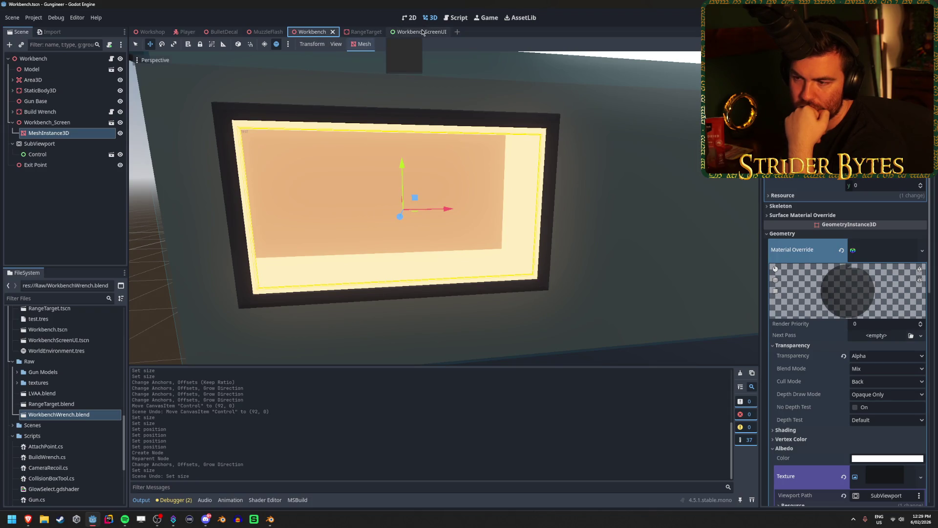
pyautogui.click(423, 33)
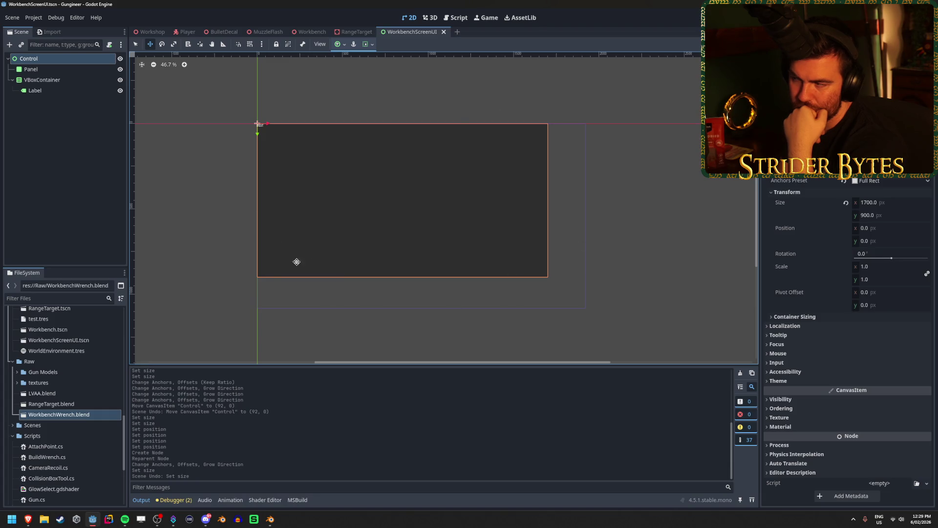
# - Enable Clip Contents on the WorkbenchScreenUI Control, save, and select the Workbench scene's SubViewport
pyautogui.click(861, 117)
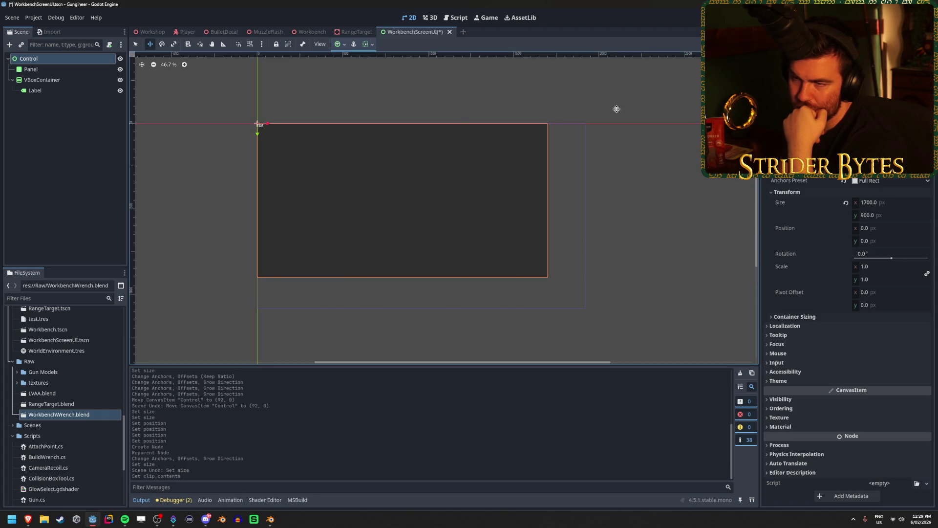
pyautogui.hotkey('ctrl', 's')
pyautogui.click(309, 32)
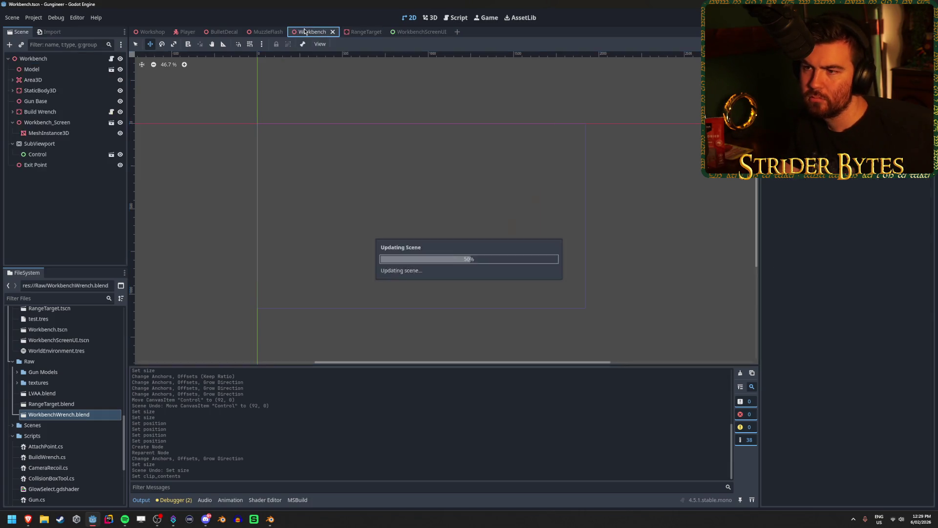
pyautogui.click(412, 32)
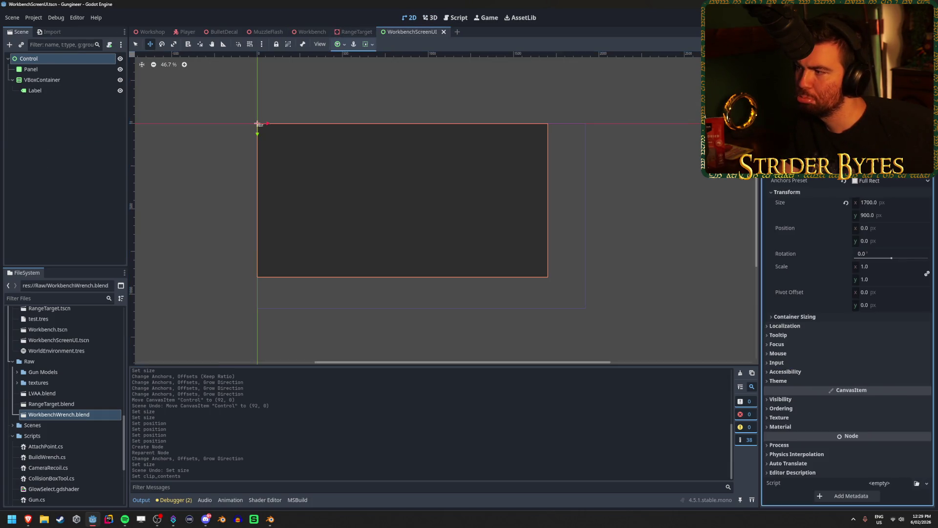
pyautogui.click(312, 32)
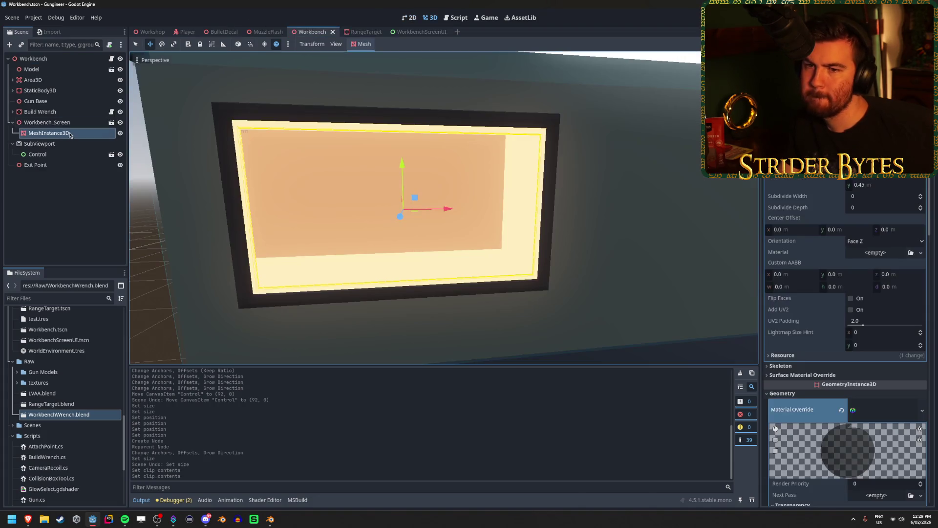
pyautogui.click(47, 155)
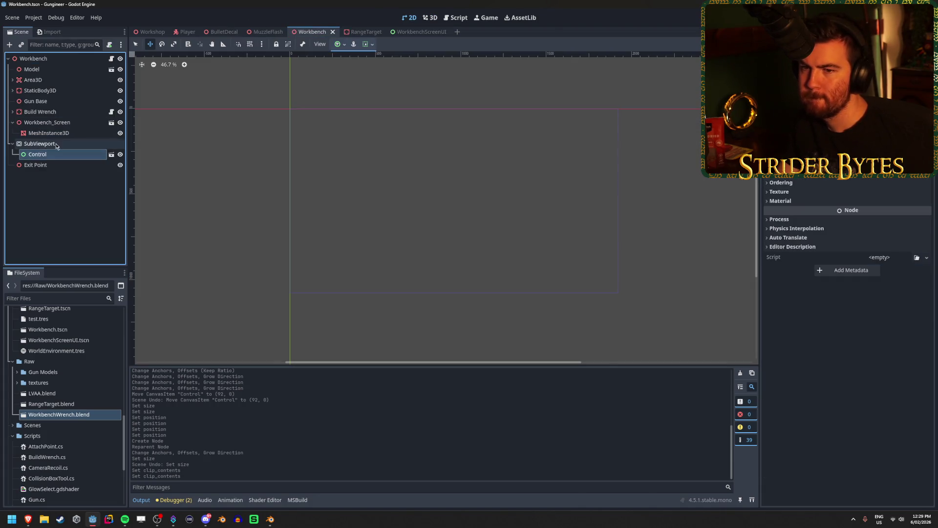
pyautogui.click(49, 144)
pyautogui.click(49, 122)
pyautogui.click(62, 145)
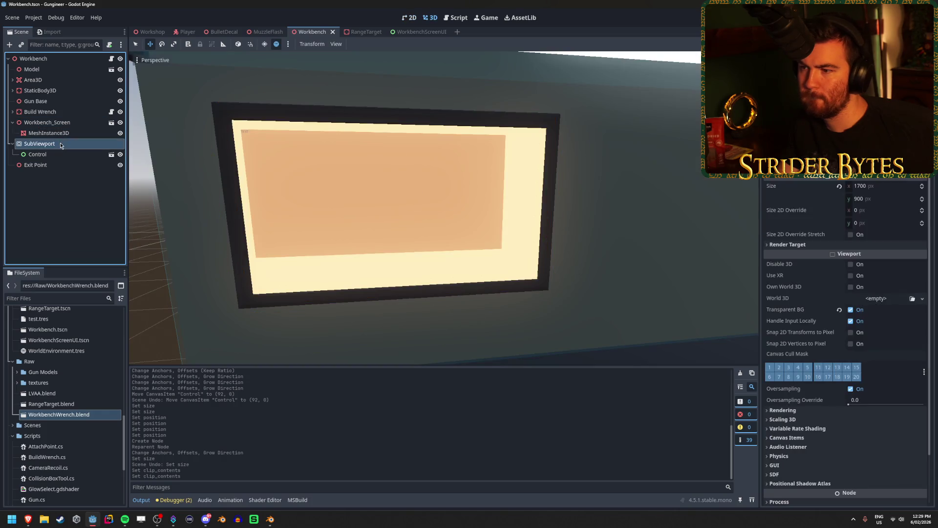
# - Test the SubViewport's 2D override stretch and transparent background, leaving transparent background on, and save
pyautogui.click(852, 236)
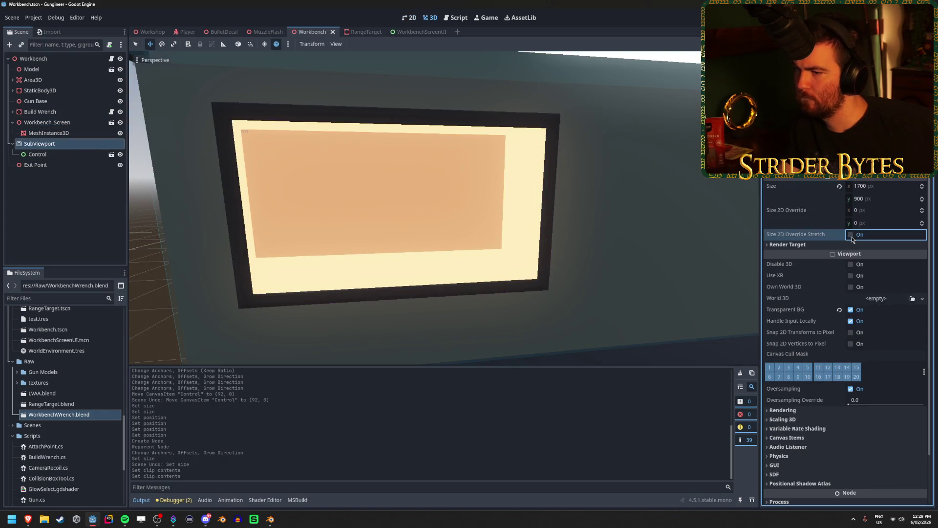
pyautogui.click(852, 236)
pyautogui.hotkey('ctrl', 's')
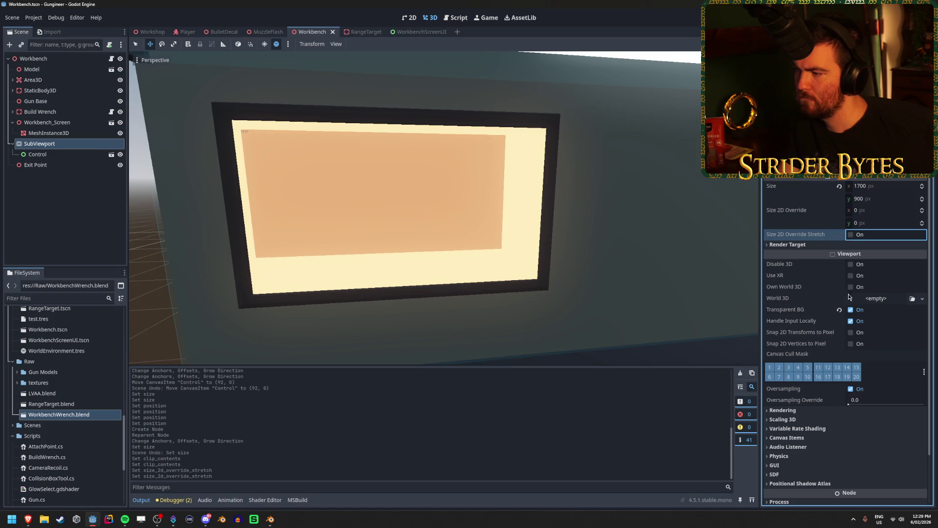
pyautogui.click(851, 310)
pyautogui.click(851, 310)
pyautogui.click(851, 310)
pyautogui.click(851, 310)
pyautogui.hotkey('ctrl', 's')
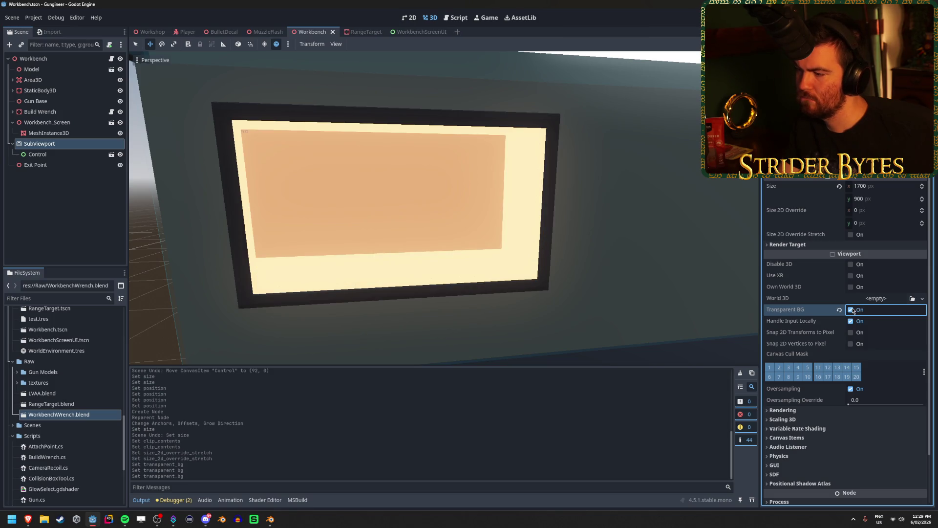
# - Try a Size 2D Override width of 170 on the SubViewport, then undo it
pyautogui.click(802, 418)
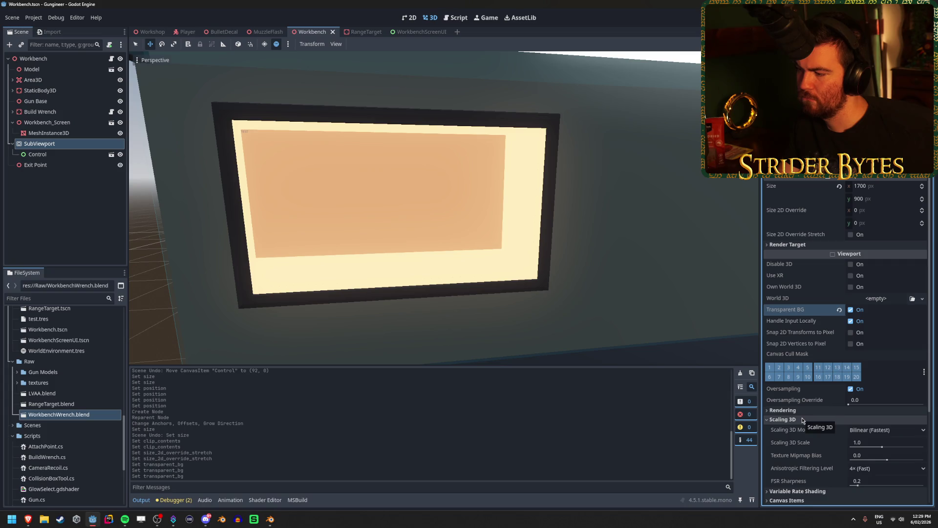
pyautogui.click(802, 418)
pyautogui.click(804, 410)
pyautogui.click(805, 409)
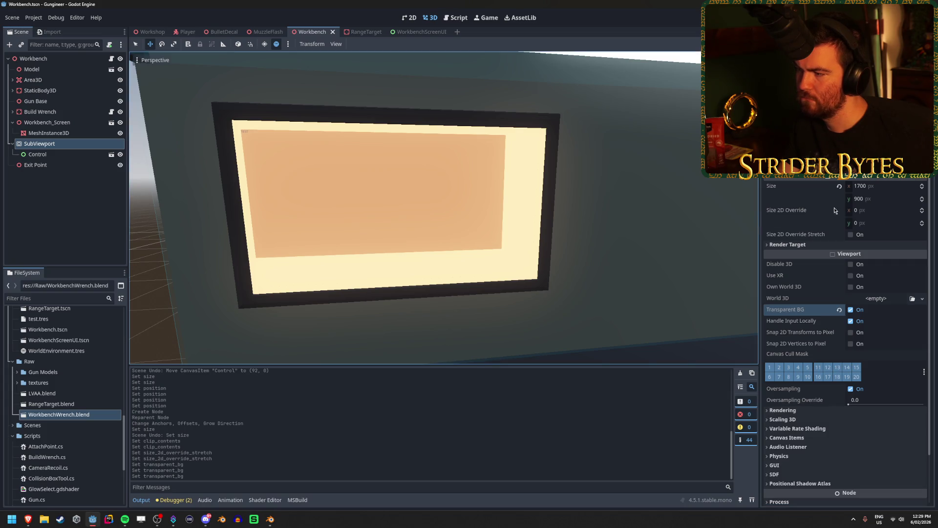
pyautogui.click(870, 213)
pyautogui.moveTo(870, 213); pyautogui.dragTo(812, 213)
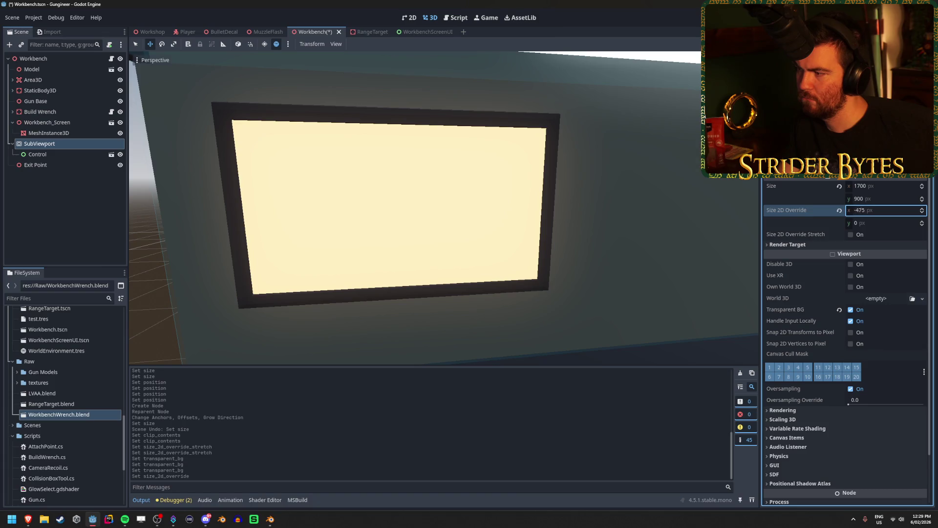
pyautogui.hotkey('ctrl', 'z')
pyautogui.click(889, 213)
pyautogui.write('170')
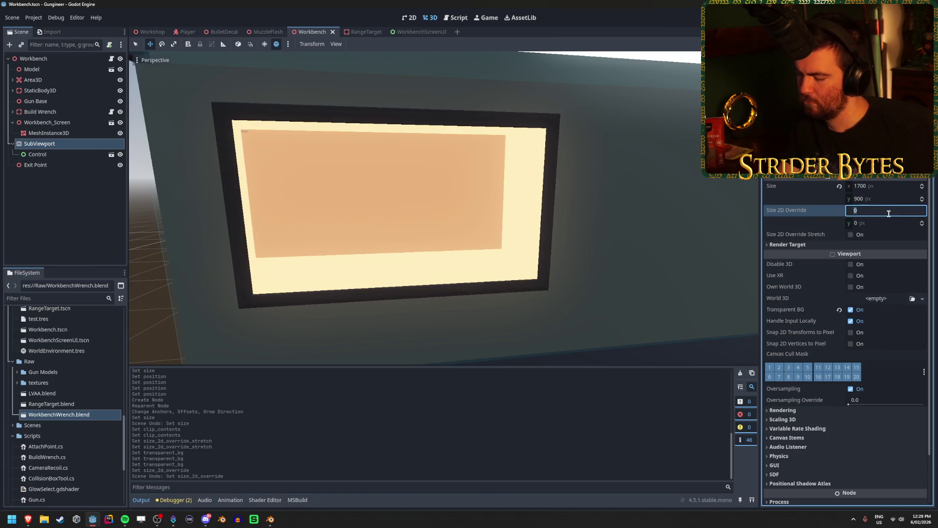
pyautogui.press('Tab')
pyautogui.hotkey('ctrl', 'z')
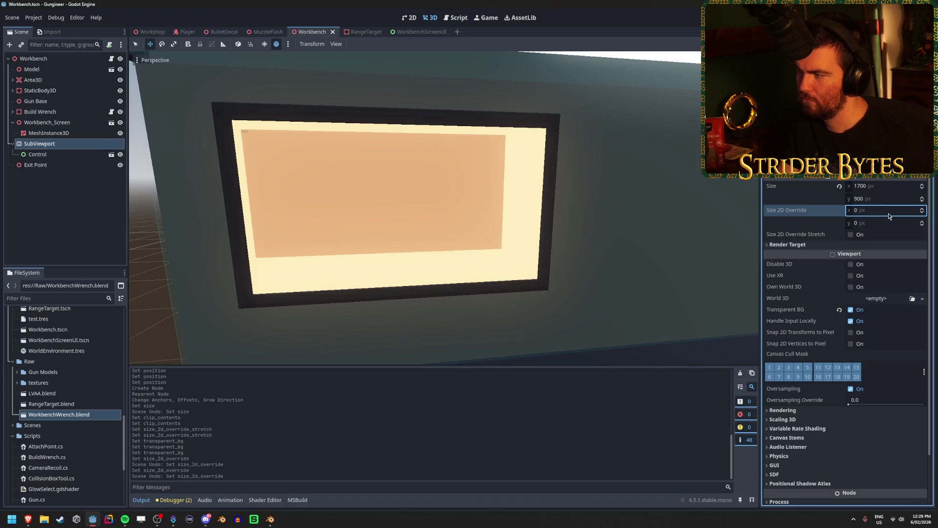
# - Try larger Size 2D Override values such as height 995, then reset the override to 0×0 and save
pyautogui.write('470')
pyautogui.press('Return')
pyautogui.moveTo(880, 210); pyautogui.dragTo(924, 210)
pyautogui.moveTo(867, 222); pyautogui.dragTo(897, 223)
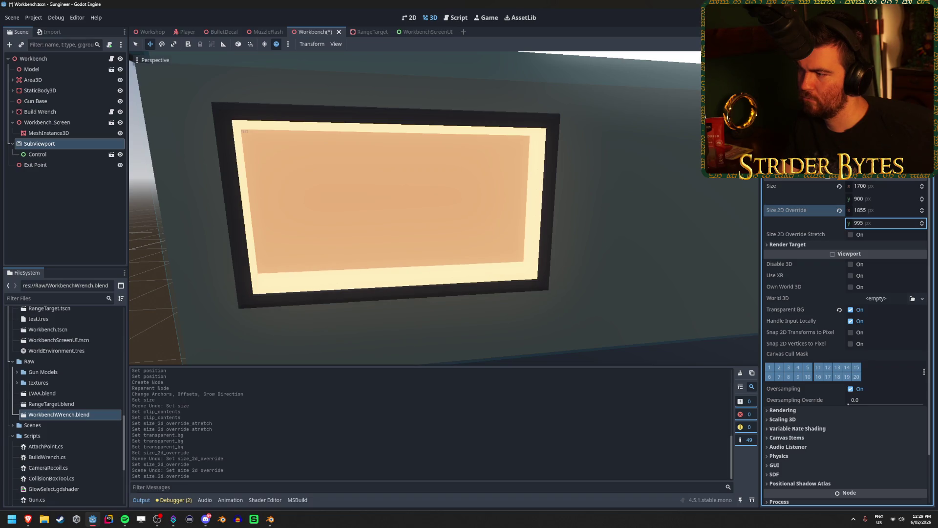
pyautogui.moveTo(868, 210)
pyautogui.mouseDown()
pyautogui.moveTo(885, 210)
pyautogui.moveTo(865, 210)
pyautogui.mouseUp()
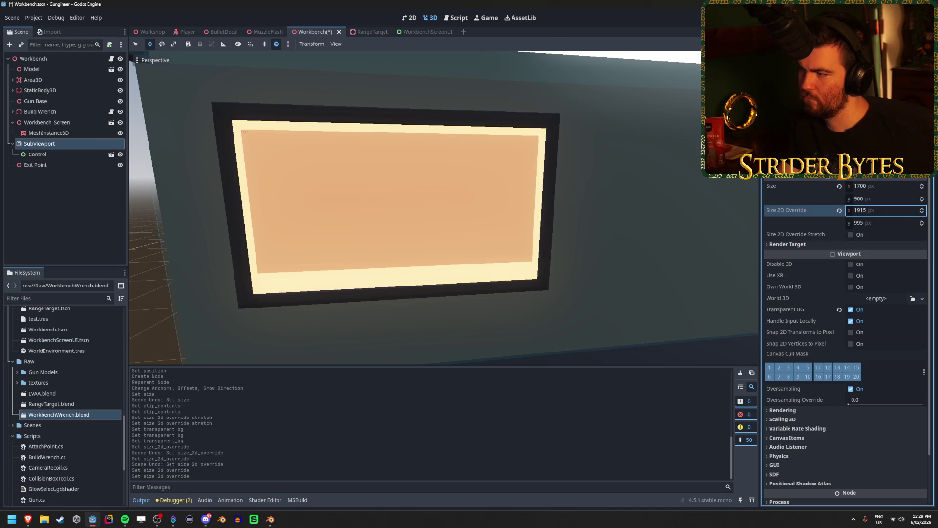
pyautogui.click(840, 210)
pyautogui.hotkey('ctrl', 's')
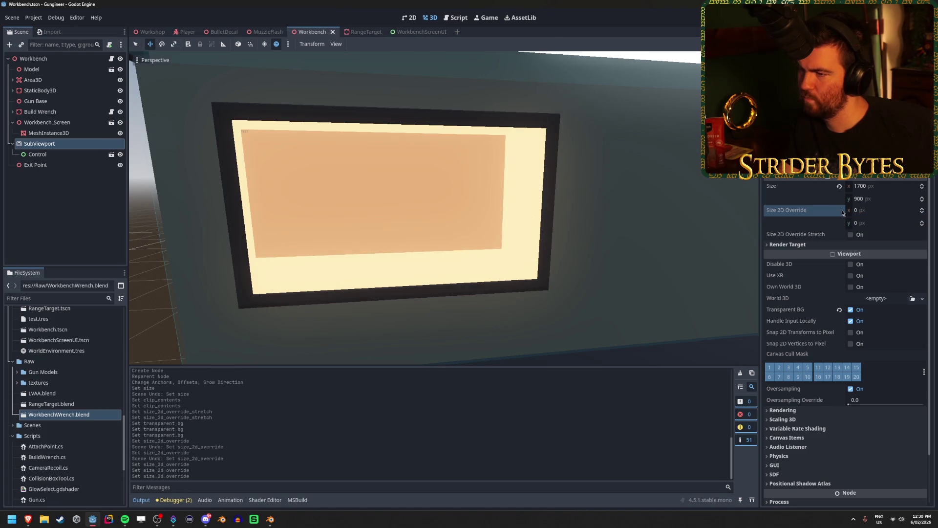
# - Set the SubViewport Size to 1920×1080, then undo the size change
pyautogui.click(894, 186)
pyautogui.write('1920')
pyautogui.press('Return')
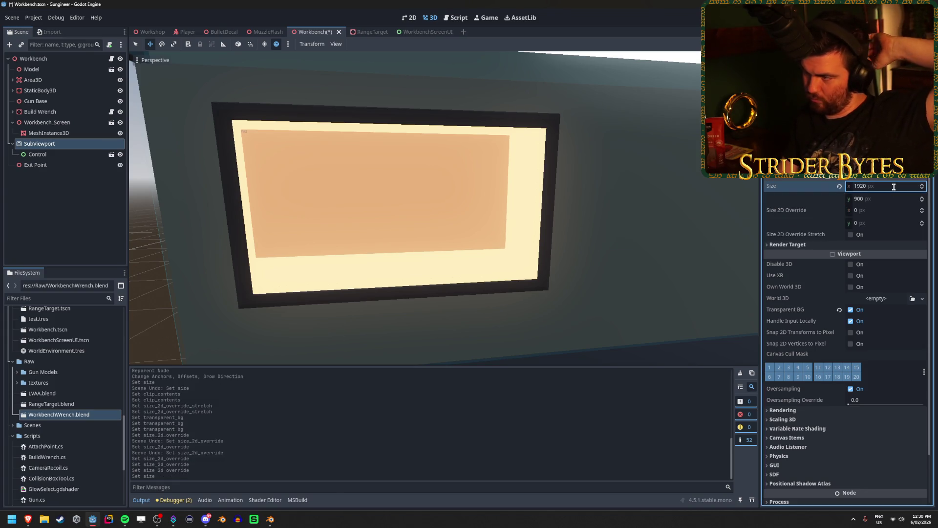
pyautogui.click(887, 199)
pyautogui.write('1080')
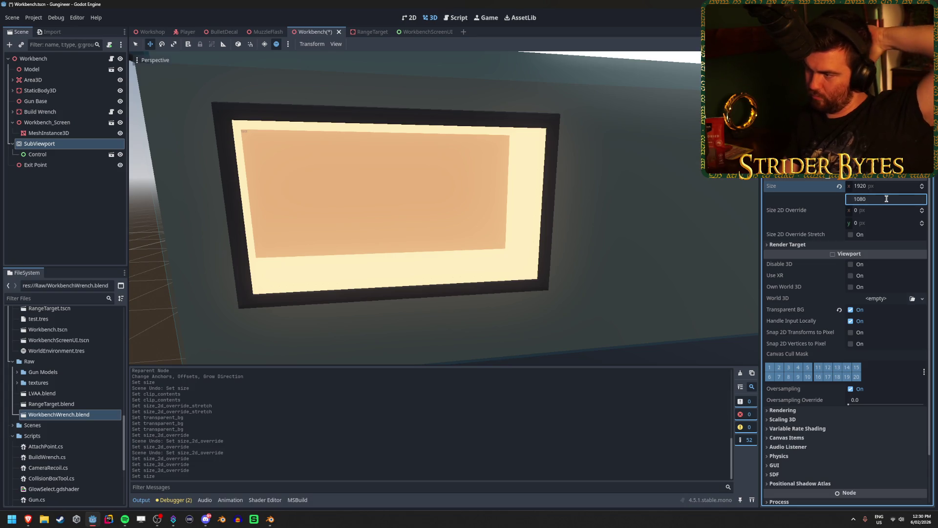
pyautogui.press('Return')
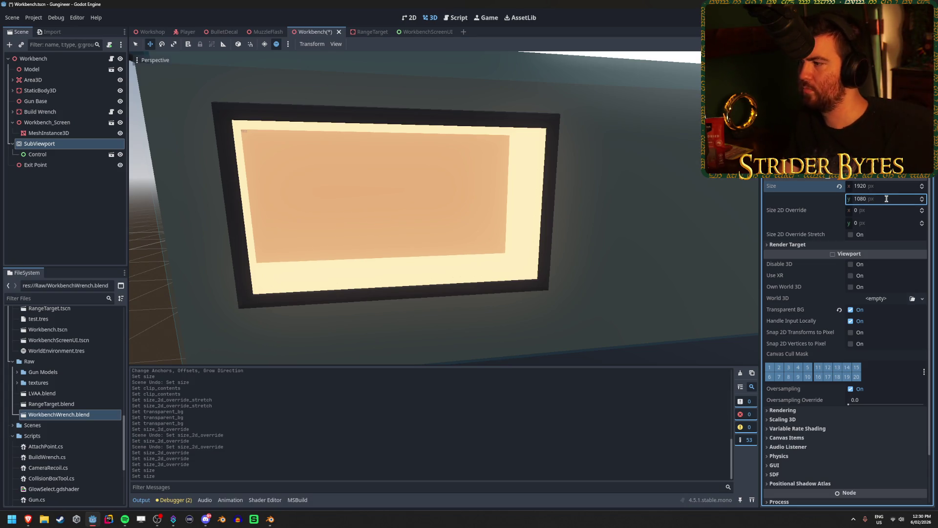
pyautogui.hotkey('ctrl', 'z')
pyautogui.hotkey('ctrl', 'z')
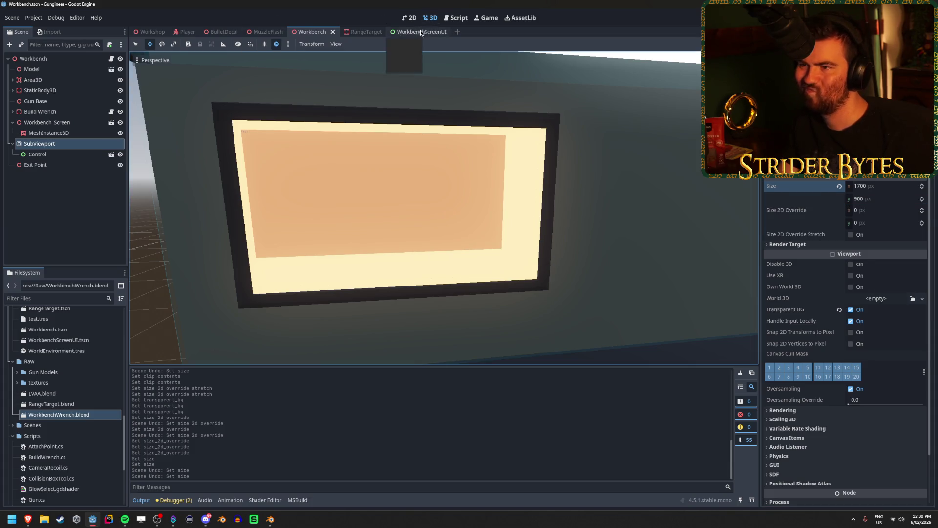
# - Apply the Full Rect anchor preset to the WorkbenchScreenUI Control and save the scene
pyautogui.click(421, 32)
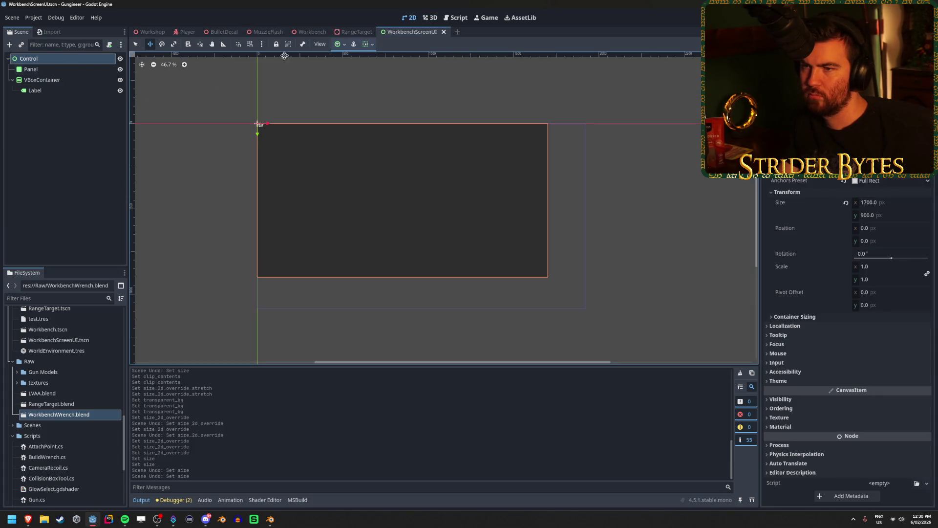
pyautogui.click(340, 44)
pyautogui.click(382, 112)
pyautogui.hotkey('ctrl', 's')
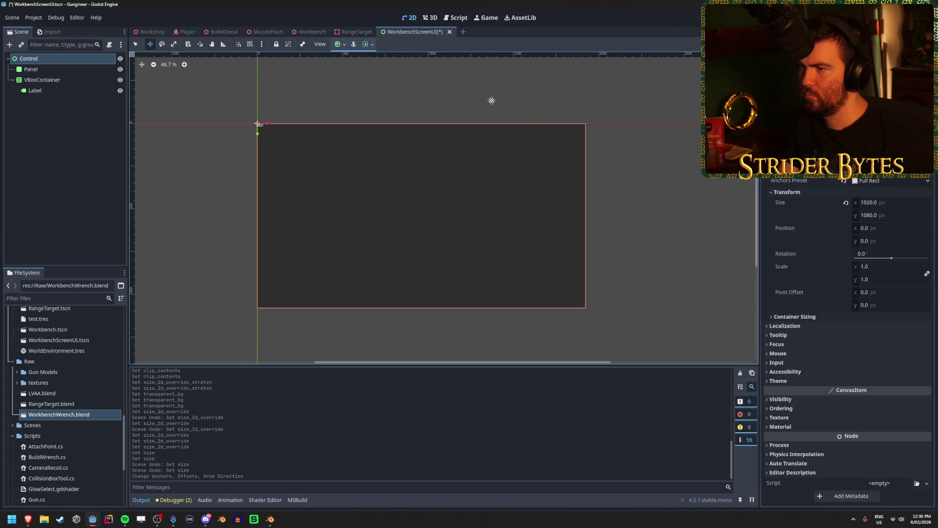
pyautogui.click(312, 32)
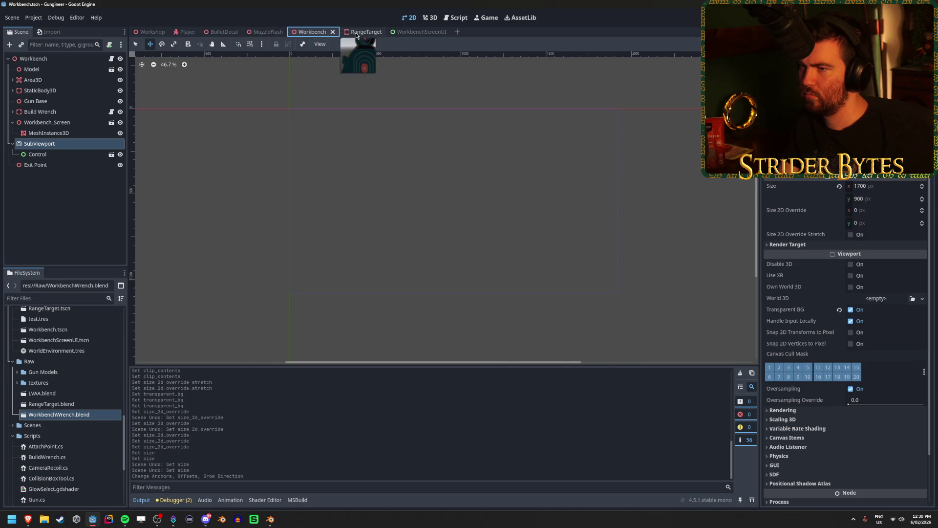
pyautogui.click(356, 33)
pyautogui.click(267, 32)
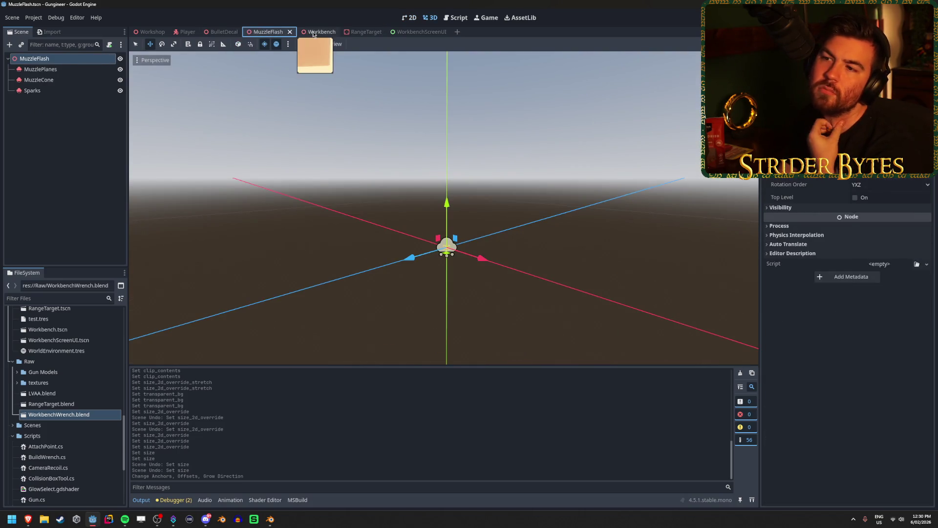
pyautogui.click(311, 31)
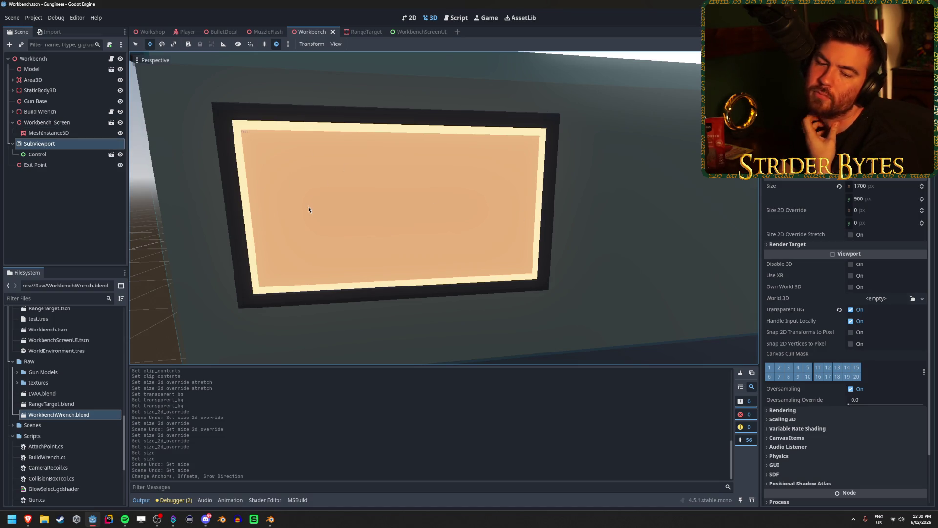
# - Undo back to the 1700×900 Control size, save, and select Workbench_Screen in the Workbench scene
pyautogui.click(423, 32)
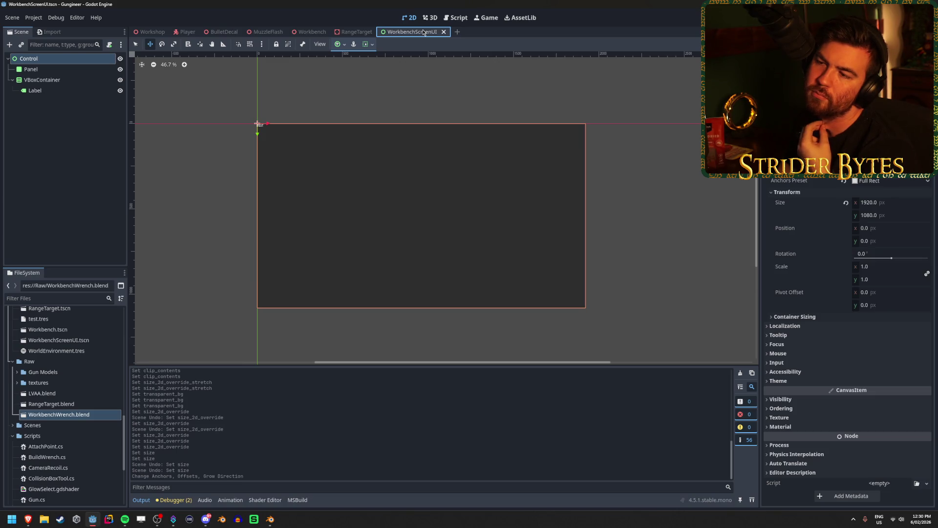
pyautogui.click(357, 31)
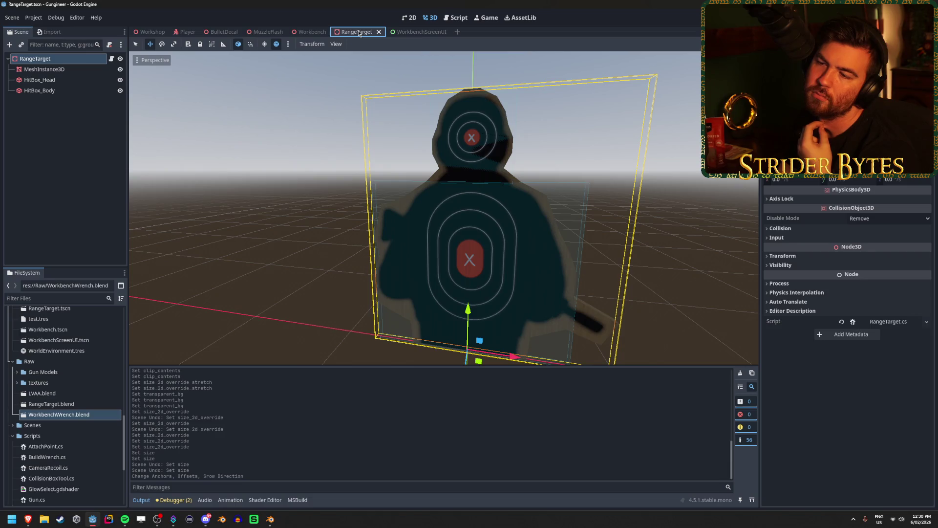
pyautogui.click(413, 32)
pyautogui.click(312, 32)
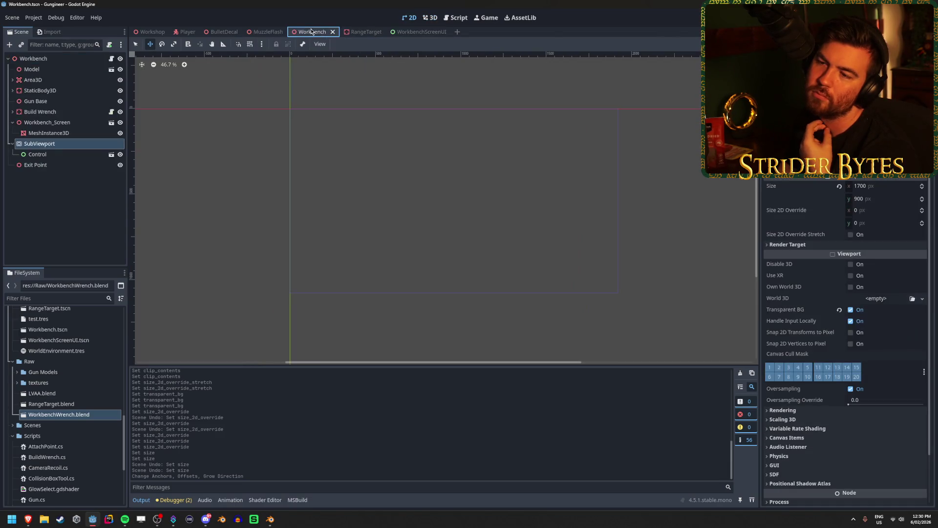
pyautogui.click(419, 31)
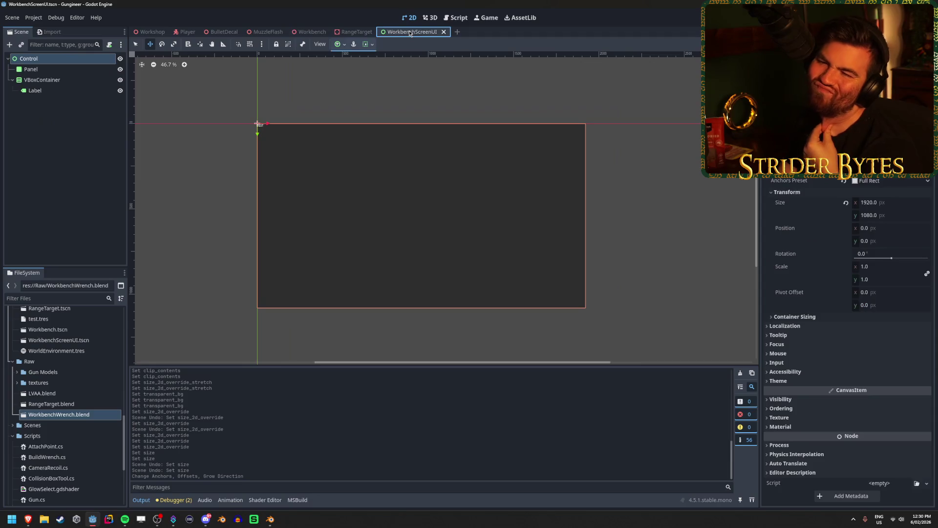
pyautogui.hotkey('ctrl', 'z')
pyautogui.hotkey('ctrl', 'z')
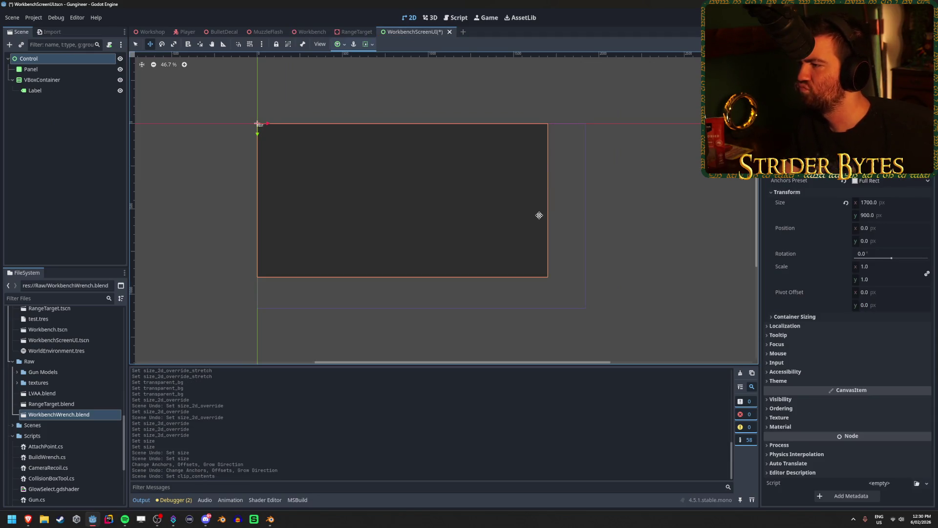
pyautogui.hotkey('ctrl', 's')
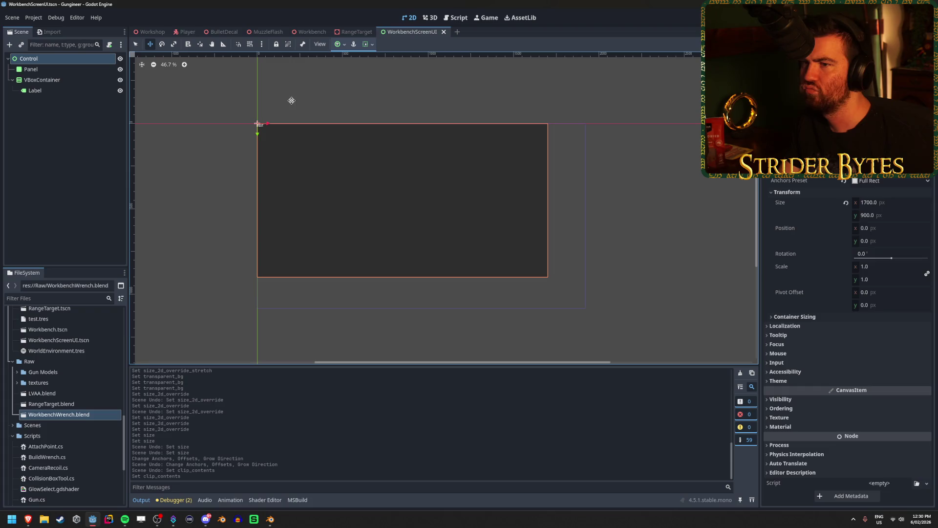
pyautogui.click(308, 34)
pyautogui.click(49, 122)
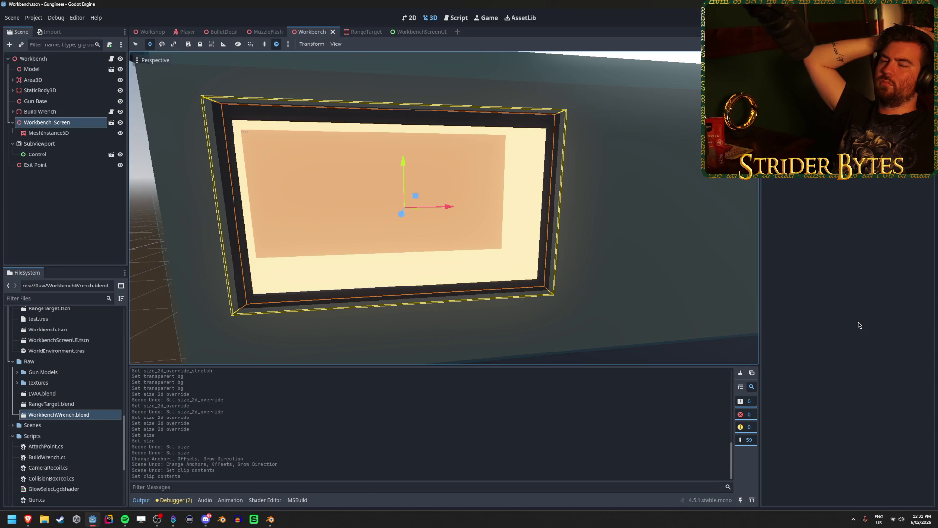
pyautogui.click(37, 154)
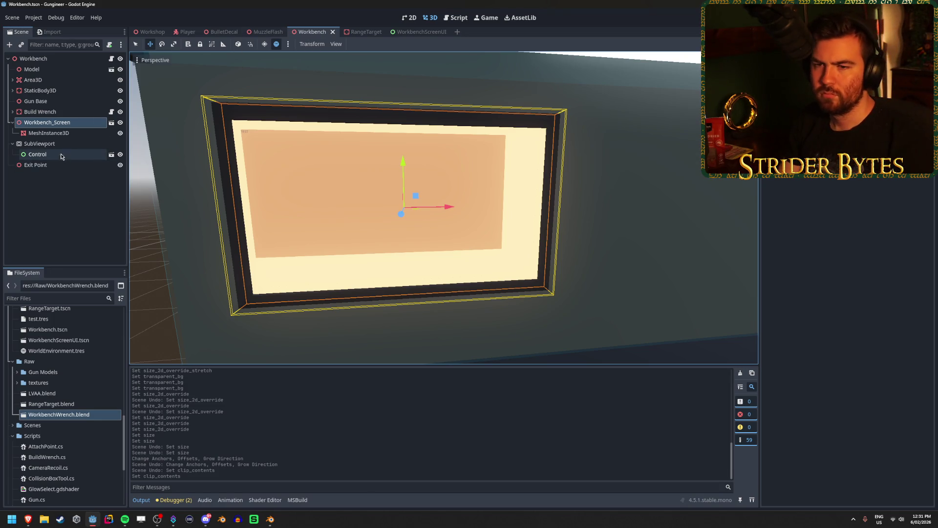
# - Set the screen UI Control width to 2000, save, and check the monitor in the Workbench view
pyautogui.click(111, 154)
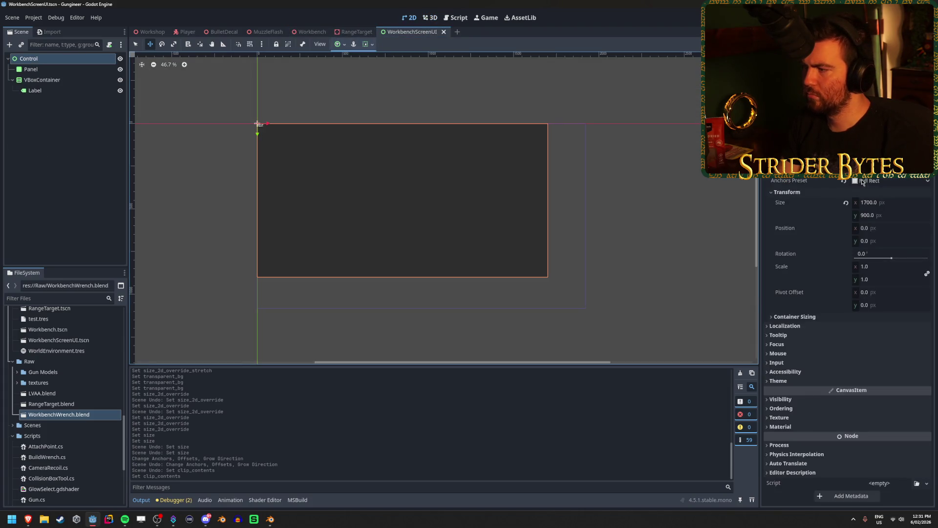
pyautogui.moveTo(875, 202); pyautogui.dragTo(876, 203)
pyautogui.click(867, 203)
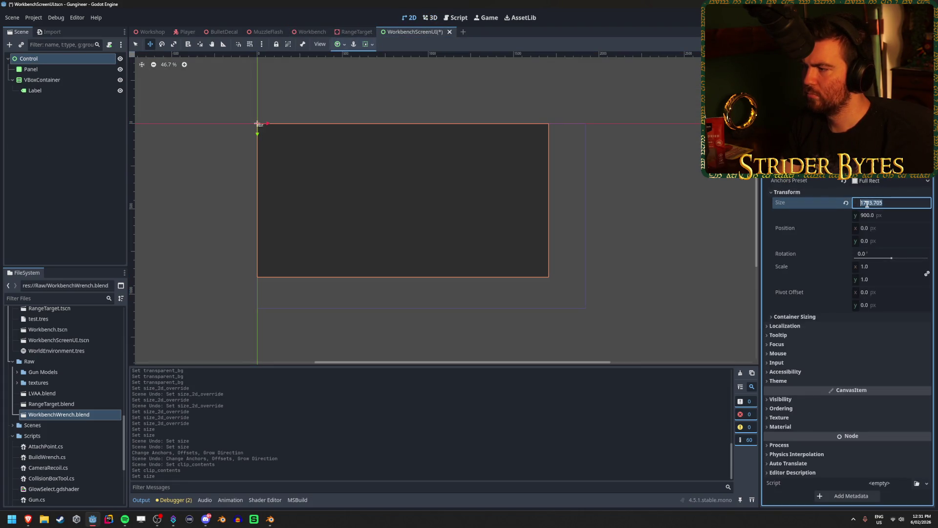
pyautogui.write('20000')
pyautogui.press('Return')
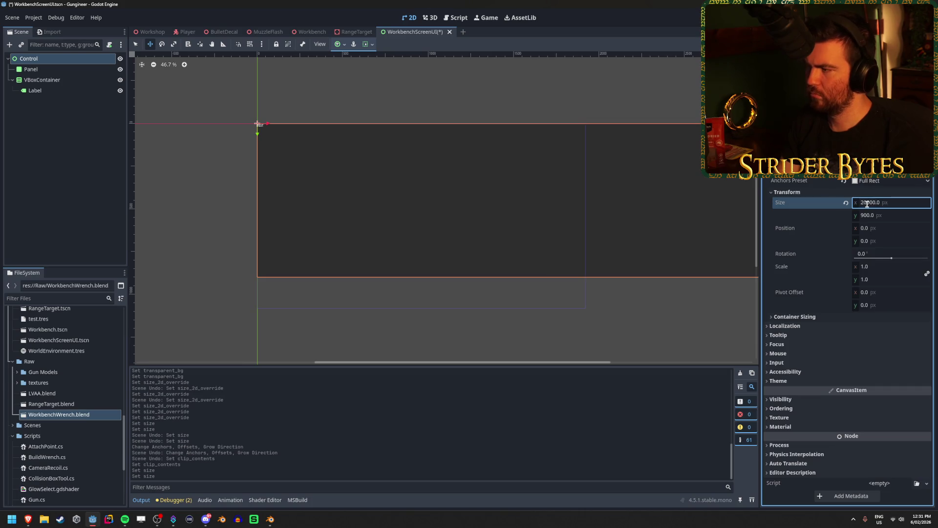
pyautogui.write('00')
pyautogui.press('Return')
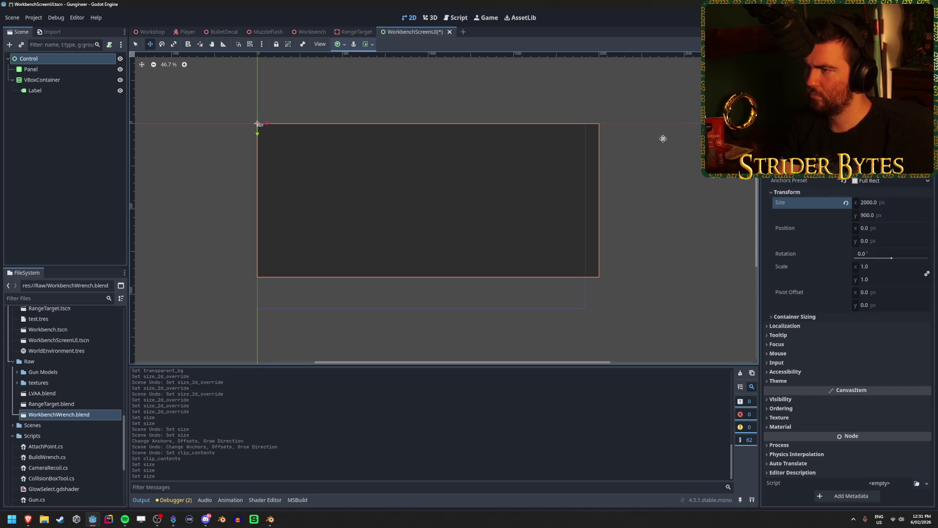
pyautogui.hotkey('ctrl', 's')
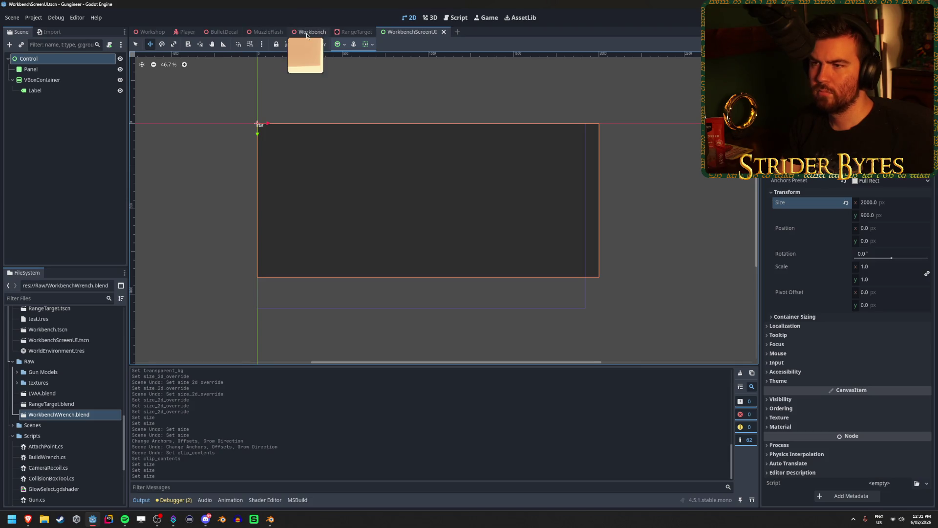
pyautogui.click(311, 32)
pyautogui.moveTo(439, 205); pyautogui.dragTo(469, 206, button='middle')
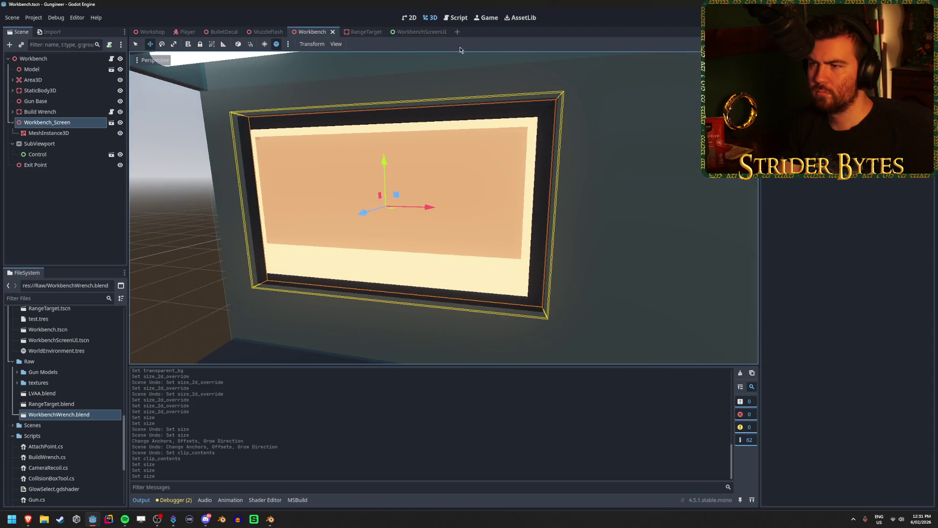
# - Change the Control width to 3000 and recheck the workbench monitor up close
pyautogui.click(416, 32)
pyautogui.click(888, 202)
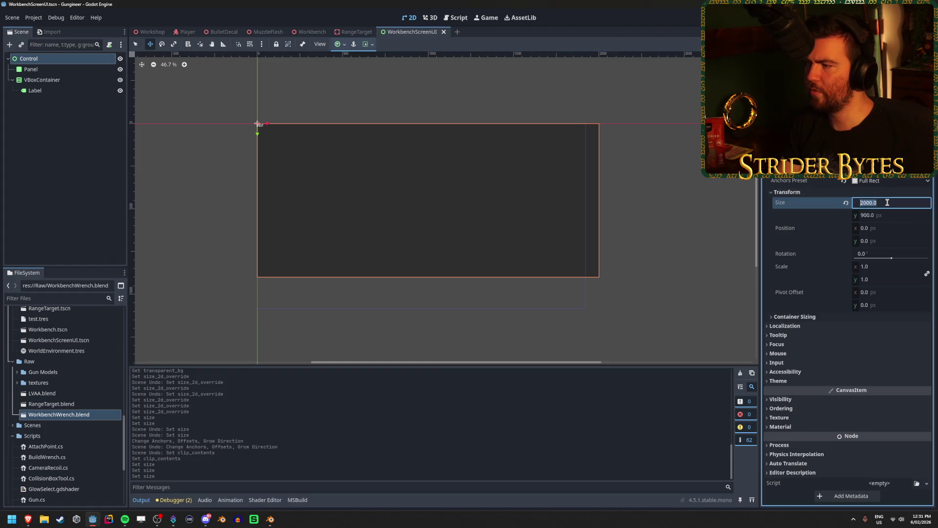
pyautogui.write('00')
pyautogui.press('Return')
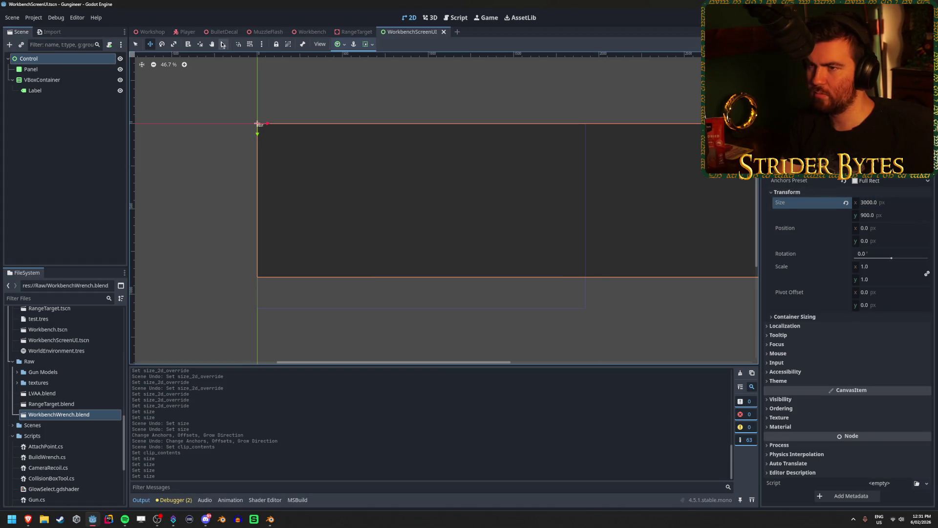
pyautogui.click(305, 32)
pyautogui.moveTo(369, 181); pyautogui.dragTo(342, 184, button='middle')
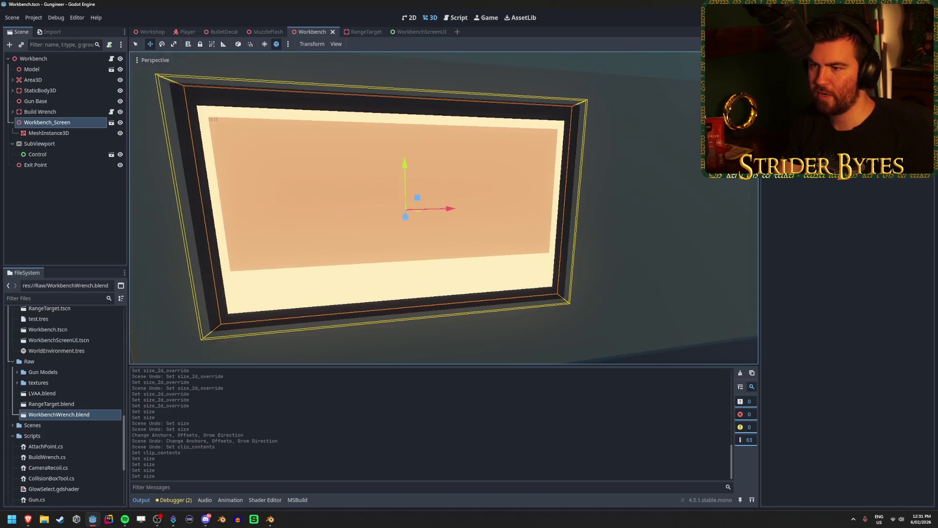
# - Reapply the Full Rect anchor preset to the Control and save WorkbenchScreenUI
pyautogui.click(420, 31)
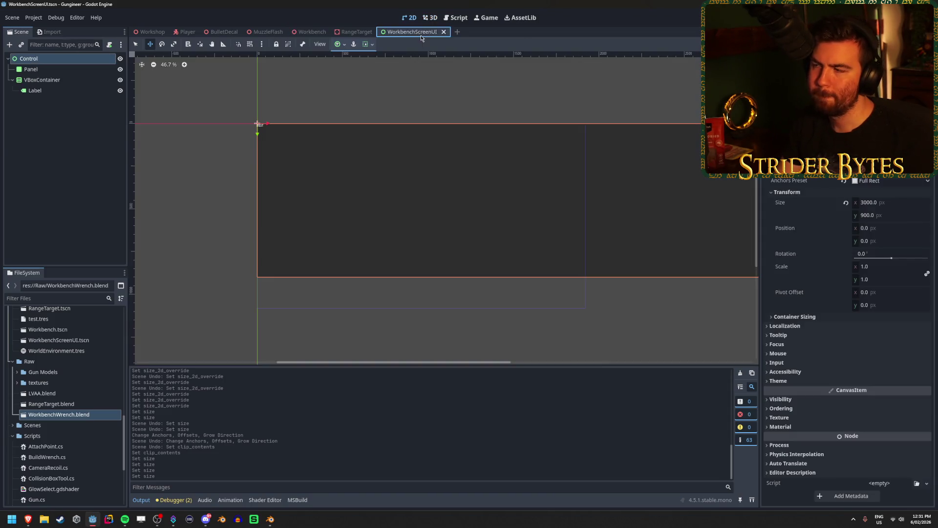
pyautogui.click(907, 202)
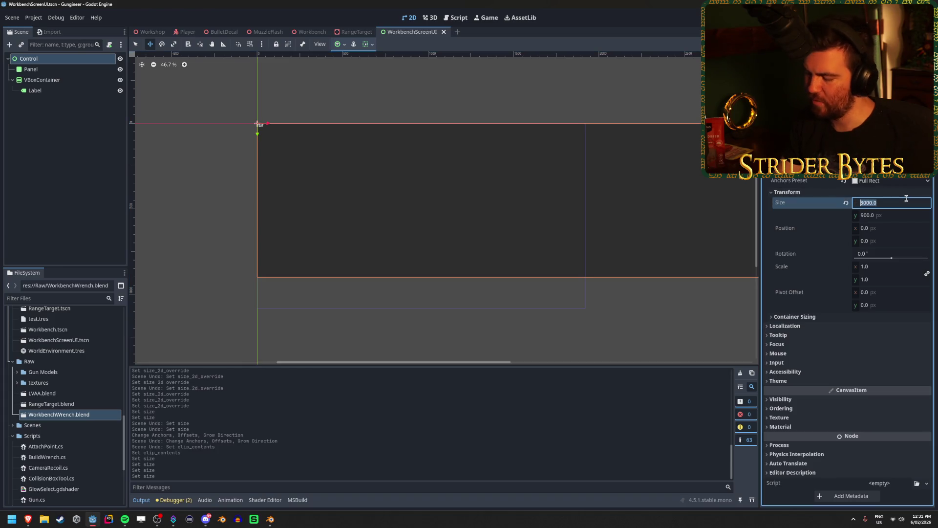
pyautogui.click(338, 44)
pyautogui.click(382, 112)
pyautogui.click(180, 211)
pyautogui.hotkey('ctrl', 's')
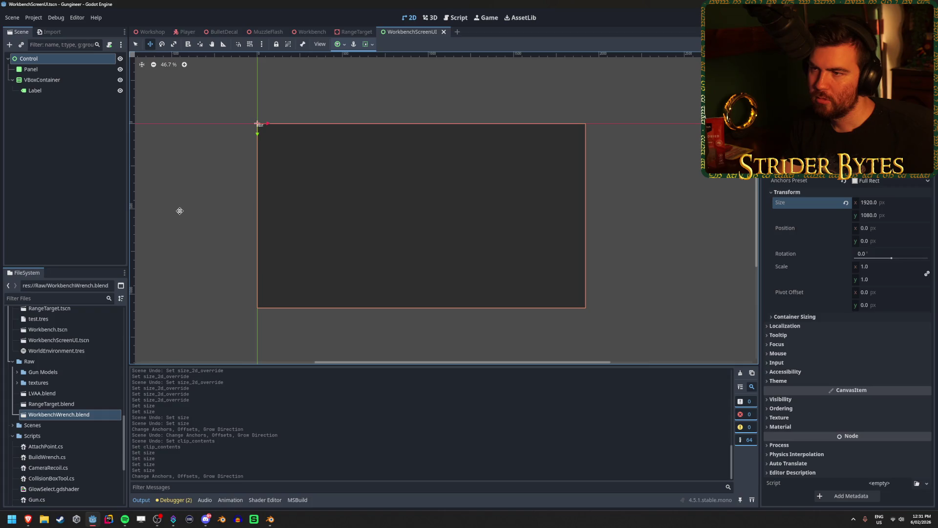
# - Inspect the Workbench_Screen head-on in the Workbench scene and save it
pyautogui.click(307, 32)
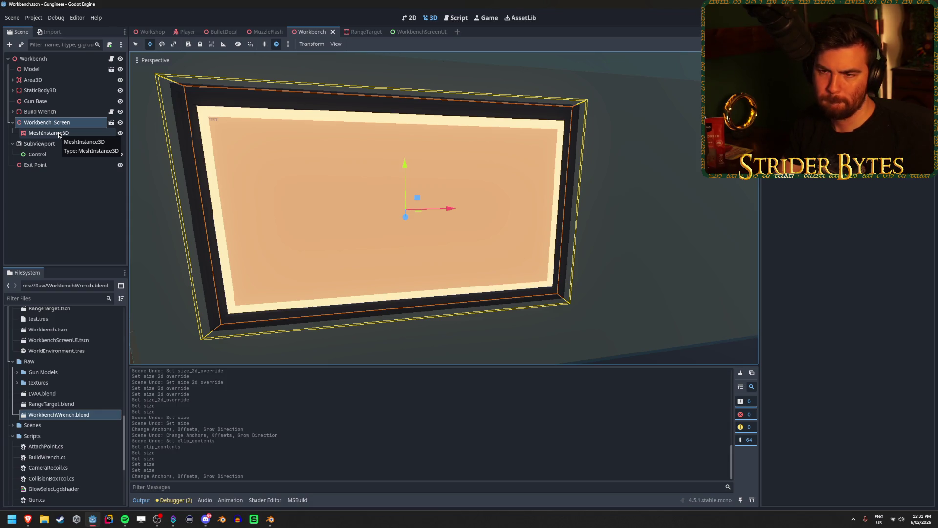
pyautogui.click(59, 133)
pyautogui.click(61, 126)
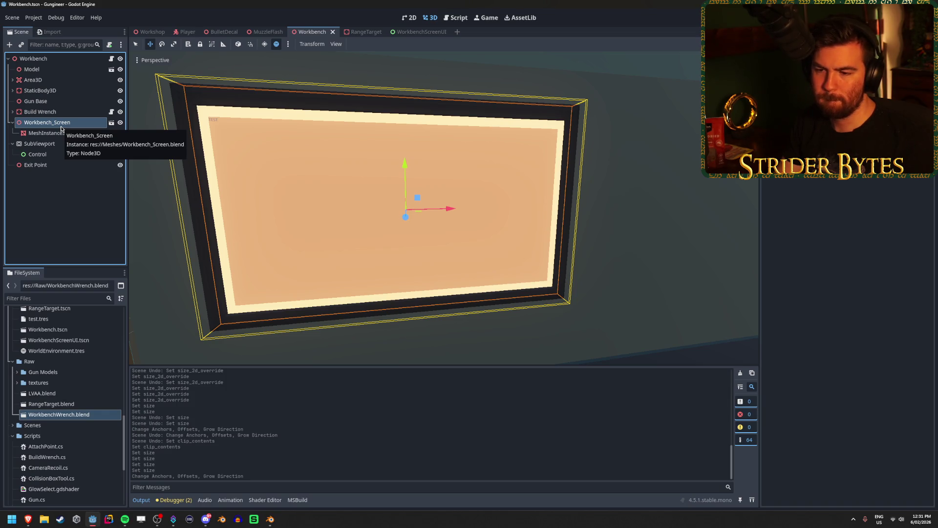
pyautogui.moveTo(440, 220); pyautogui.dragTo(495, 231, button='middle')
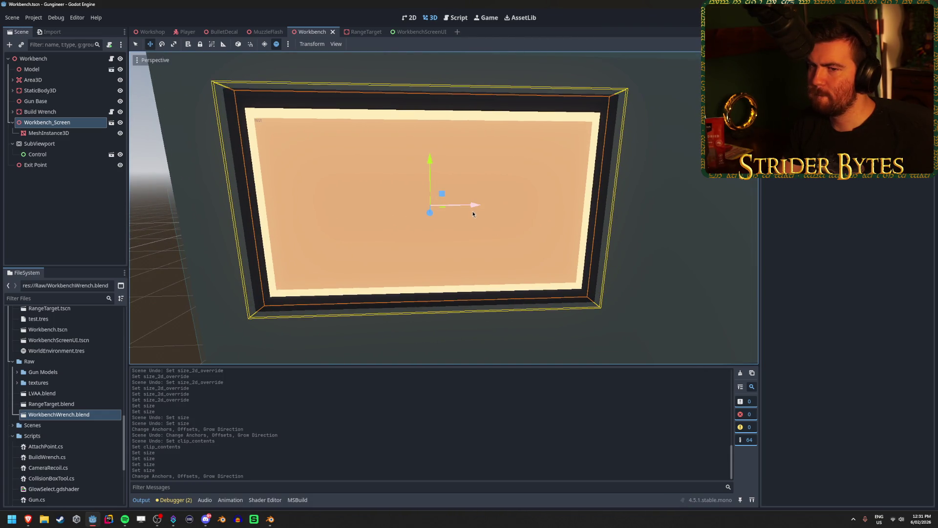
pyautogui.click(72, 203)
pyautogui.hotkey('ctrl', 's')
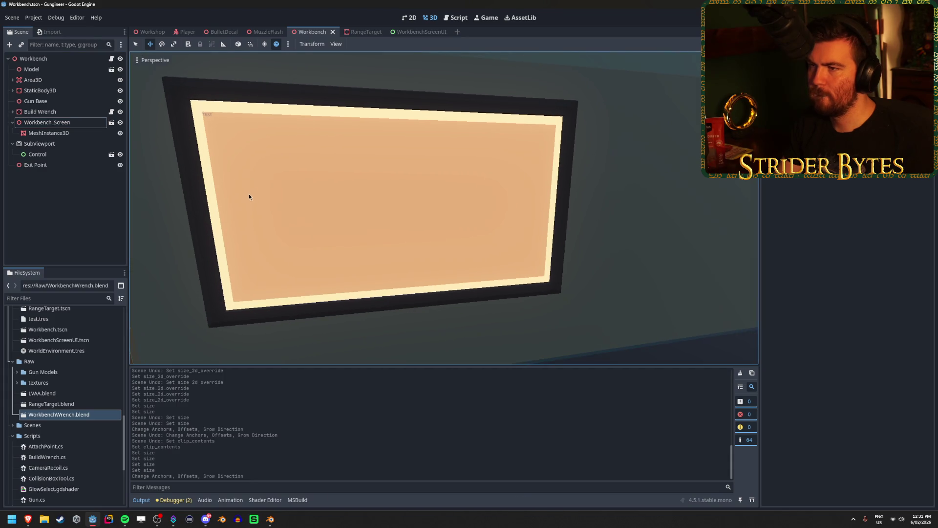